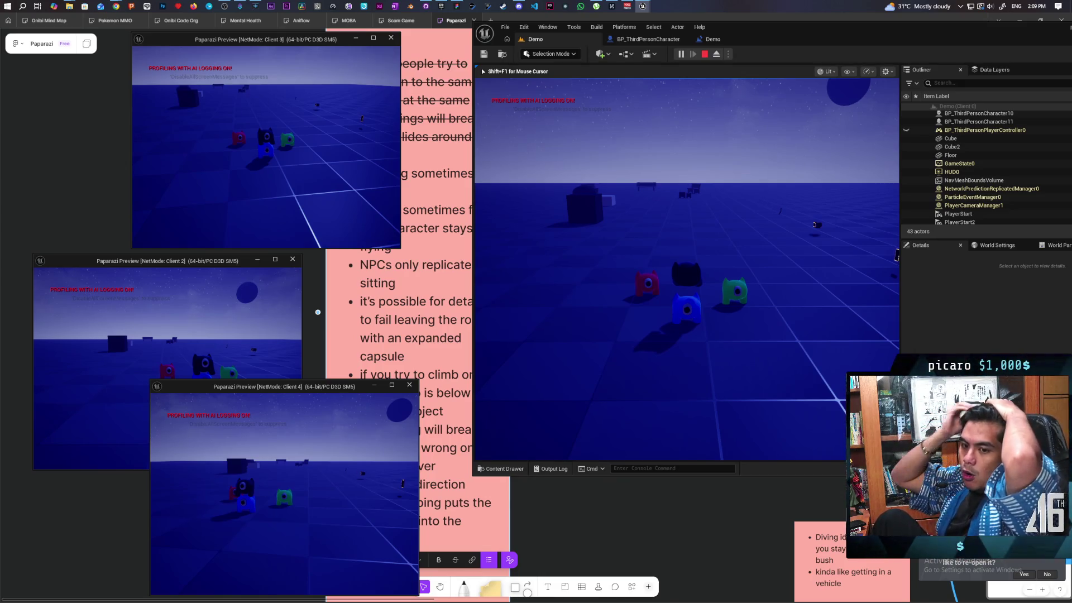
# Step: Stop the play session and set DetachFromStack's Combine Rotators B Z yaw to -90
pyautogui.press('Escape')
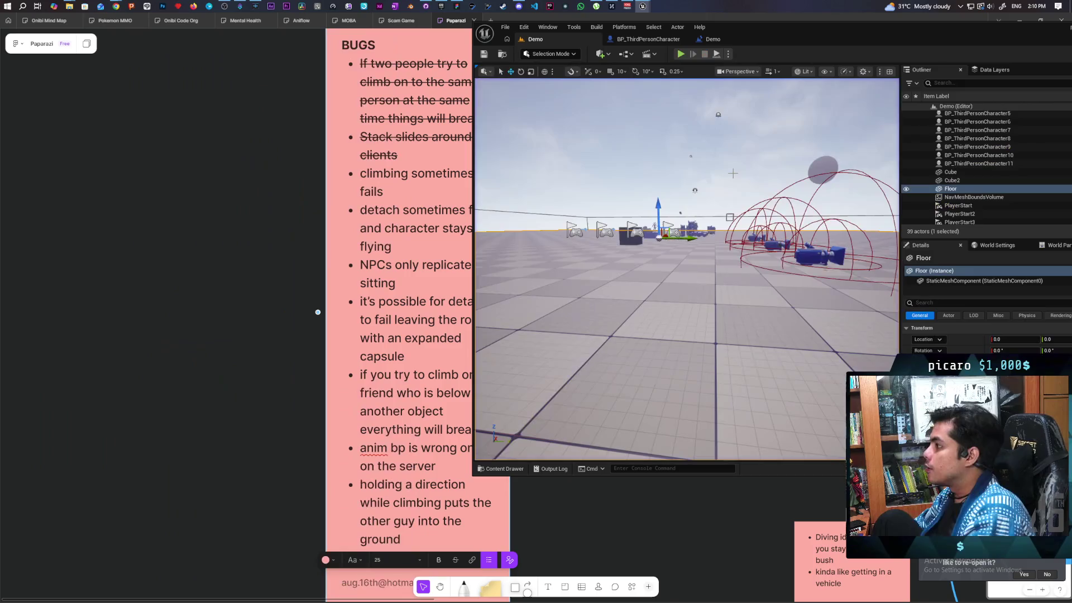
pyautogui.click(650, 41)
pyautogui.scroll(-2, 742, 184)
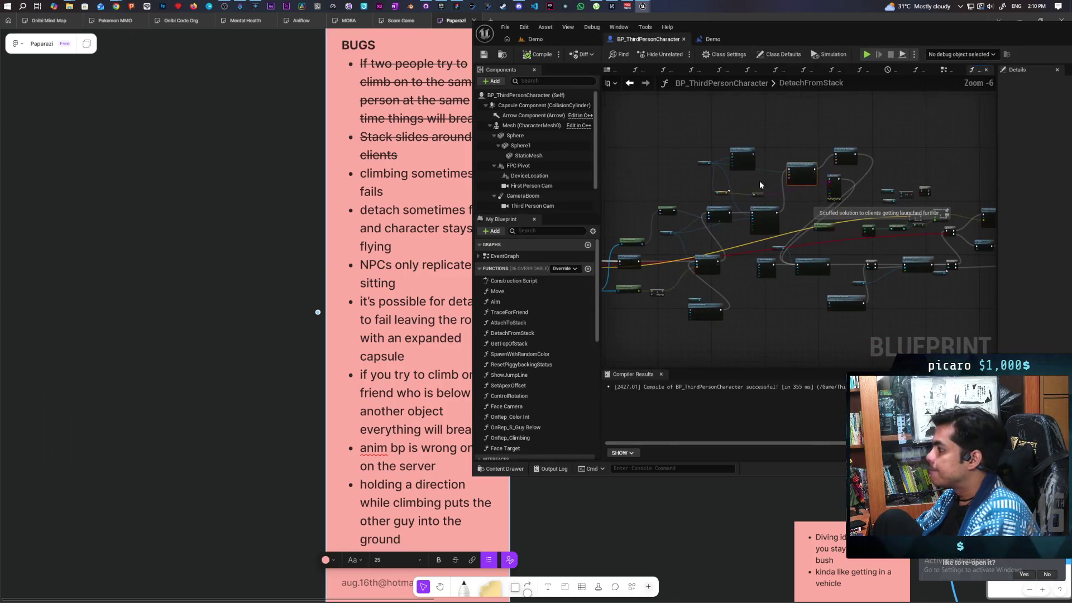
pyautogui.scroll(2, 758, 195)
pyautogui.scroll(1, 757, 195)
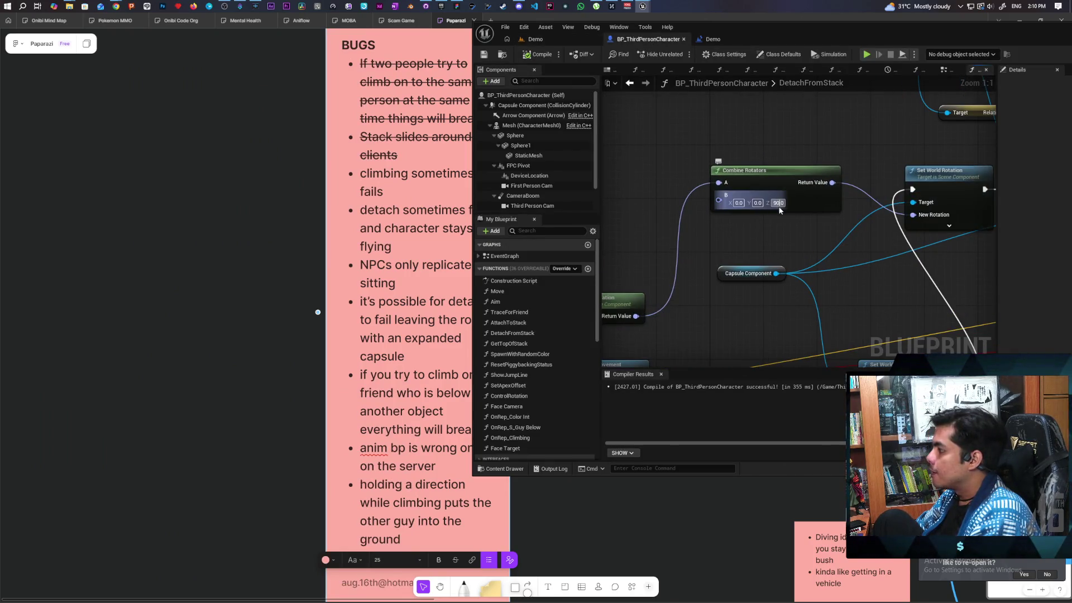
pyautogui.click(778, 203)
pyautogui.write('-90')
pyautogui.press('Return')
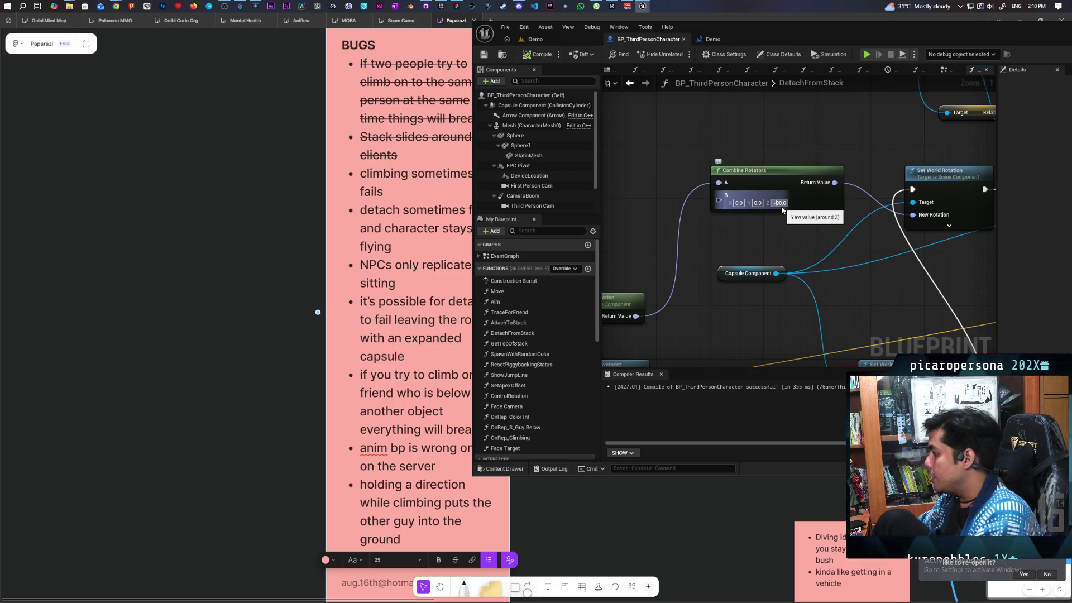
# Step: Compile and save BP_ThirdPersonCharacter, then go back to the Demo level
pyautogui.press('F7')
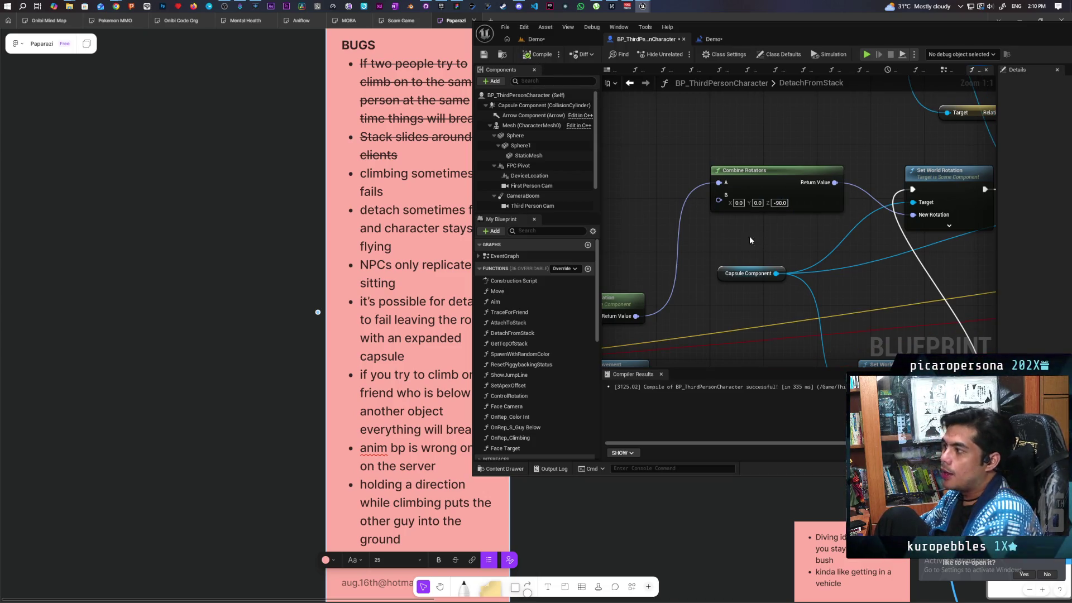
pyautogui.hotkey('ctrl', 's')
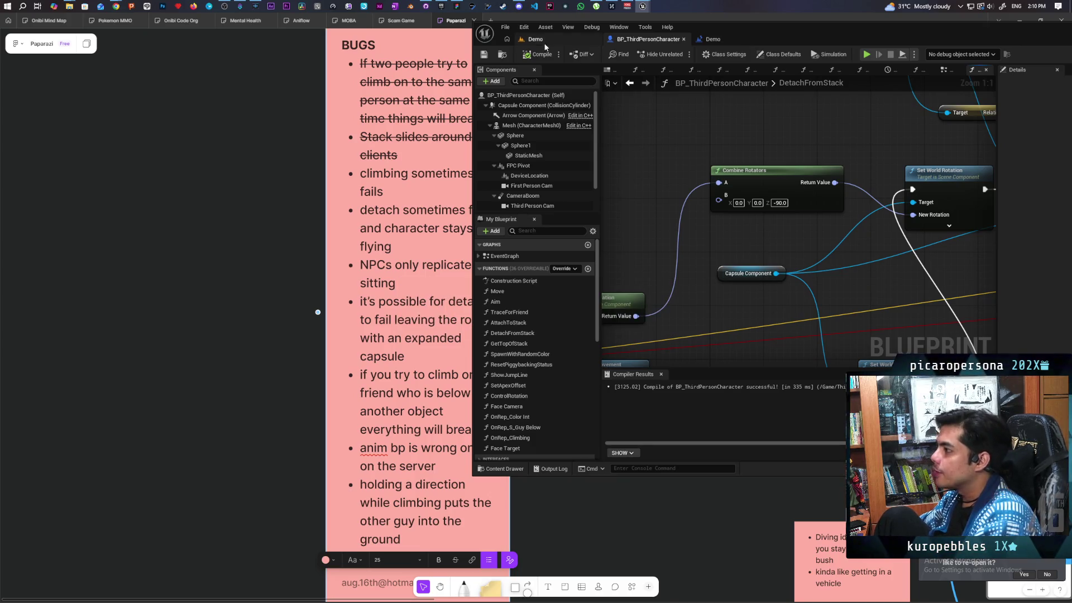
pyautogui.click(544, 43)
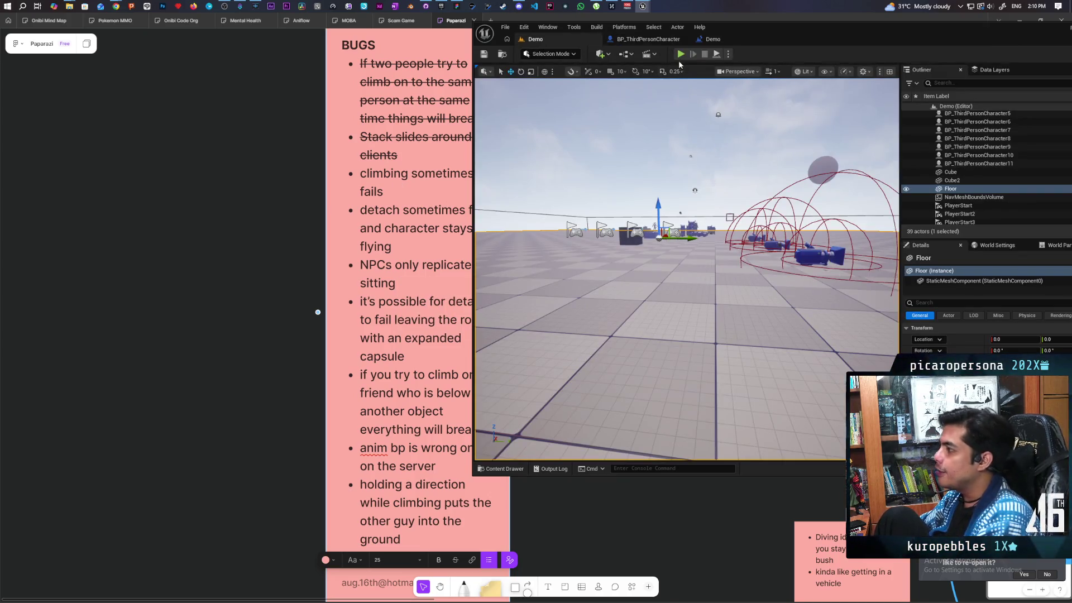
# Step: Start a four-client play session and walk the player toward the blue character
pyautogui.click(681, 54)
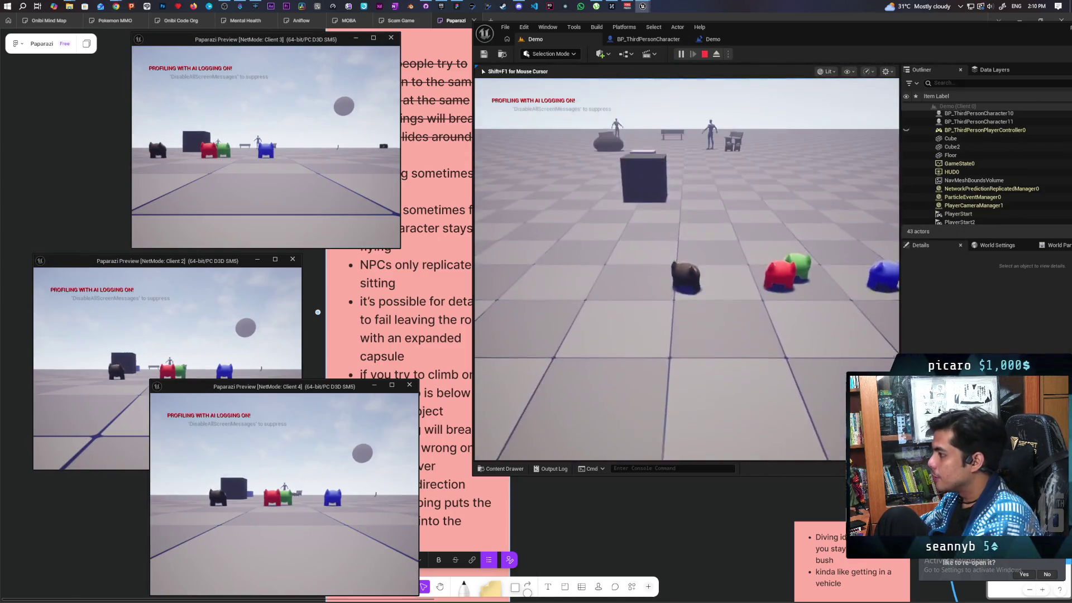
pyautogui.press('d')
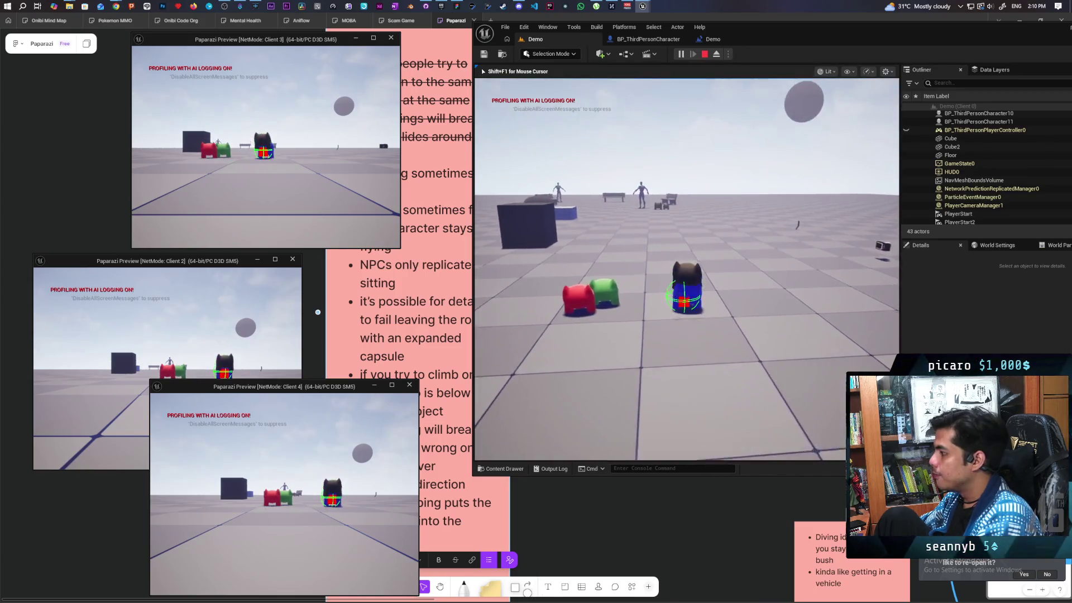
pyautogui.press('w')
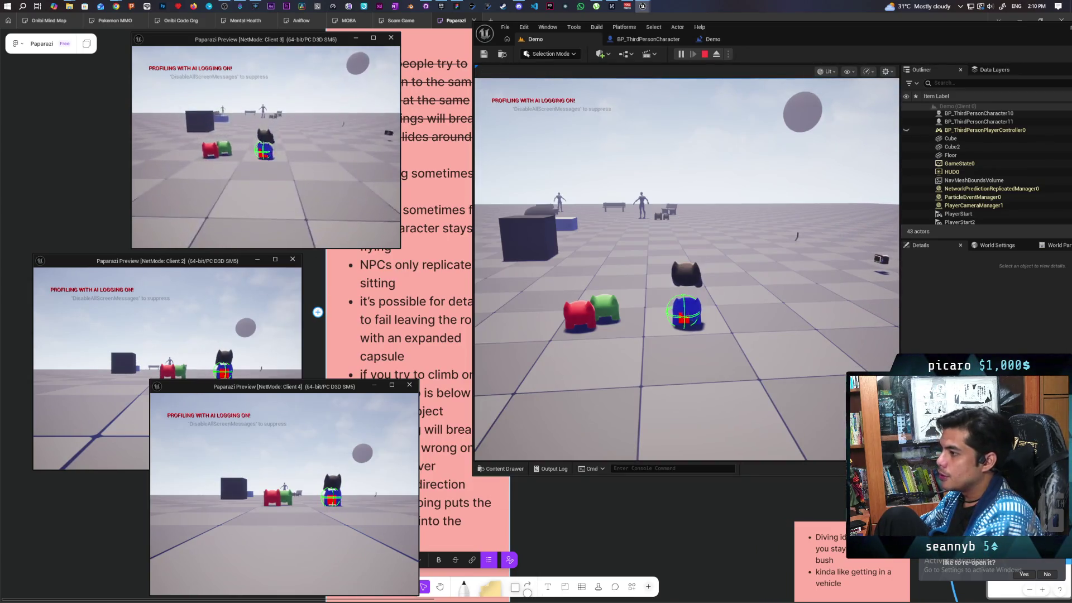
pyautogui.press('s')
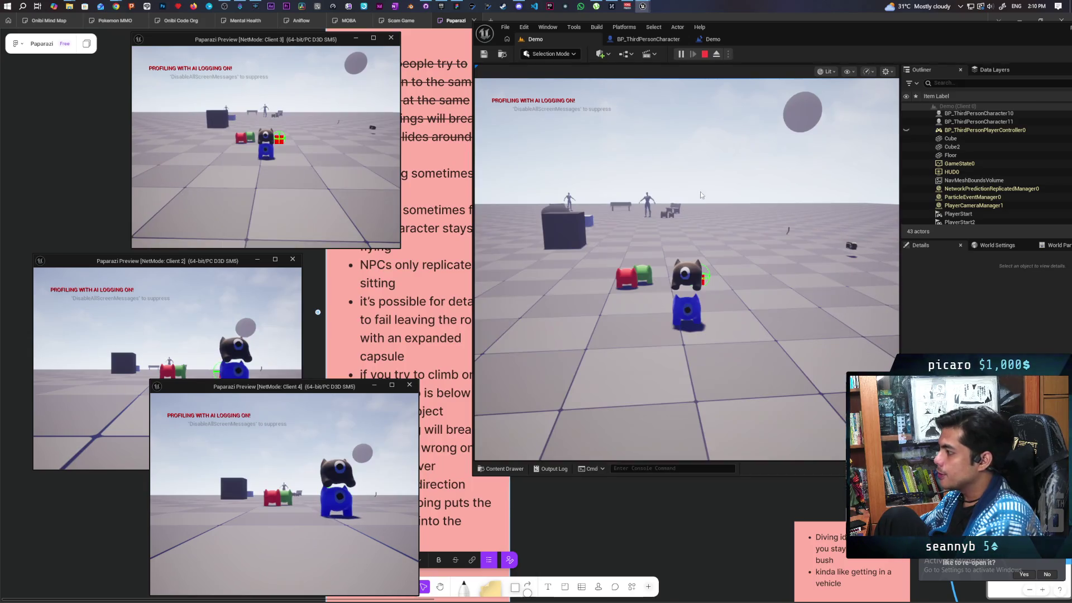
pyautogui.click(701, 195)
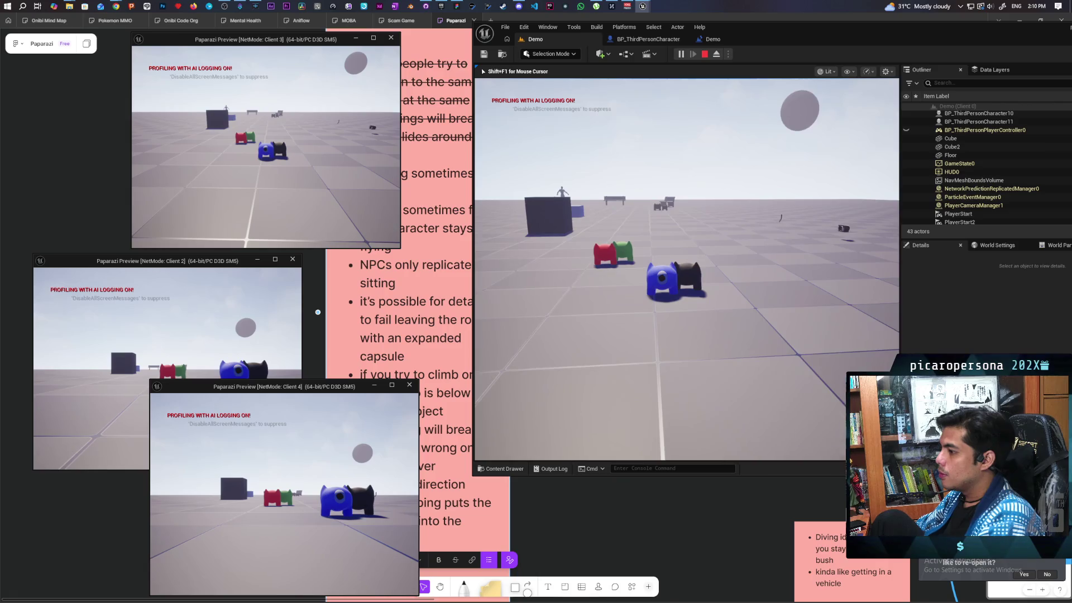
# Step: Walk the blue character past the black cat and jump on top of it
pyautogui.press('w')
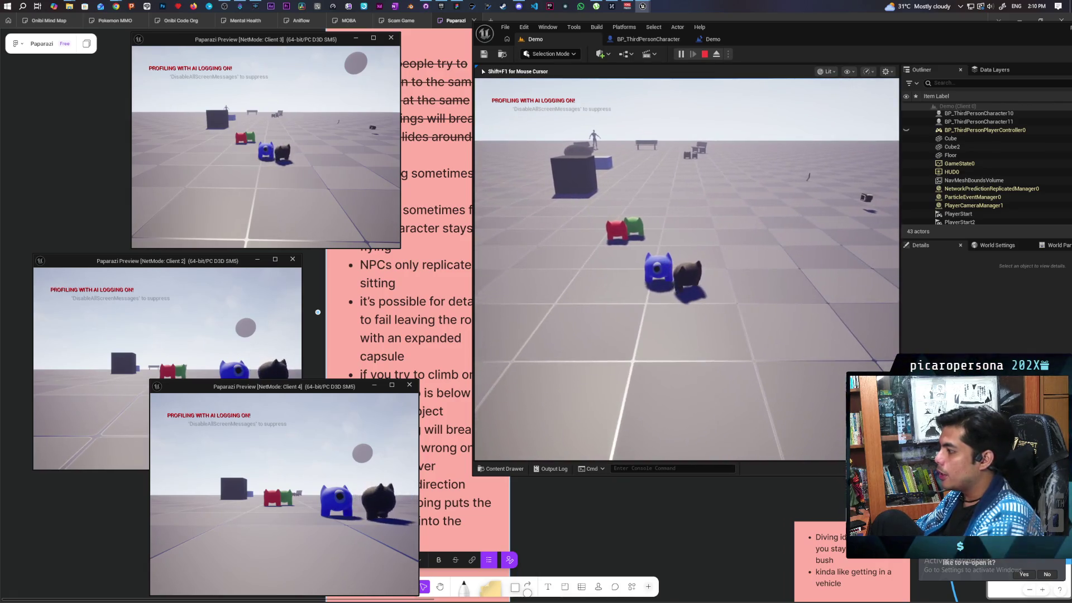
pyautogui.press('w')
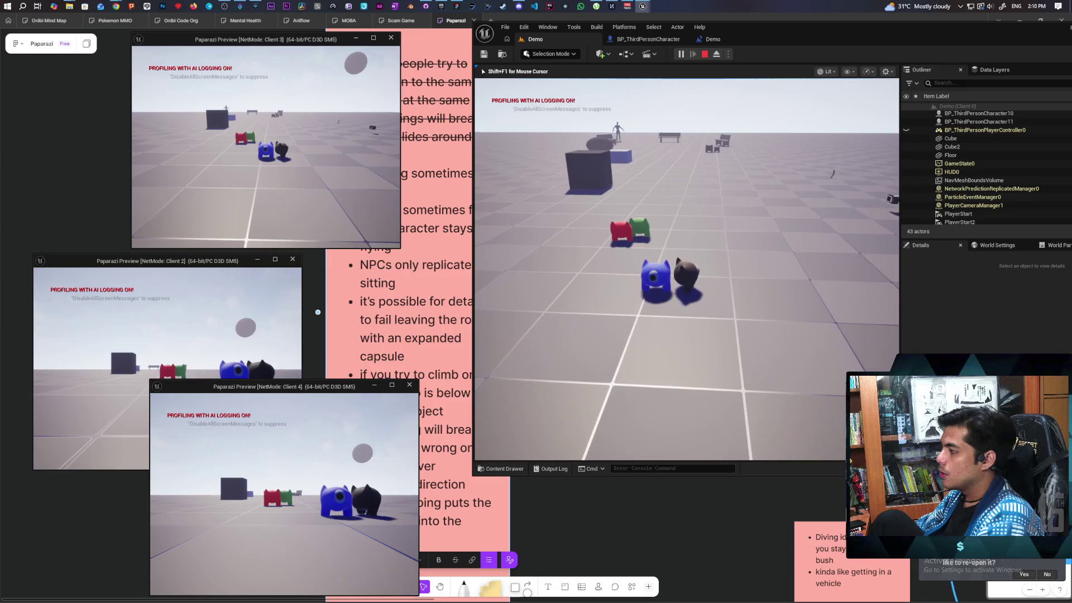
pyautogui.press('w')
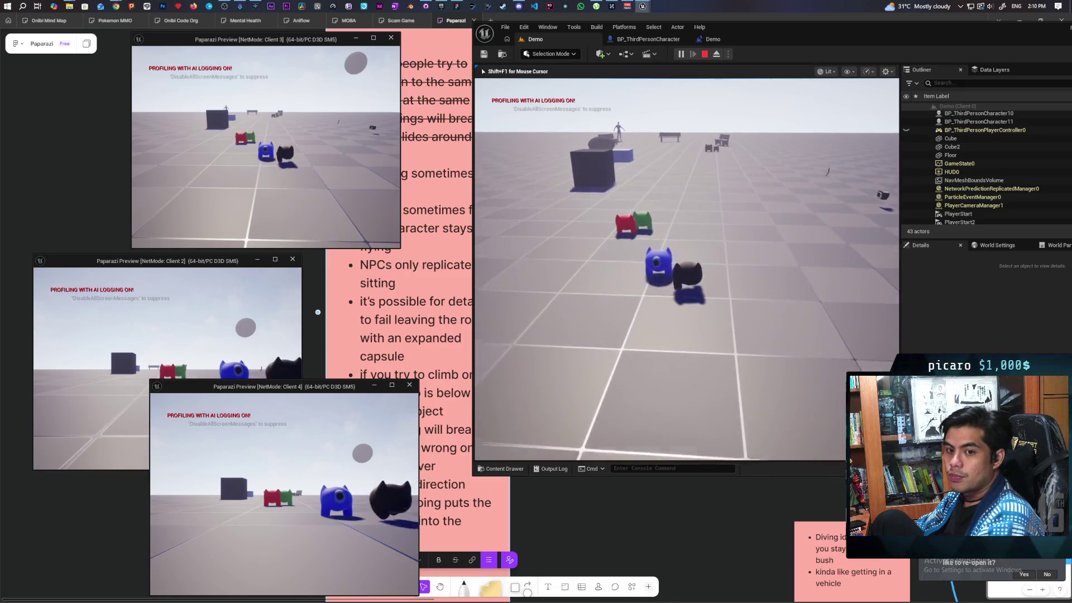
pyautogui.press('s')
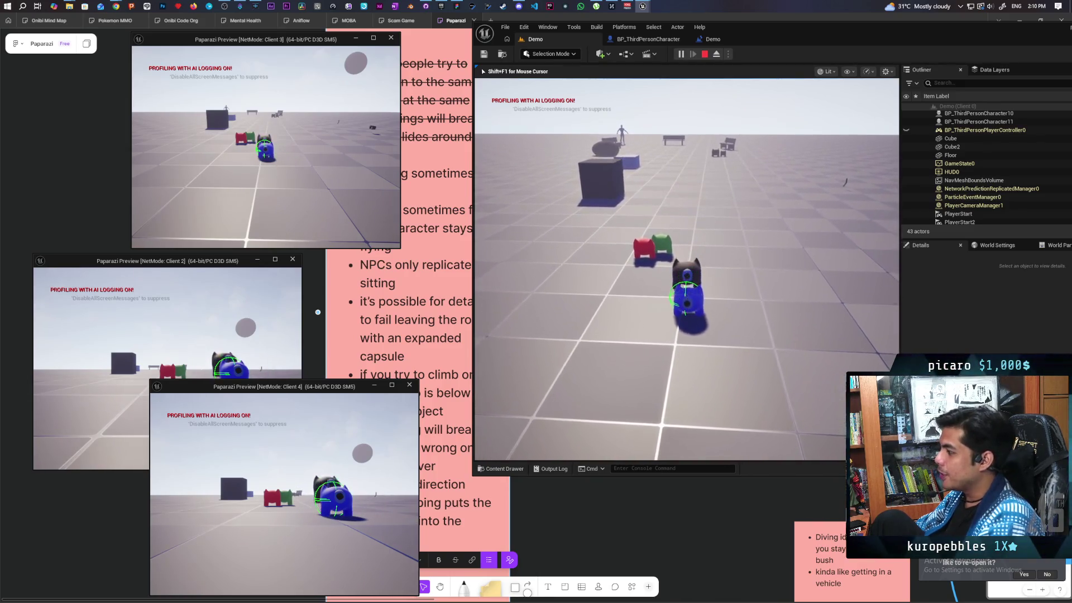
pyautogui.press('space')
# Step: Walk the stacked pair forward, check the Client 2 and Client 4 windows, then stop play
pyautogui.press('w')
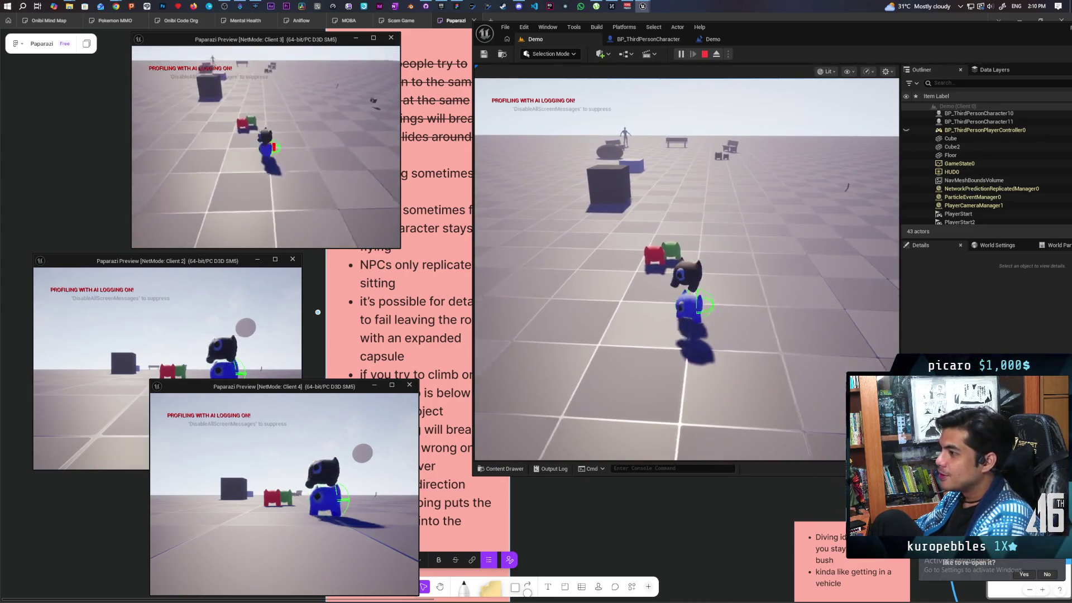
pyautogui.press('w')
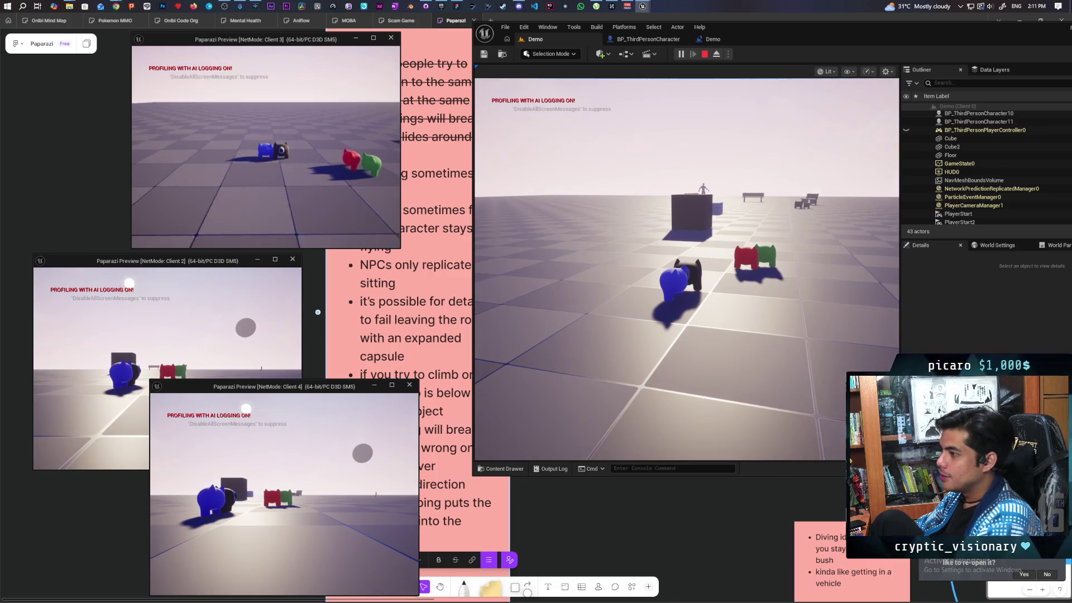
pyautogui.hotkey('alt', 'Tab')
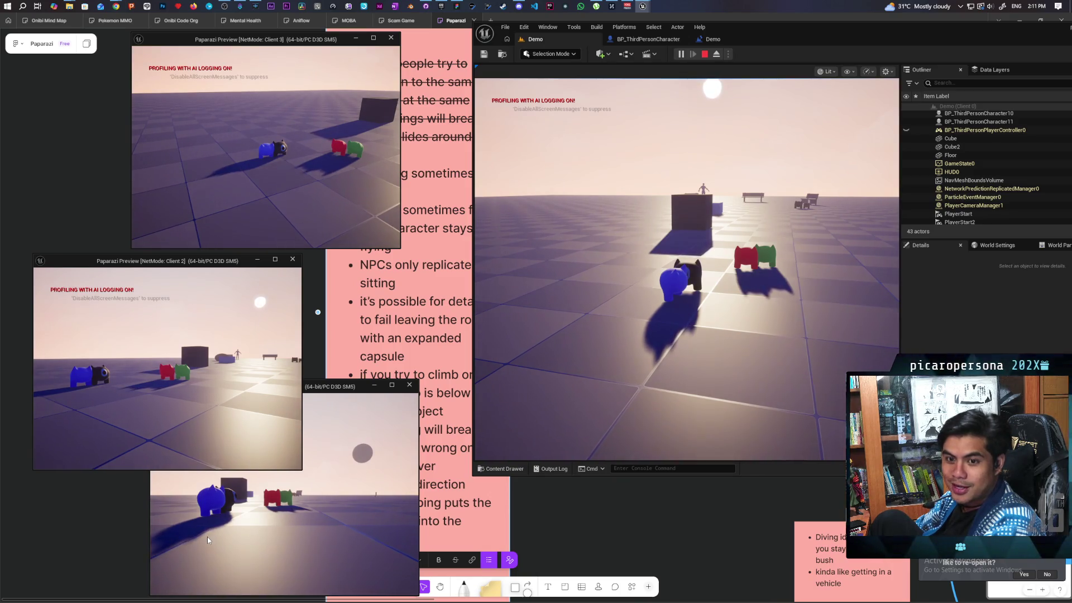
pyautogui.click(259, 518)
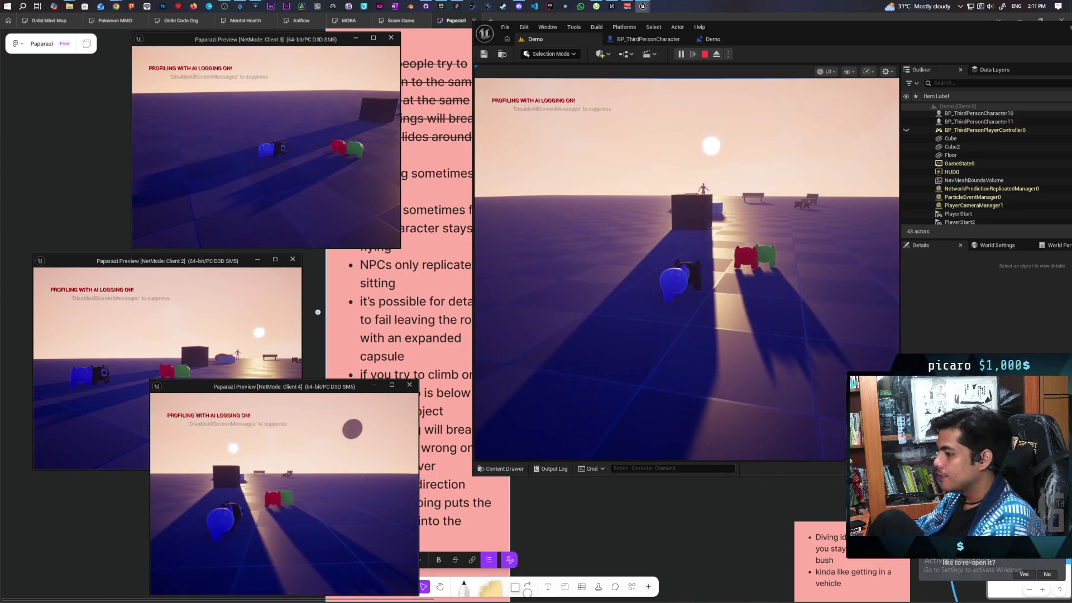
pyautogui.click(641, 359)
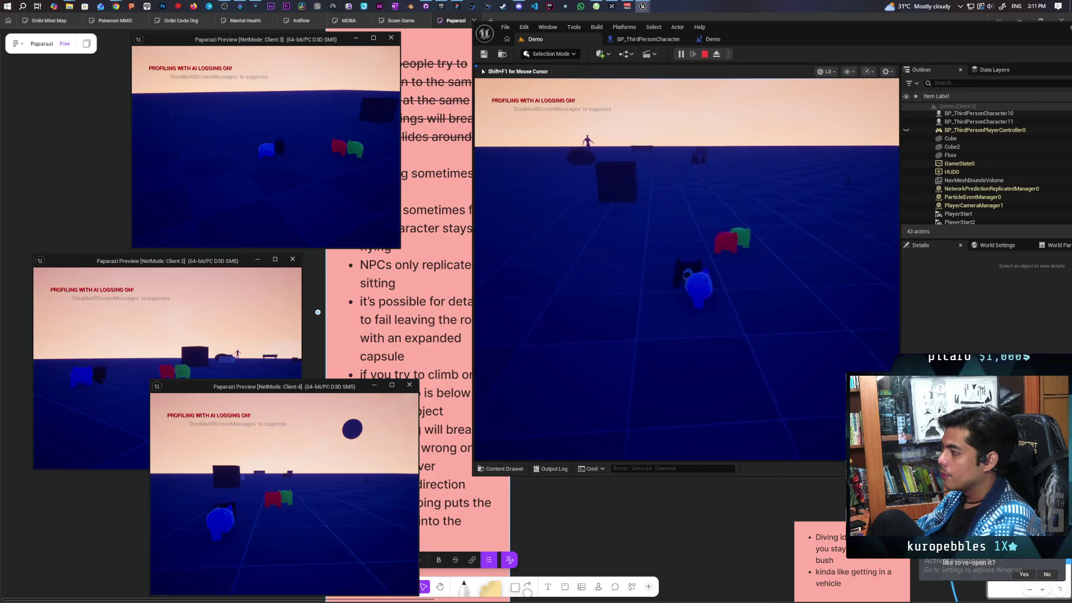
pyautogui.press('Escape')
# Step: In DetachFromStack, pull the Set Replicate Movement node out of its current execution chain
pyautogui.click(648, 39)
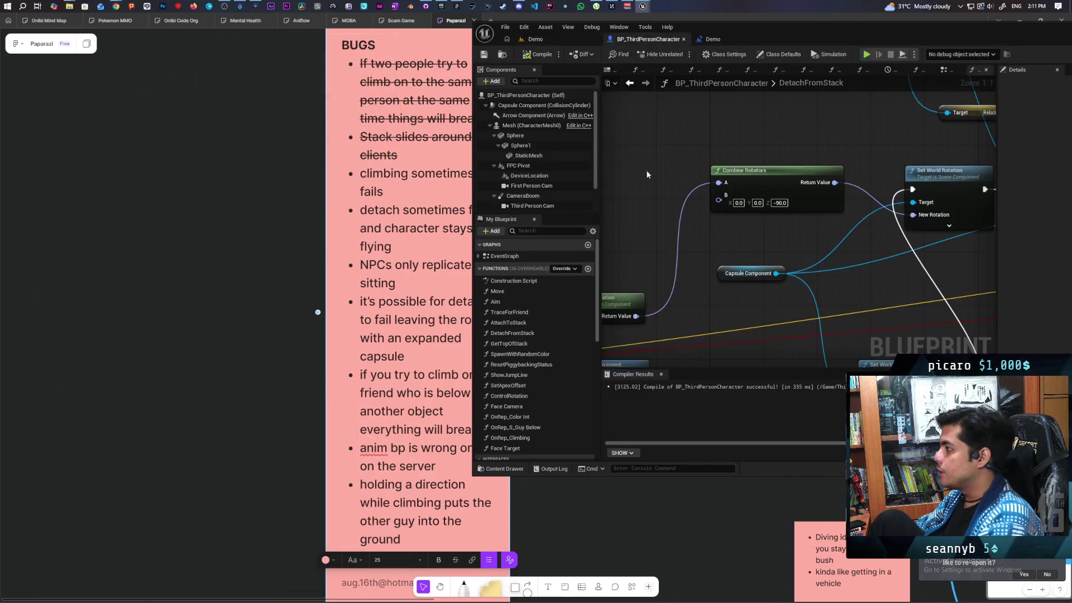
pyautogui.scroll(-4, 784, 256)
pyautogui.moveTo(687, 193); pyautogui.dragTo(754, 302)
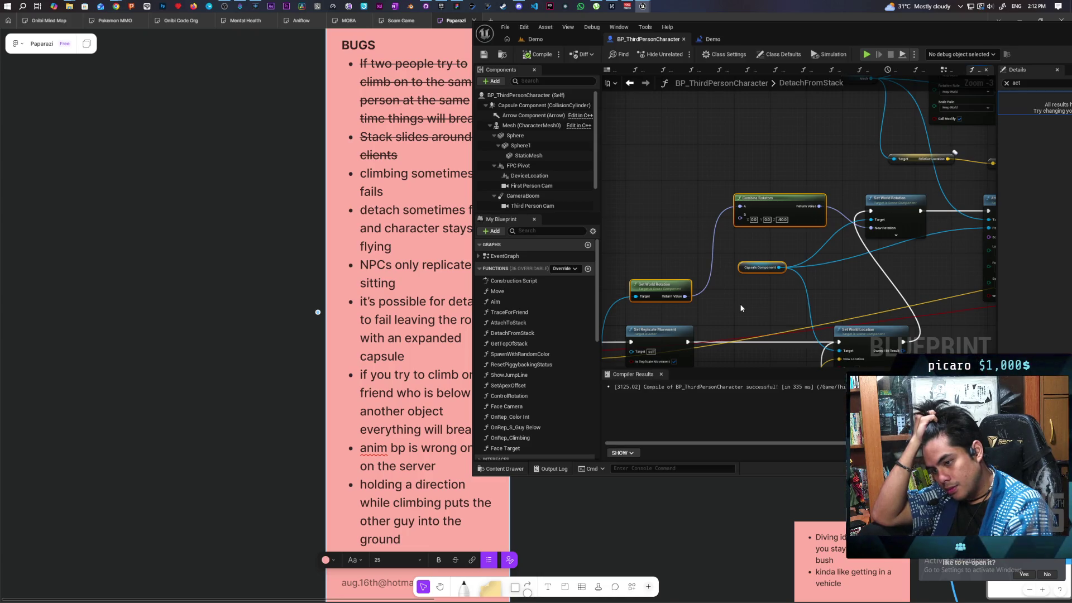
pyautogui.scroll(2, 858, 306)
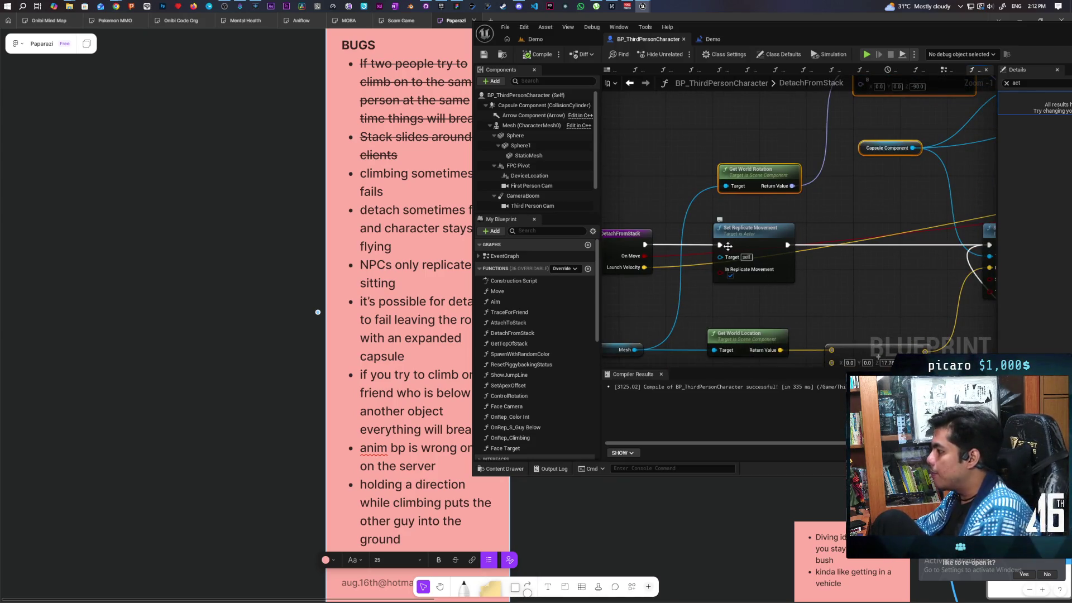
pyautogui.click(807, 226)
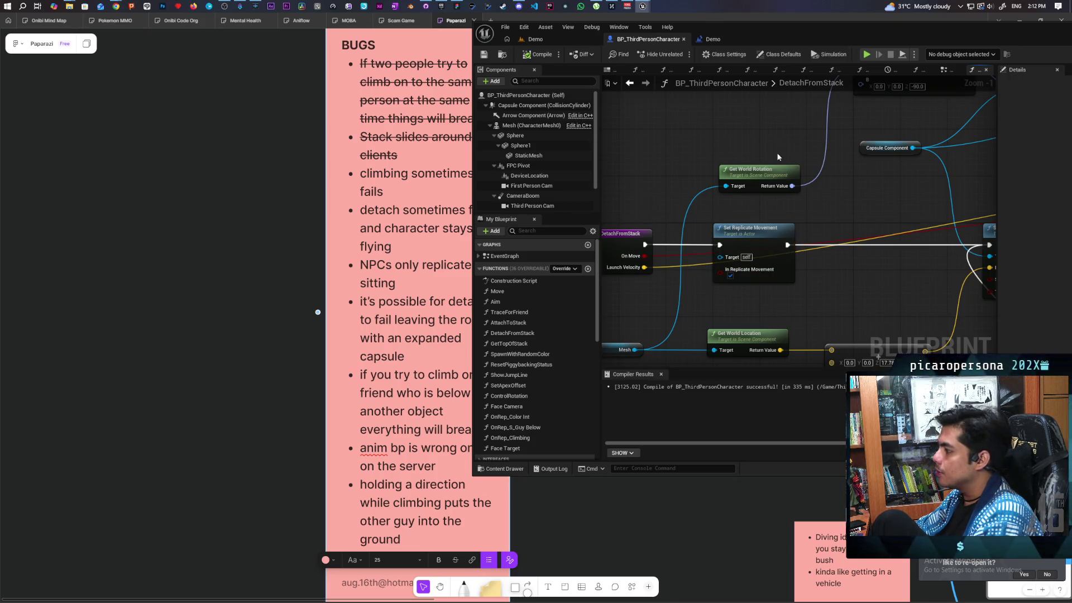
pyautogui.moveTo(842, 211); pyautogui.dragTo(728, 275)
pyautogui.moveTo(819, 273)
pyautogui.mouseDown()
pyautogui.moveTo(652, 251)
pyautogui.moveTo(966, 238)
pyautogui.mouseUp()
pyautogui.moveTo(754, 228); pyautogui.dragTo(806, 269)
pyautogui.click(849, 281)
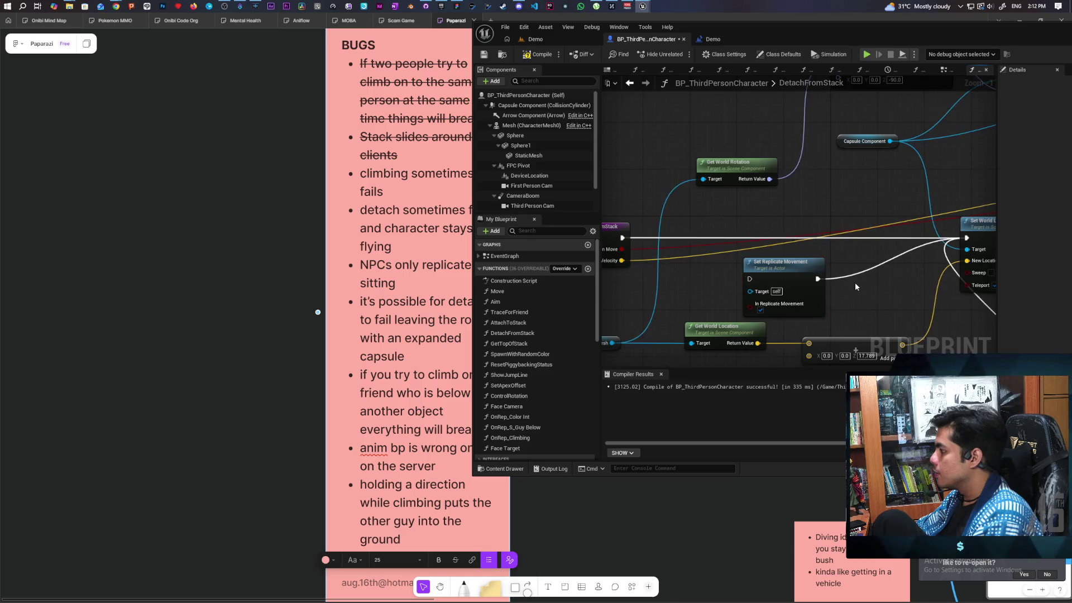
# Step: Wire Set Movement Mode into Set Replicate Movement, then to Is Valid, and compile
pyautogui.scroll(-1, 855, 283)
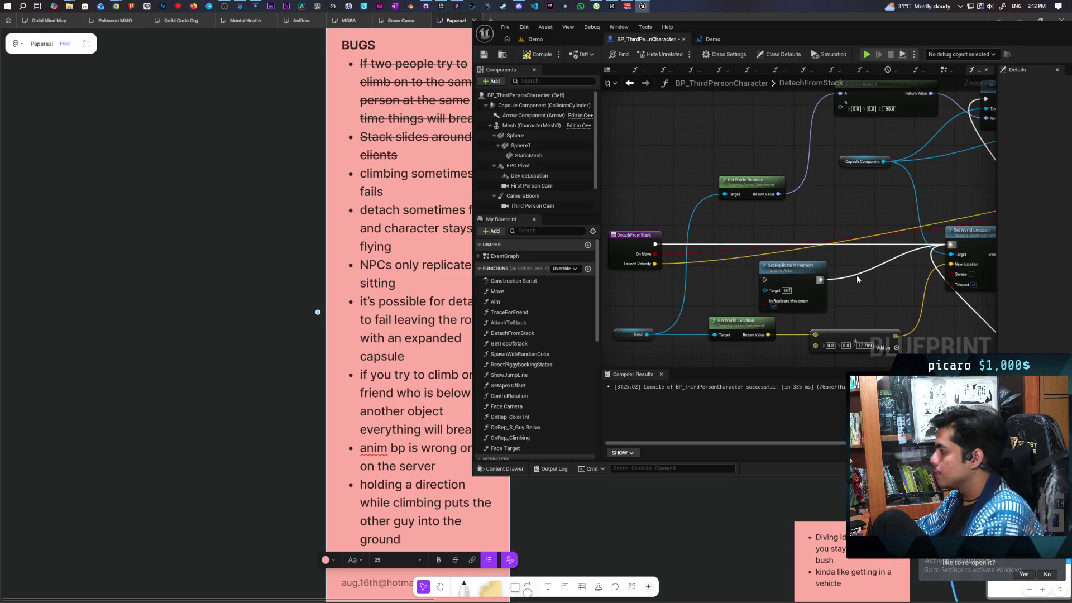
pyautogui.scroll(-2, 856, 275)
pyautogui.moveTo(857, 274)
pyautogui.mouseDown()
pyautogui.moveTo(656, 256)
pyautogui.moveTo(849, 280)
pyautogui.moveTo(810, 281)
pyautogui.moveTo(880, 299)
pyautogui.moveTo(876, 276)
pyautogui.moveTo(768, 292)
pyautogui.moveTo(840, 260)
pyautogui.mouseUp()
pyautogui.scroll(3, 760, 274)
pyautogui.scroll(-3, 708, 279)
pyautogui.scroll(2, 876, 276)
pyautogui.scroll(-1, 876, 280)
pyautogui.scroll(2, 772, 286)
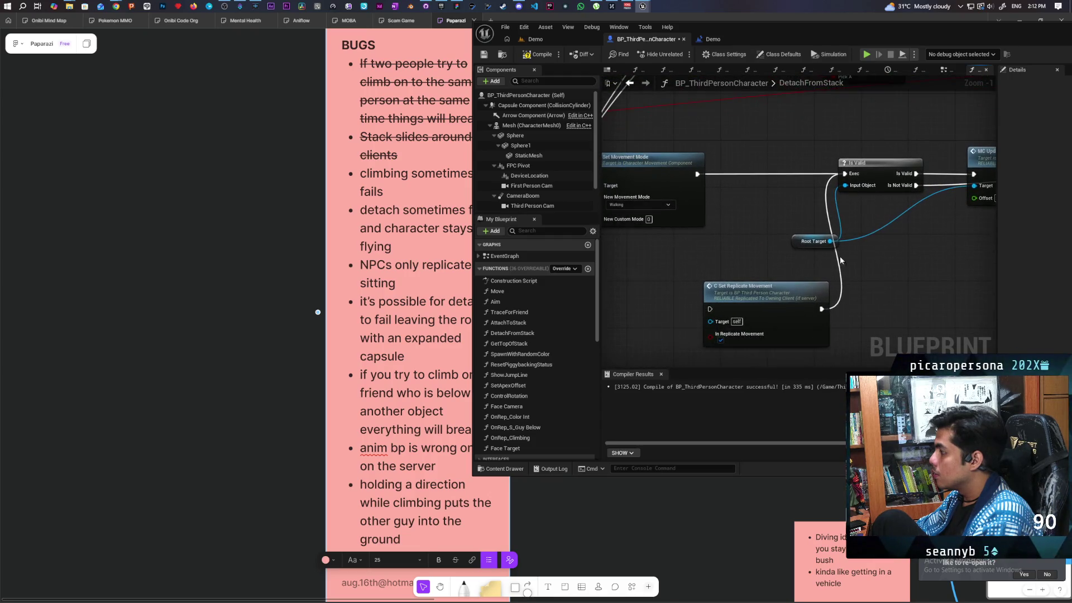
pyautogui.scroll(-3, 725, 258)
pyautogui.moveTo(725, 258); pyautogui.dragTo(657, 261)
pyautogui.moveTo(746, 238)
pyautogui.mouseDown()
pyautogui.moveTo(698, 268)
pyautogui.moveTo(791, 241)
pyautogui.moveTo(822, 218)
pyautogui.moveTo(751, 218)
pyautogui.moveTo(775, 219)
pyautogui.mouseUp()
pyautogui.scroll(3, 791, 241)
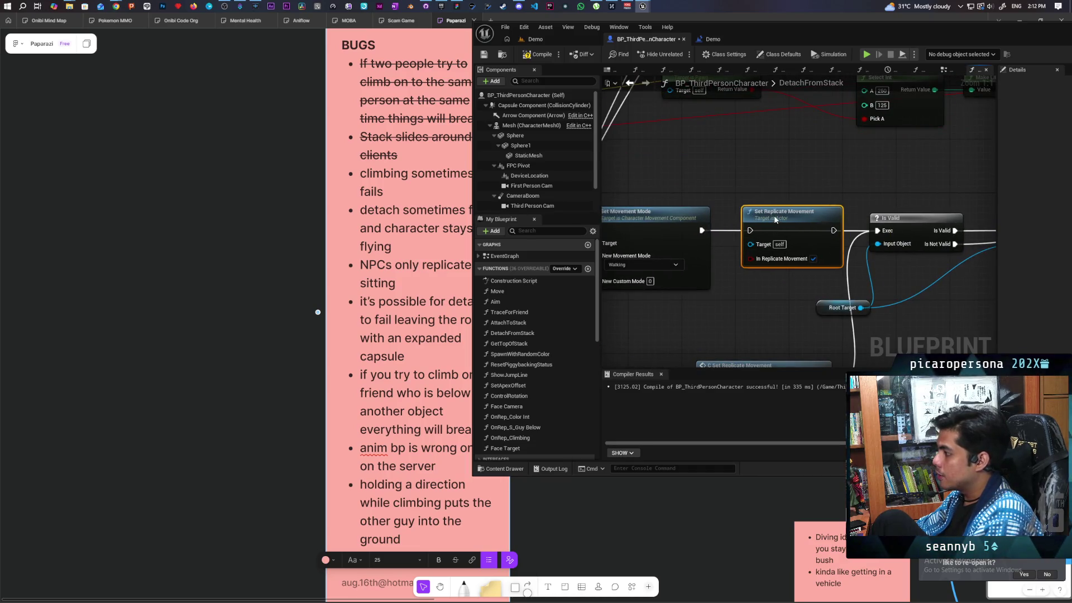
pyautogui.moveTo(702, 230); pyautogui.dragTo(755, 232)
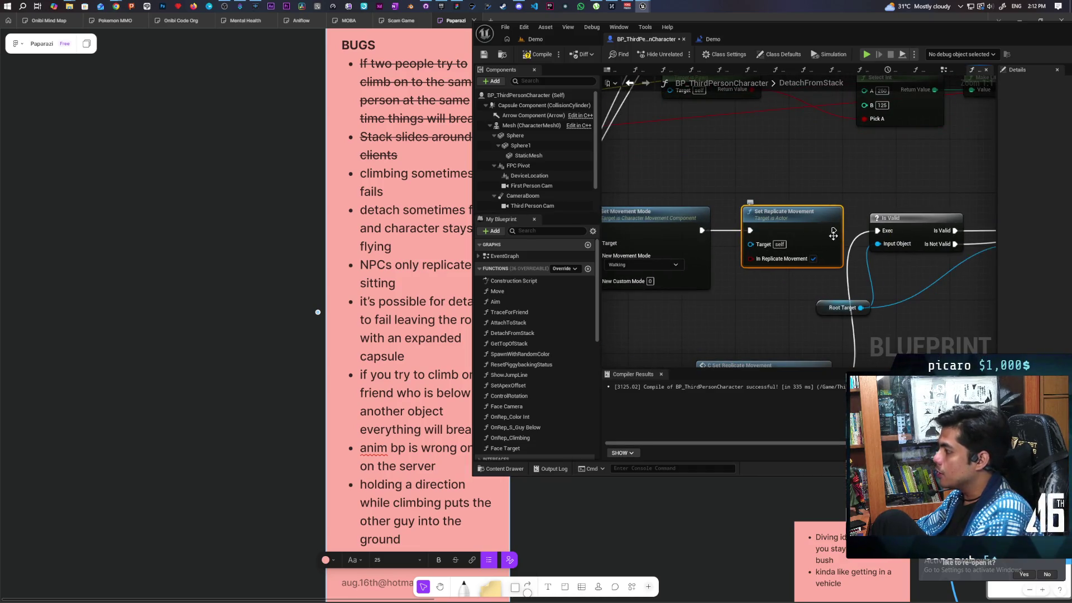
pyautogui.moveTo(833, 230); pyautogui.dragTo(877, 230)
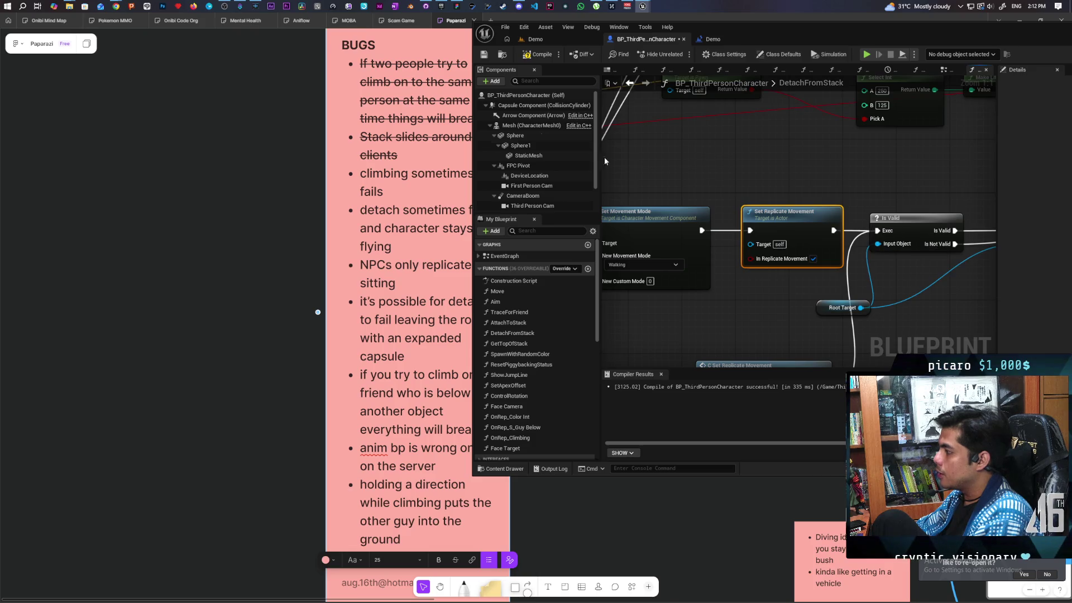
pyautogui.click(540, 56)
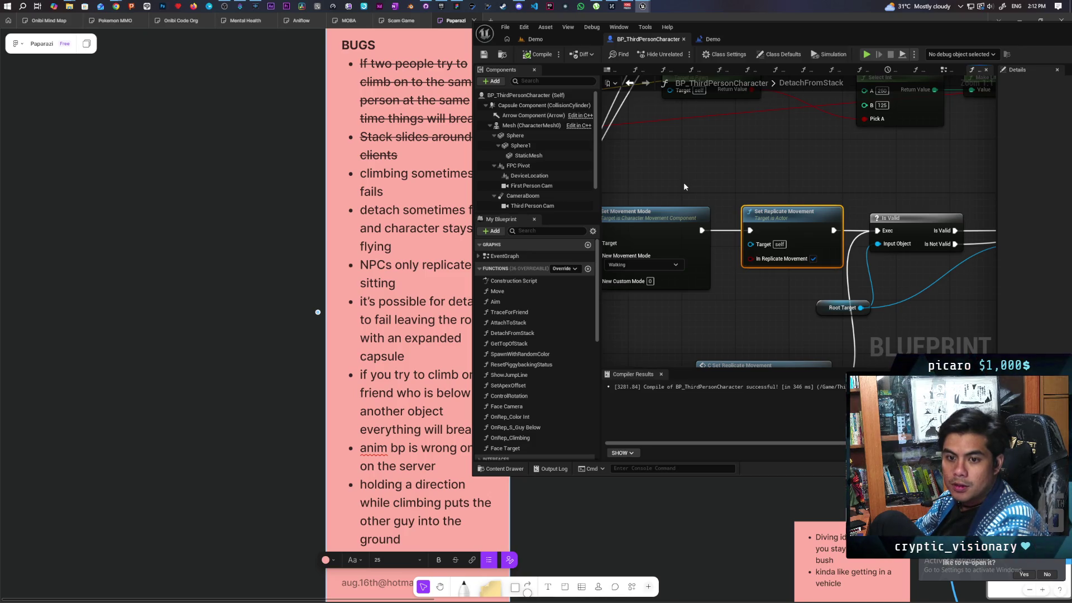
pyautogui.scroll(-7, 678, 168)
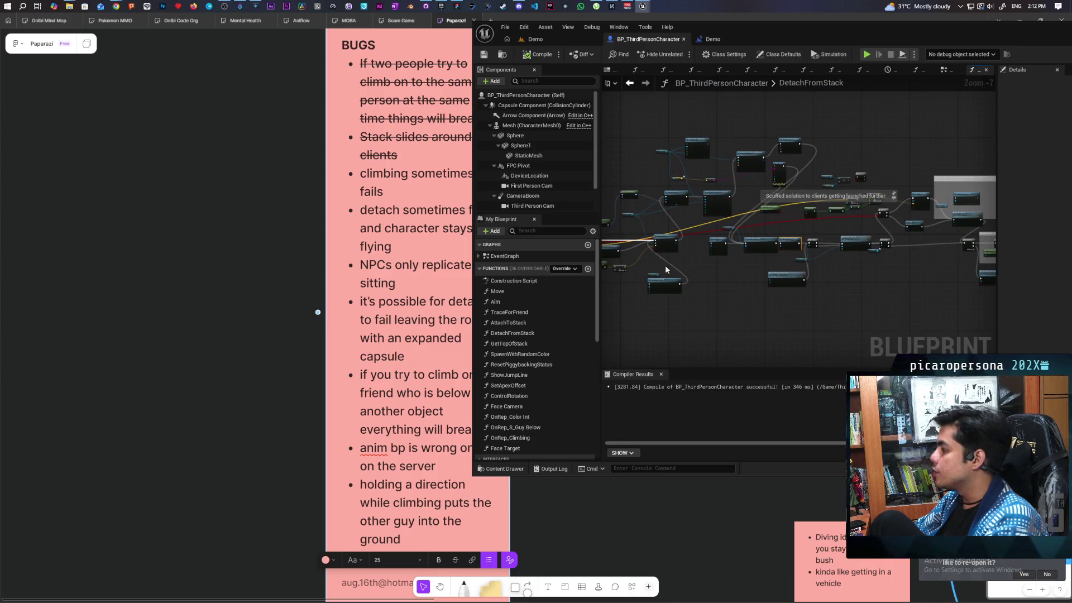
pyautogui.scroll(2, 692, 279)
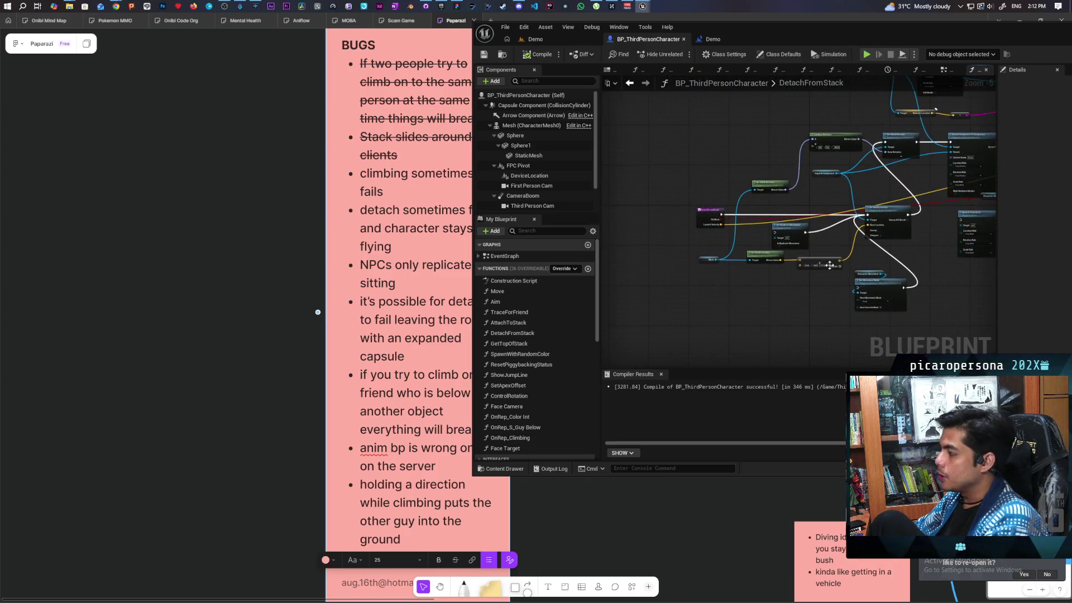
pyautogui.moveTo(779, 280); pyautogui.dragTo(703, 301)
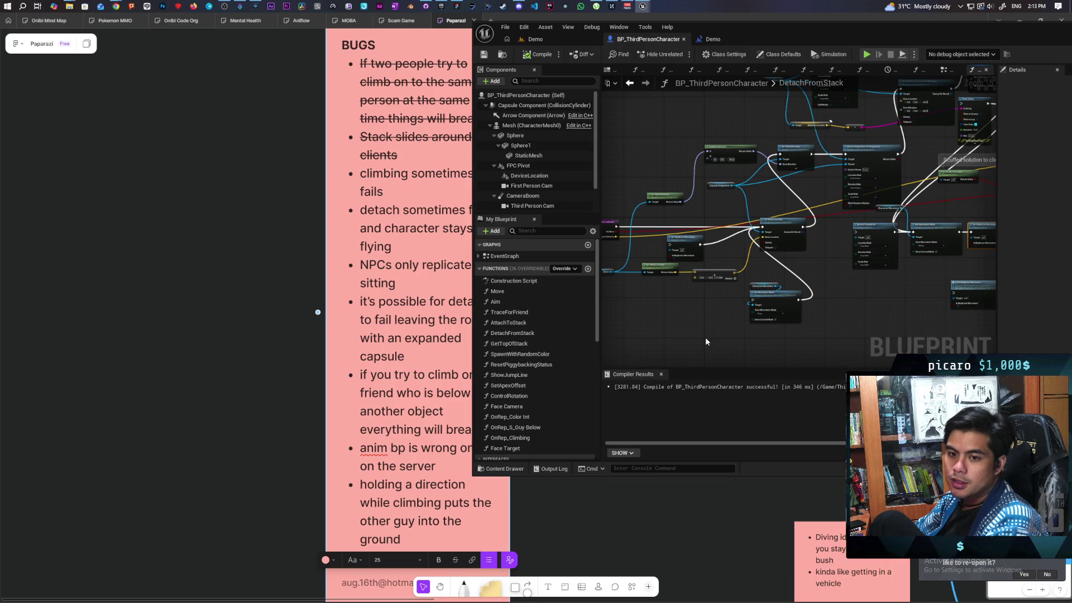
pyautogui.moveTo(704, 327); pyautogui.dragTo(740, 309)
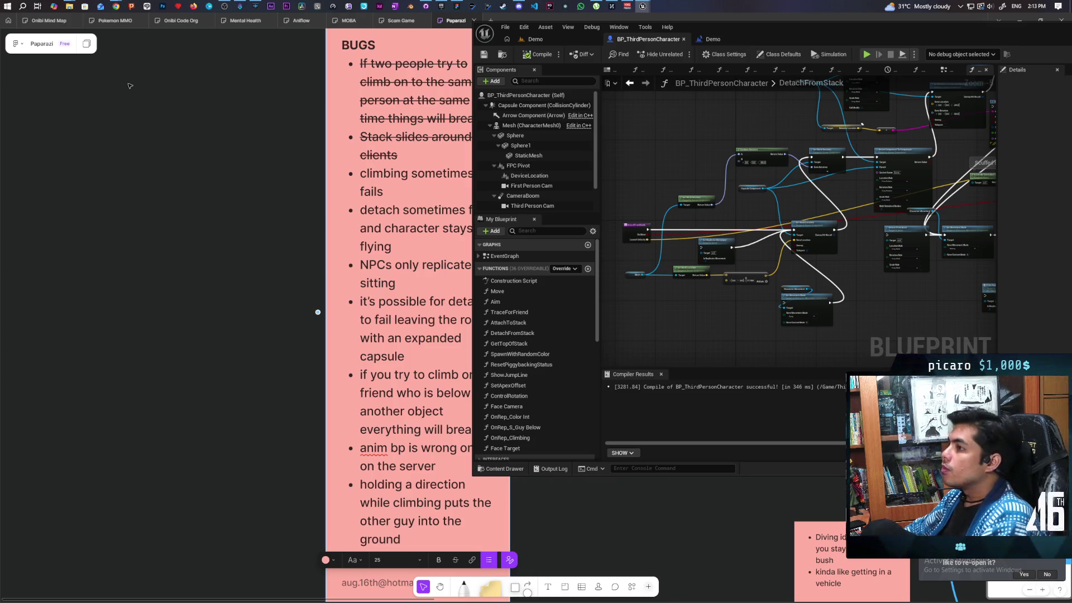
pyautogui.moveTo(116, 6)
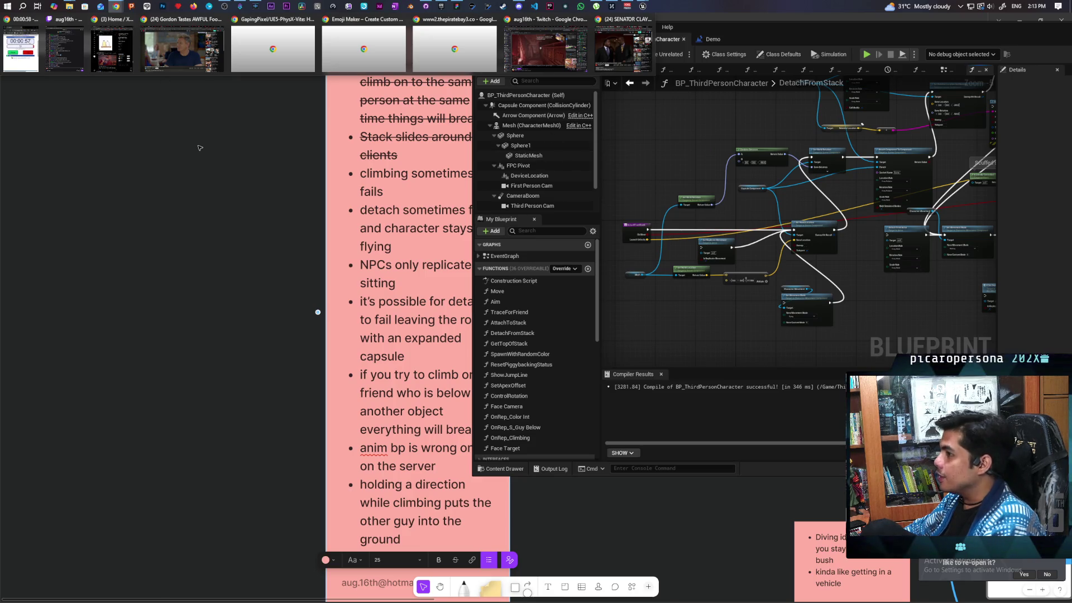
# Step: Check the My Name Is Jeff page on myinstants in Chrome, then bring up Streamer.bot's Actions
pyautogui.click(559, 50)
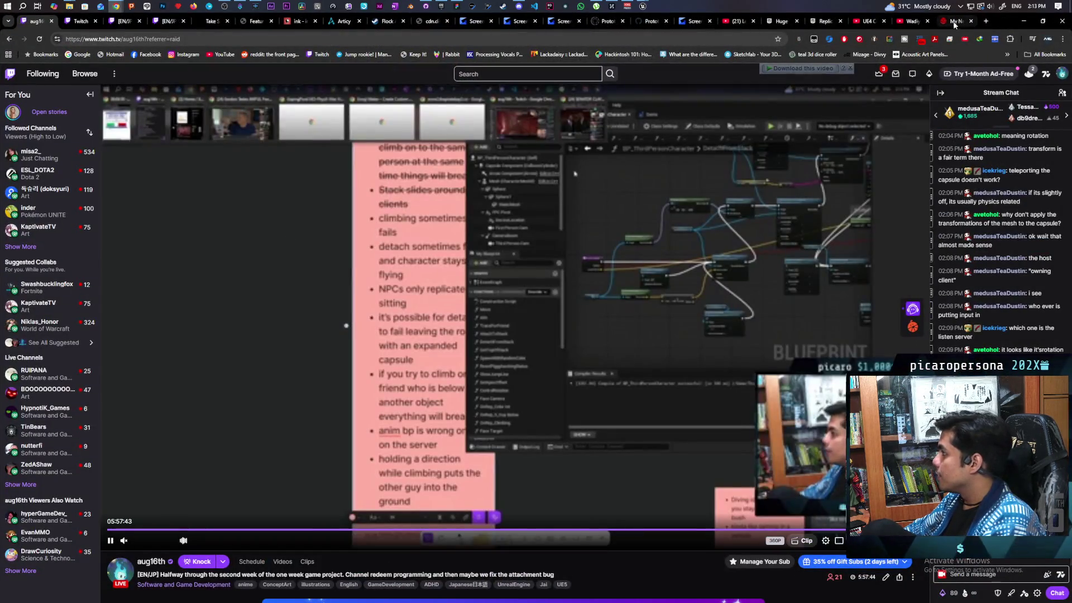
pyautogui.click(950, 26)
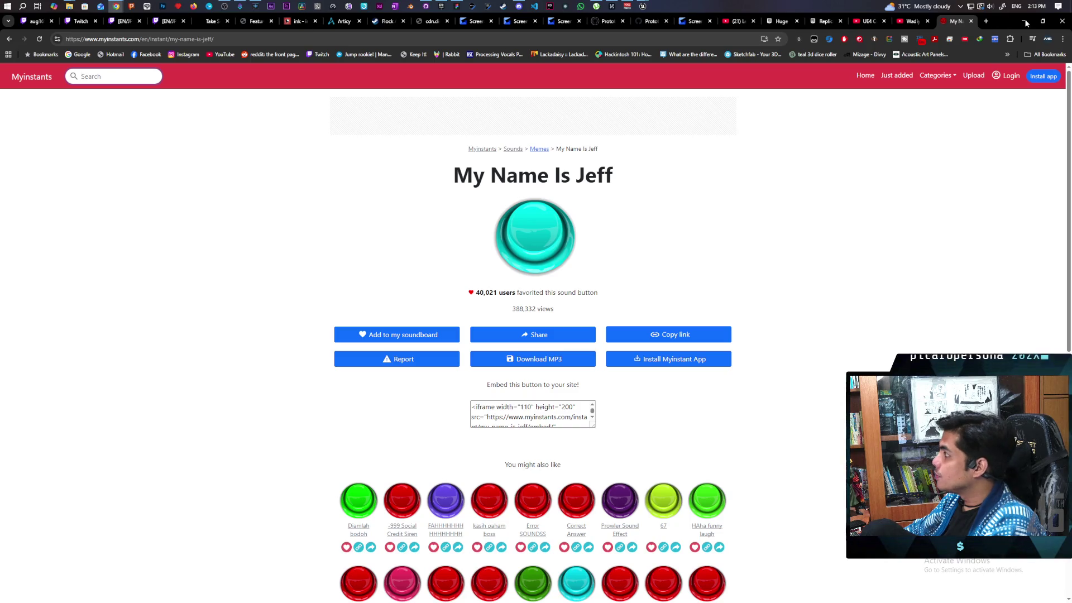
pyautogui.click(225, 9)
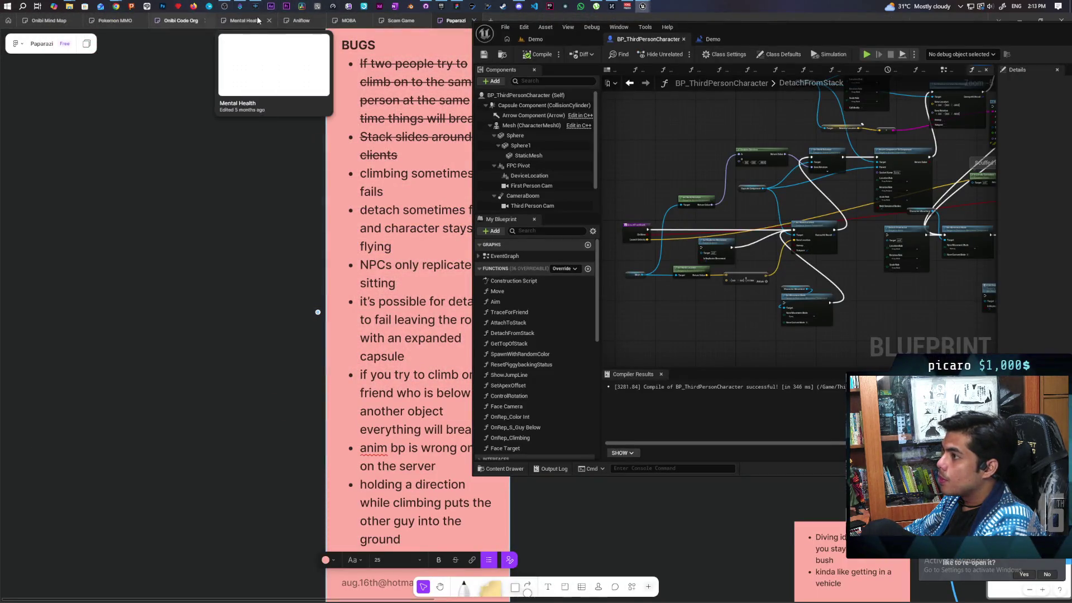
pyautogui.click(240, 7)
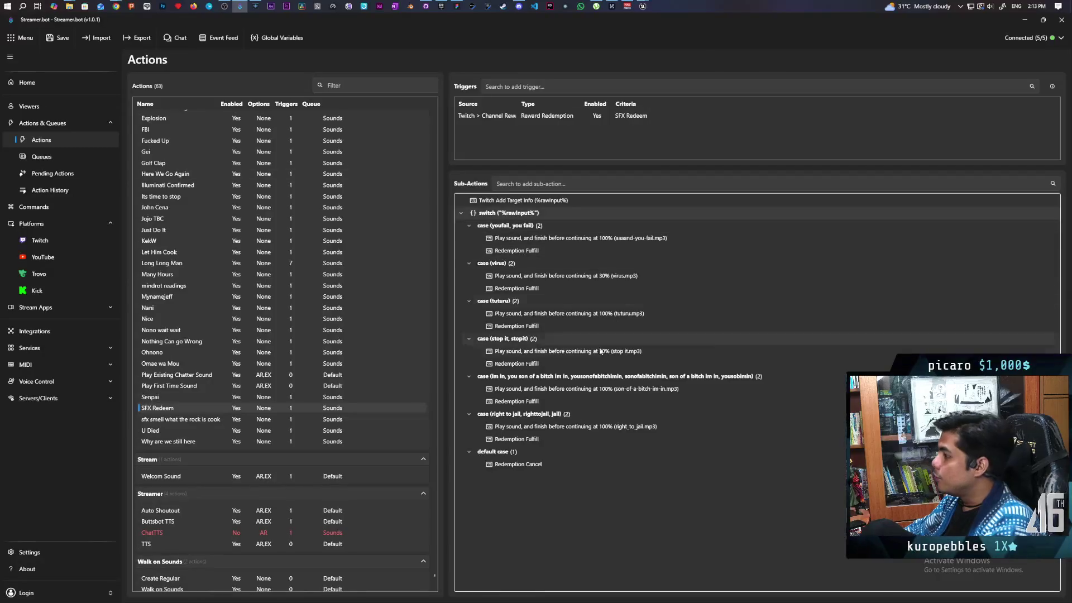
# Step: Add a new SFX Redeem switch case with the values mynamejeff and jeff
pyautogui.rightClick(503, 215)
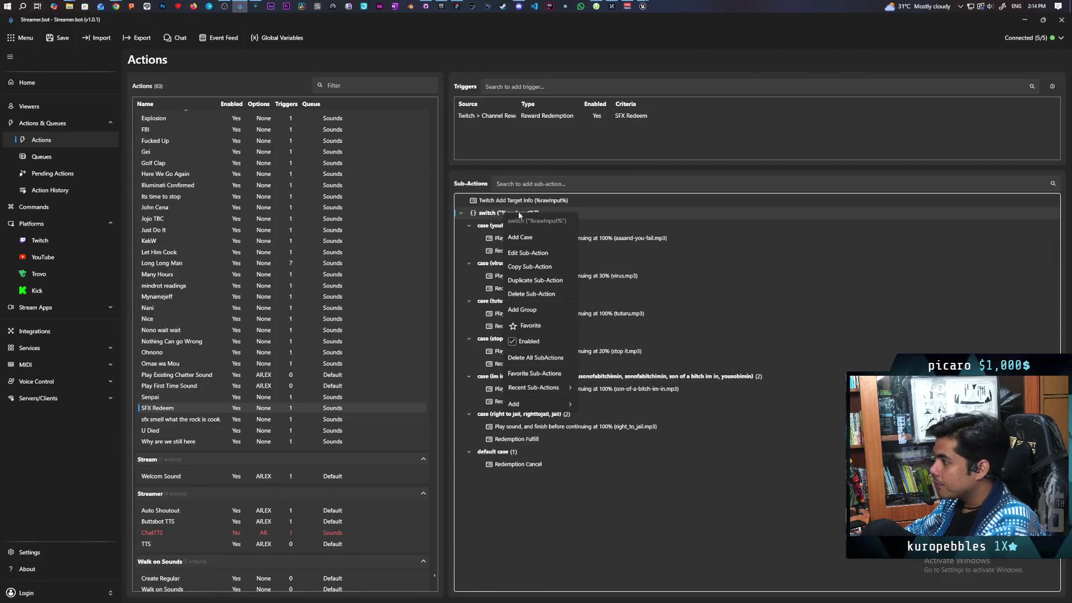
pyautogui.click(543, 233)
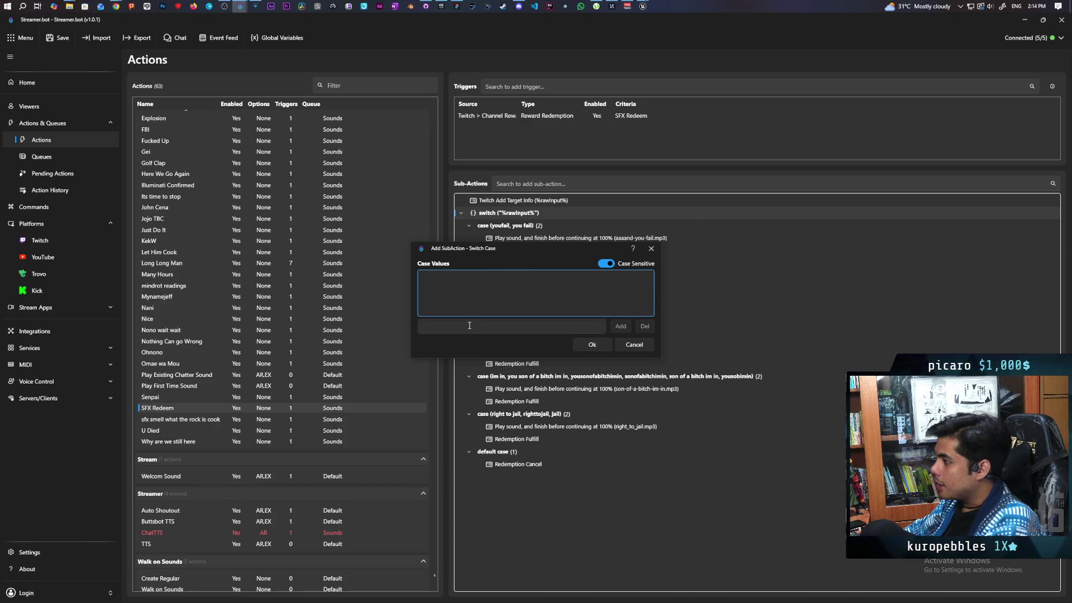
pyautogui.click(484, 327)
pyautogui.write('myname')
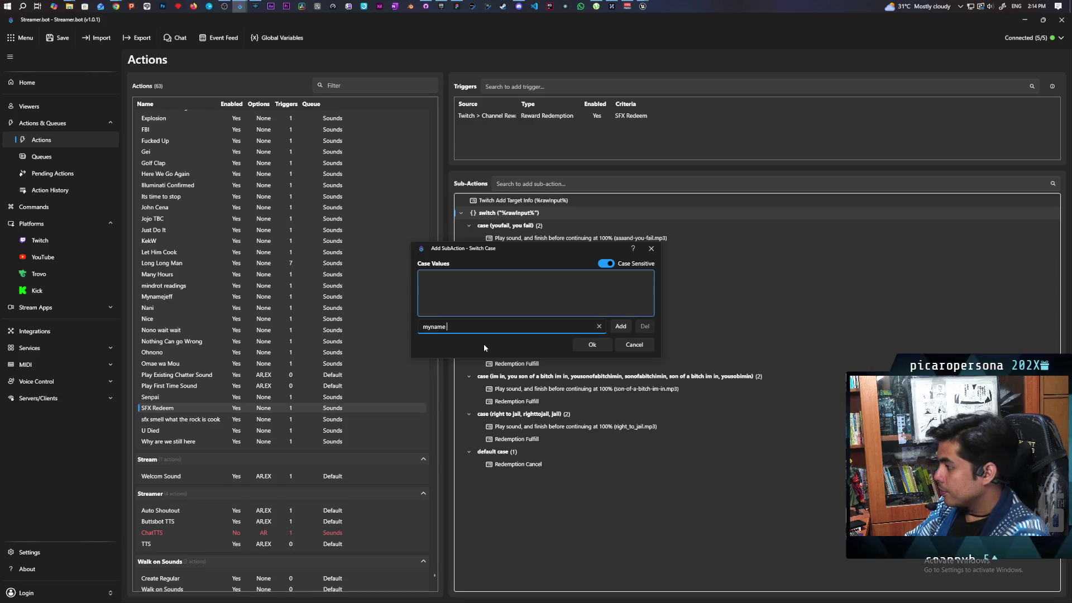
pyautogui.write('jeff')
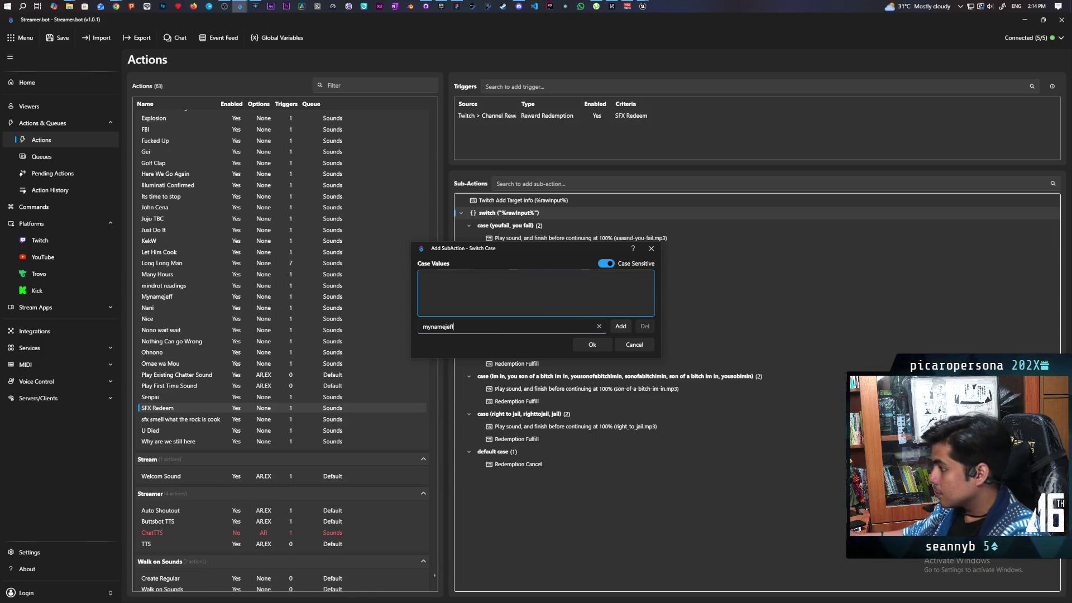
pyautogui.click(621, 327)
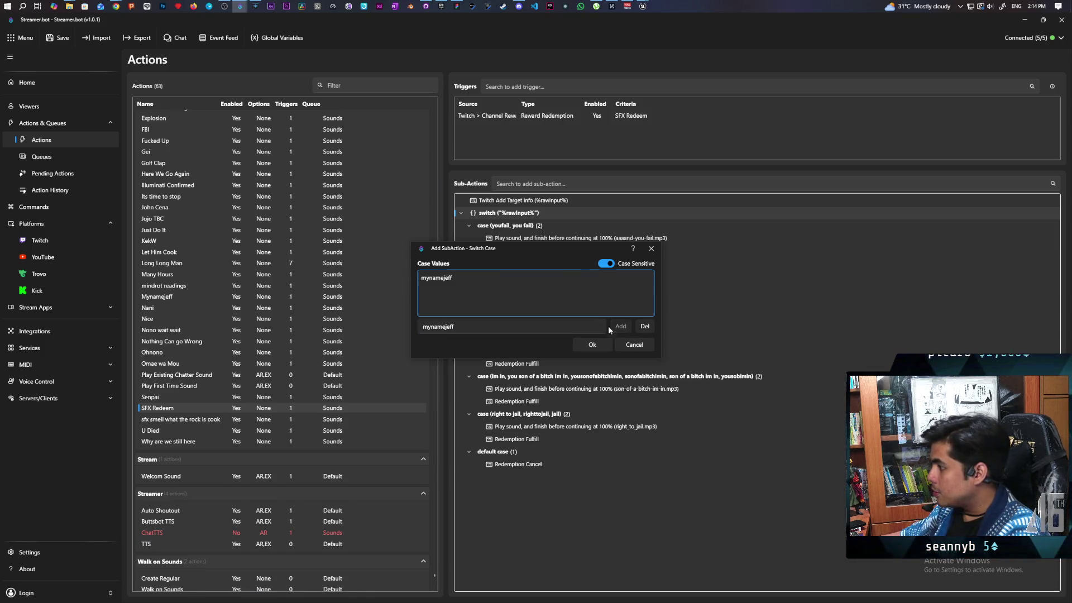
pyautogui.doubleClick(486, 324)
pyautogui.write('jeff')
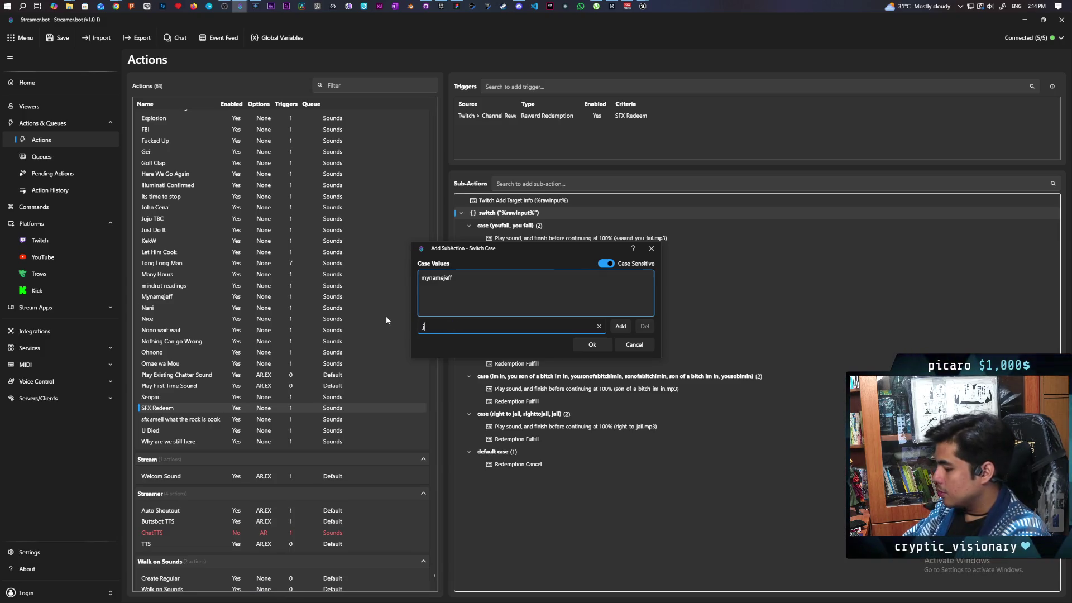
pyautogui.click(616, 326)
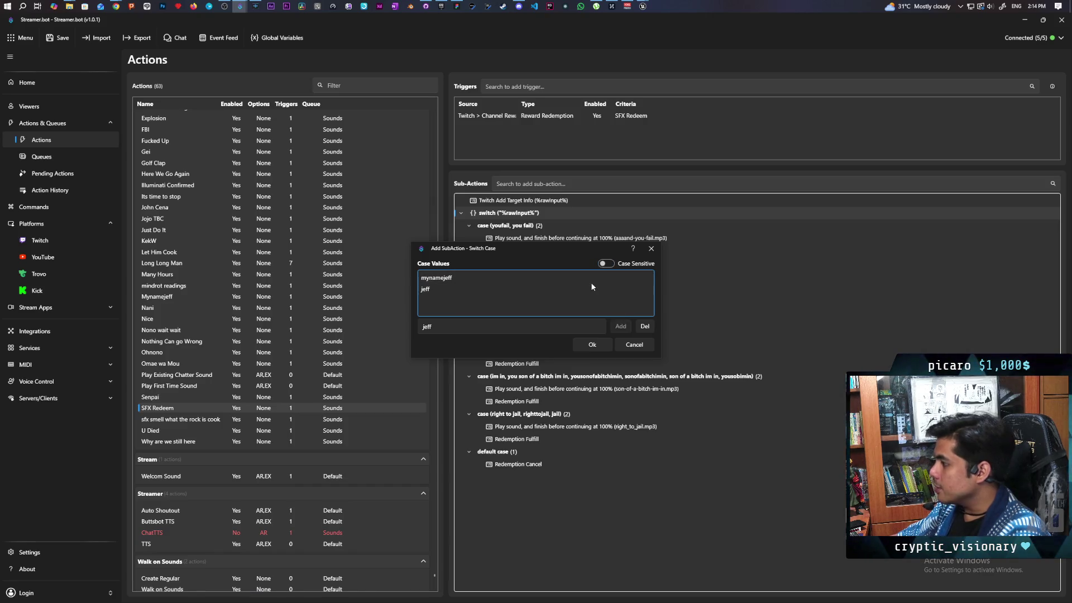
# Step: Add mynamejed and mynameisjed to the case values and confirm the case
pyautogui.click(480, 329)
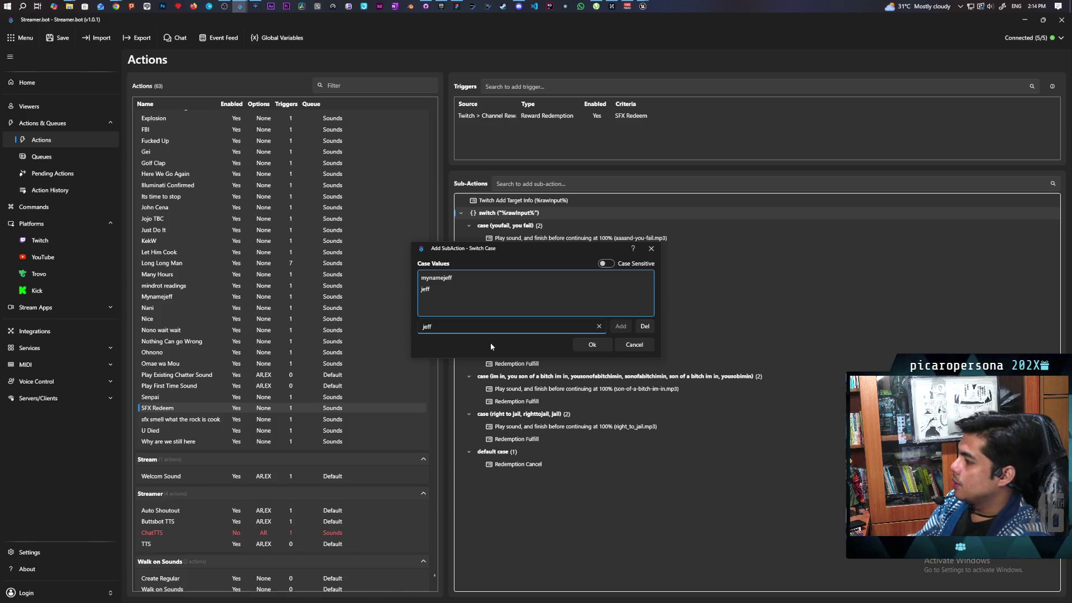
pyautogui.press('BackSpace')
pyautogui.press('BackSpace')
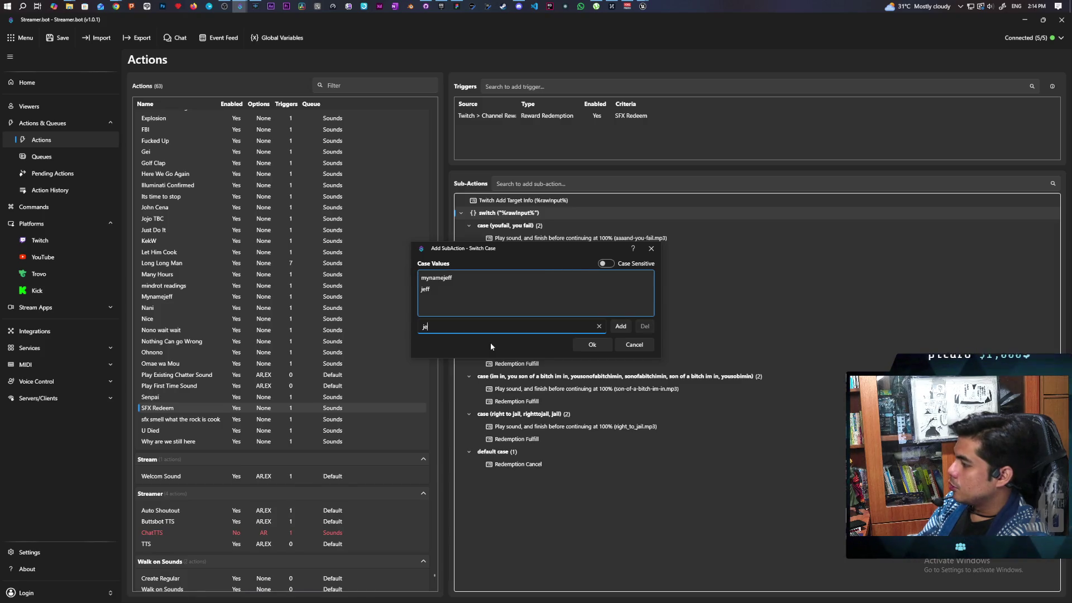
pyautogui.write('d')
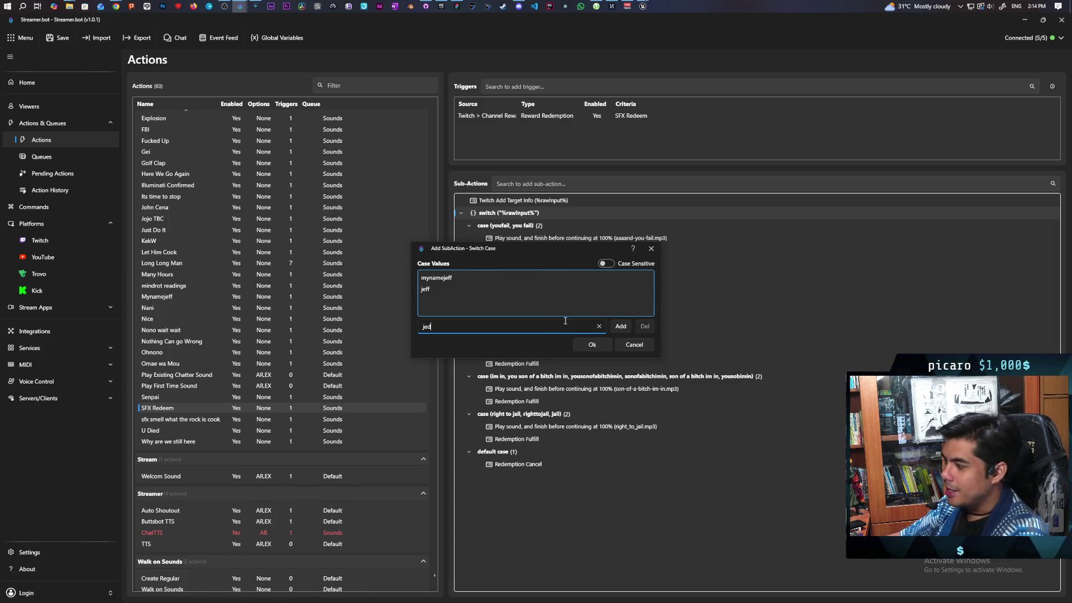
pyautogui.press('BackSpace')
pyautogui.press('BackSpace')
pyautogui.press('BackSpace')
pyautogui.write('m')
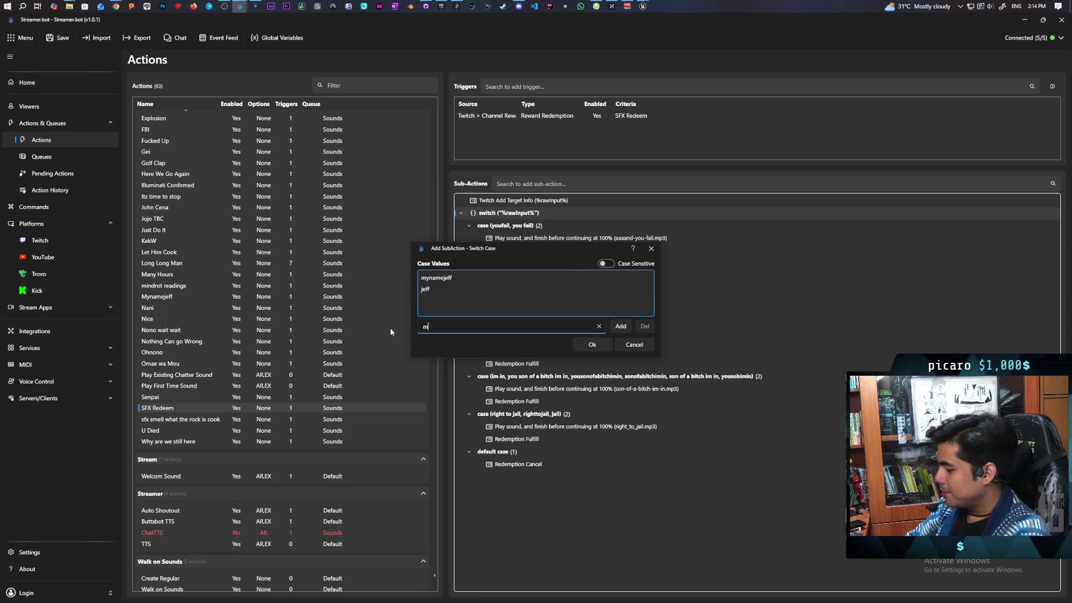
pyautogui.write('yname')
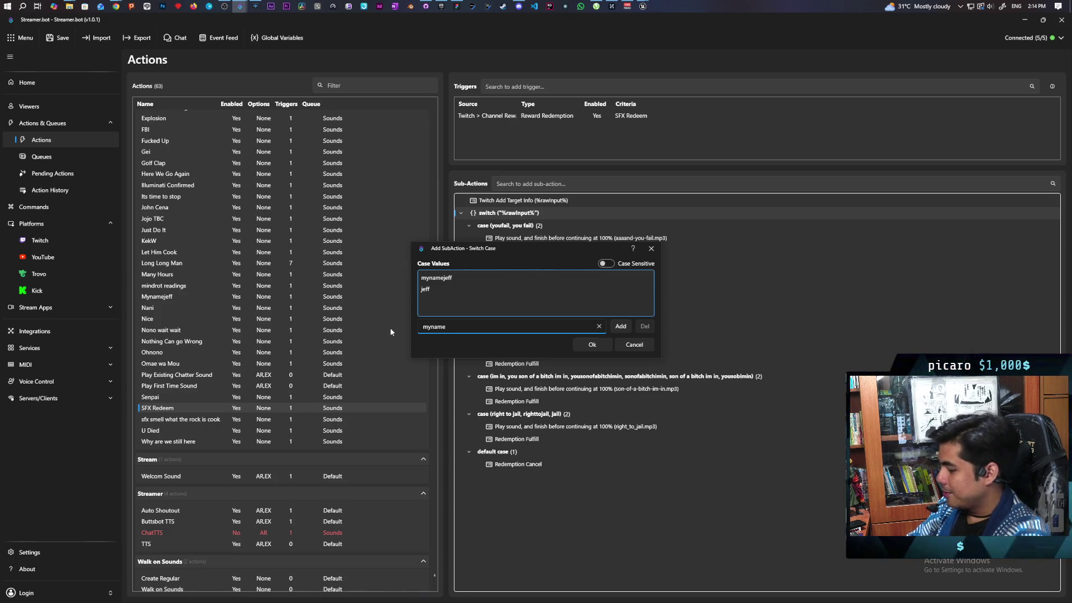
pyautogui.write('jed')
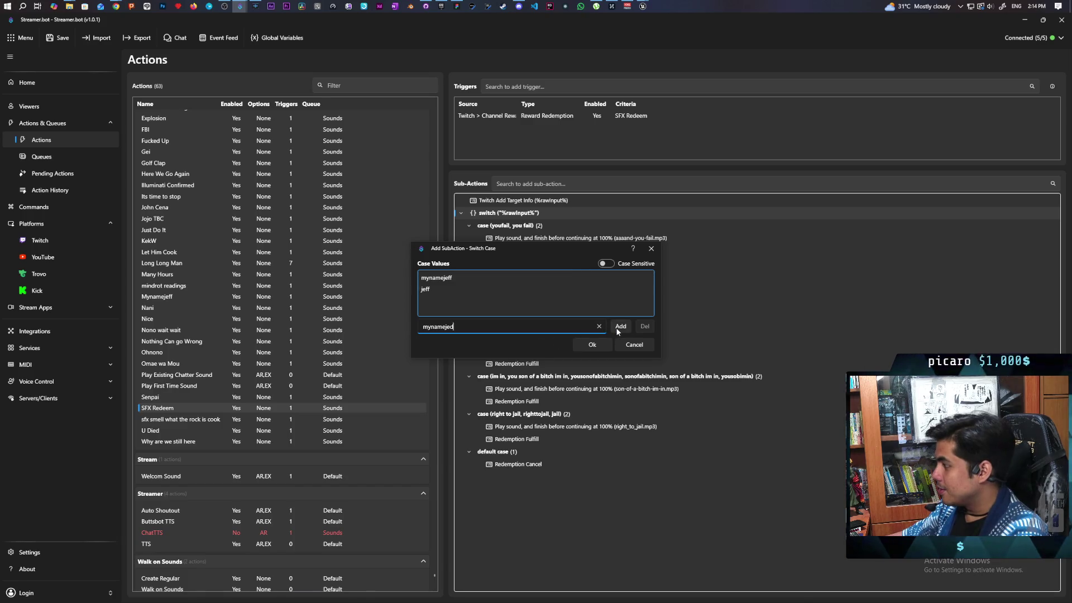
pyautogui.click(617, 329)
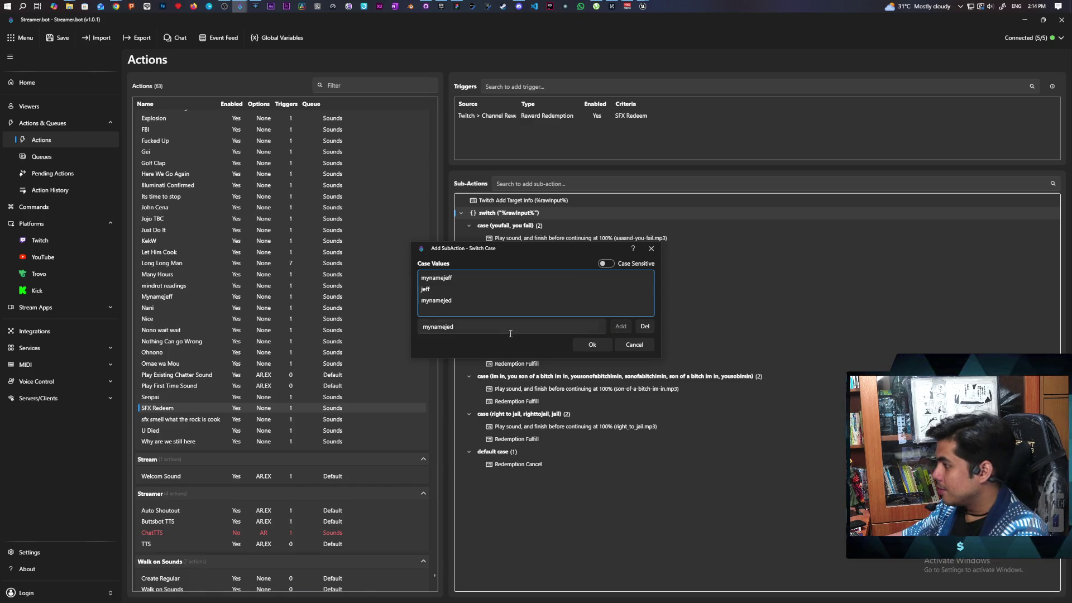
pyautogui.click(450, 328)
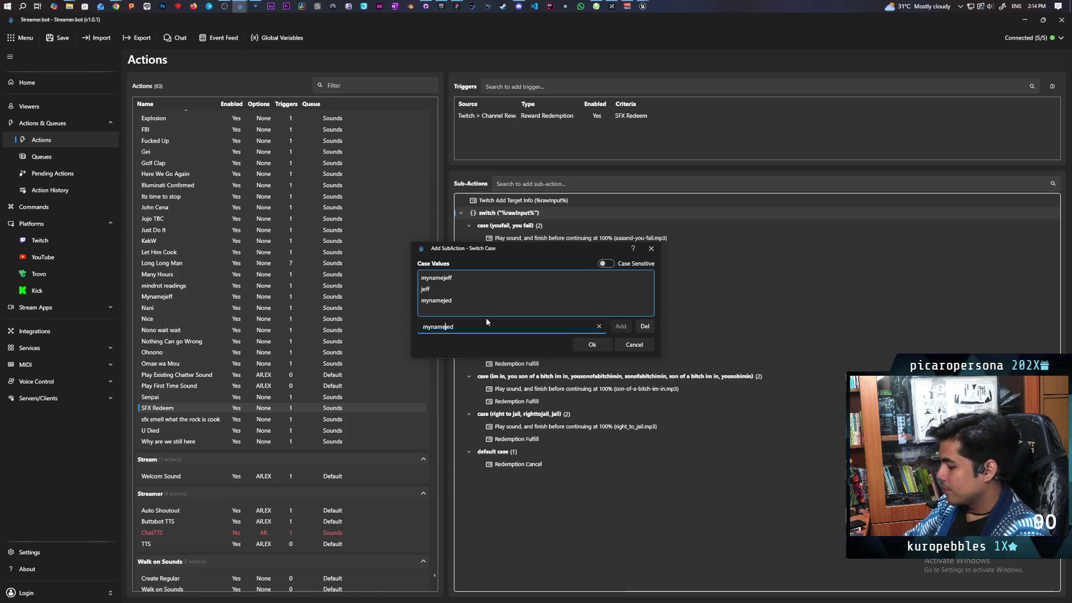
pyautogui.write('is')
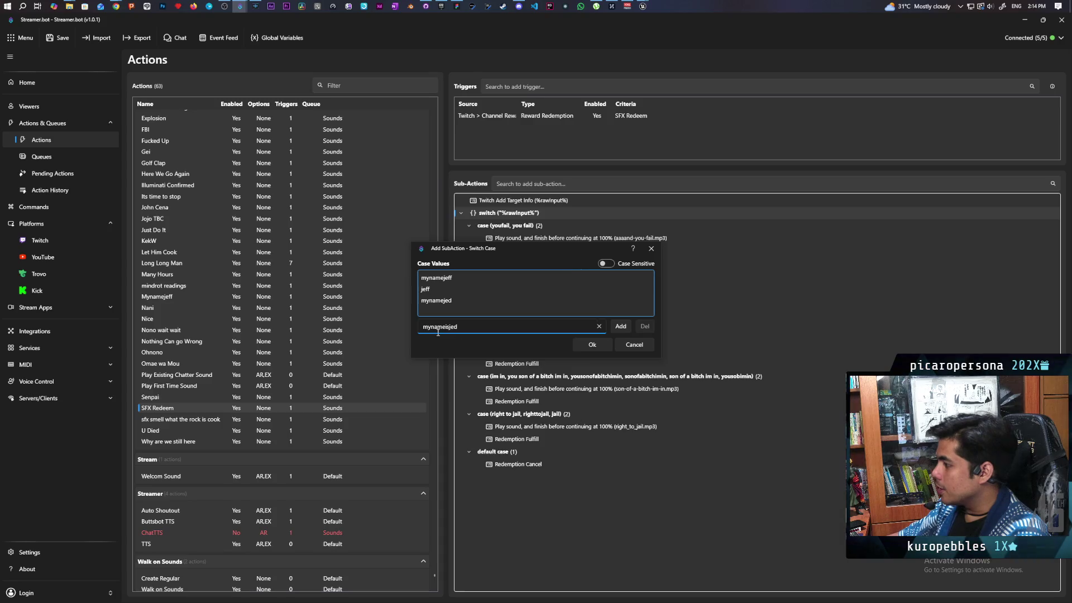
pyautogui.click(620, 327)
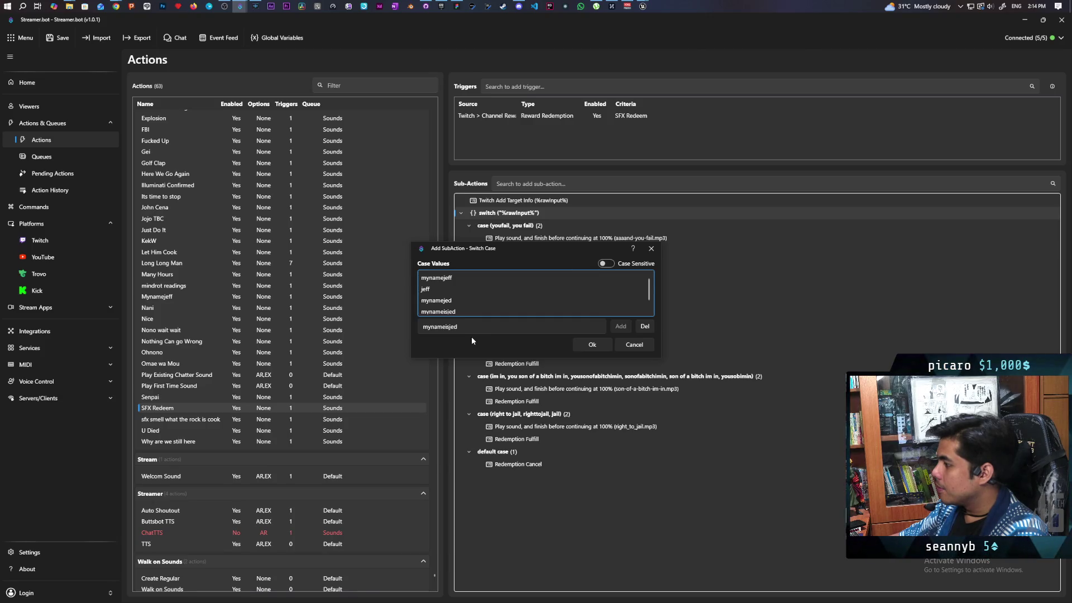
pyautogui.click(460, 328)
pyautogui.write('ff')
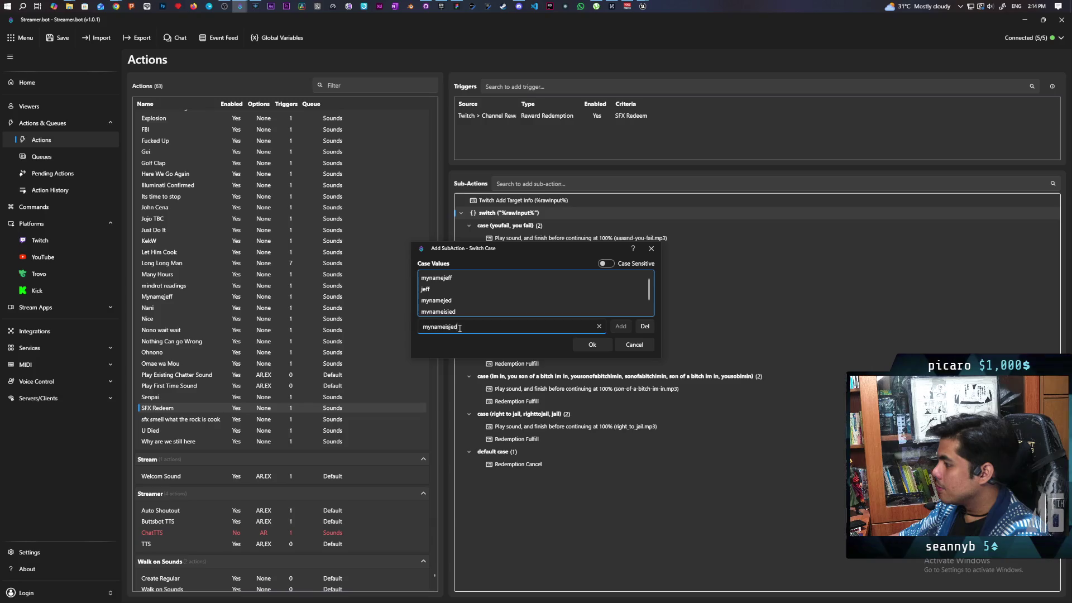
pyautogui.click(600, 350)
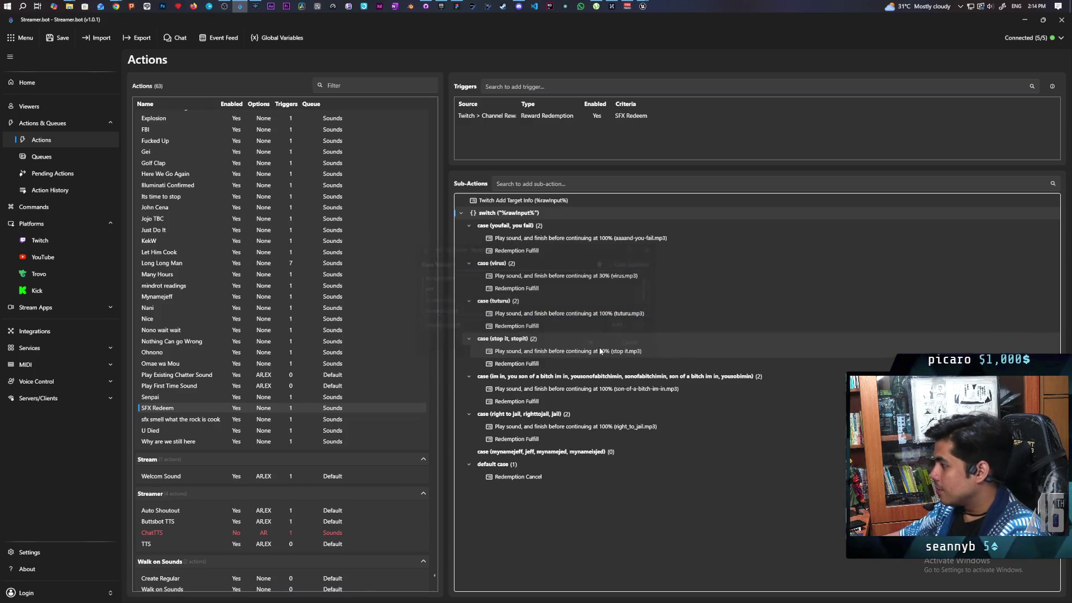
# Step: Add mynameisjeff as another value on the jeff case
pyautogui.doubleClick(532, 451)
pyautogui.click(499, 326)
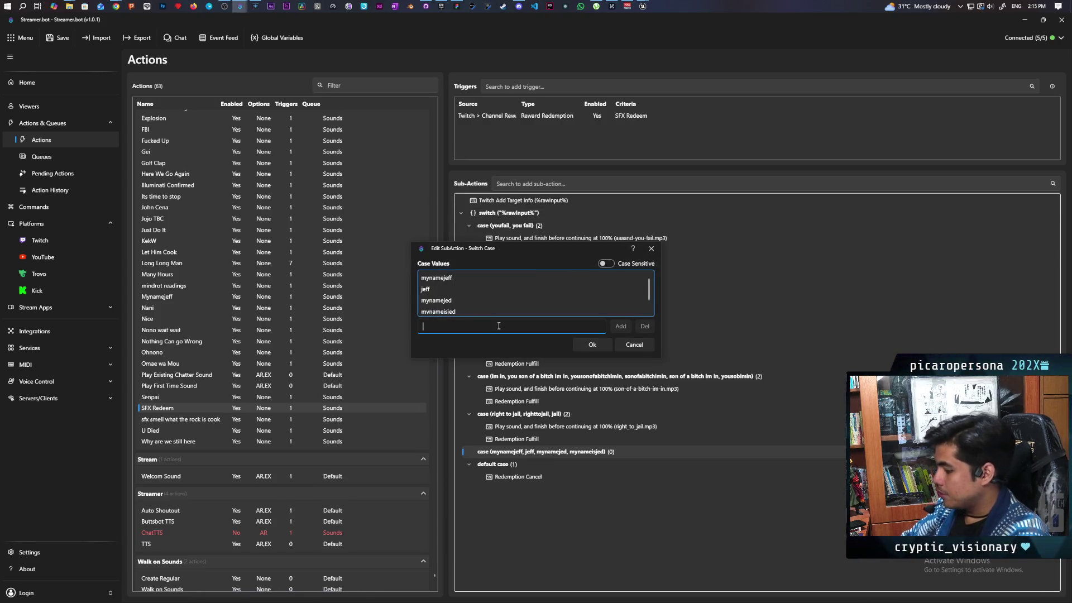
pyautogui.write('nynameis')
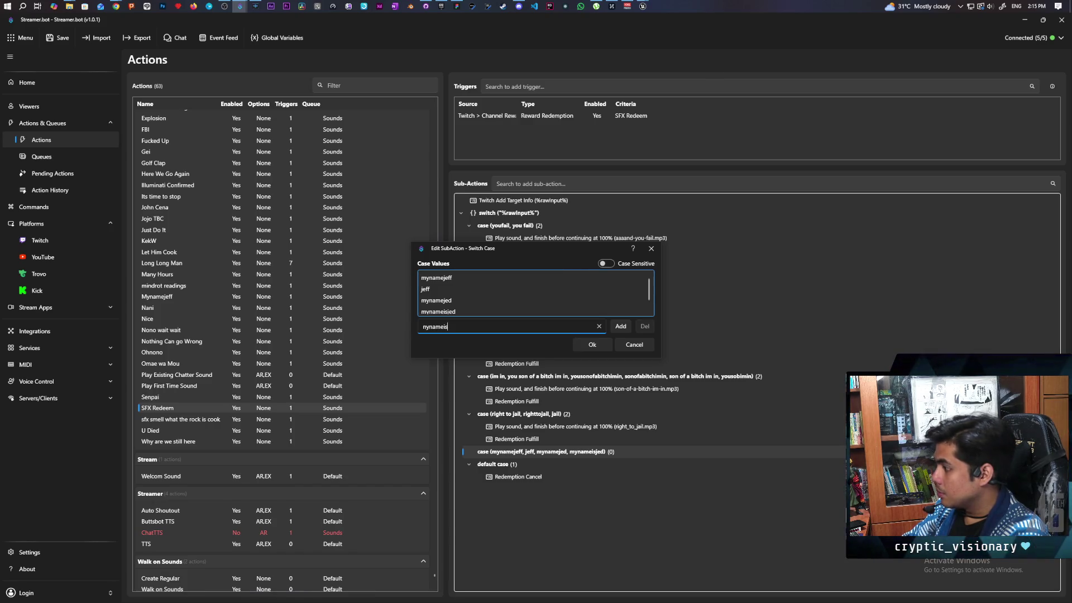
pyautogui.write('jeff')
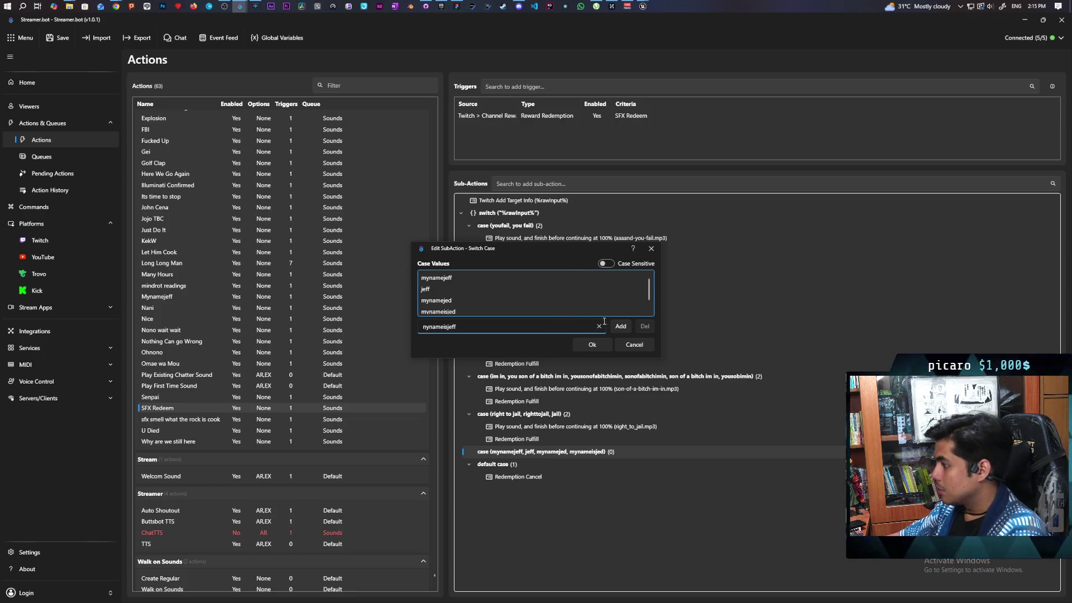
pyautogui.click(623, 326)
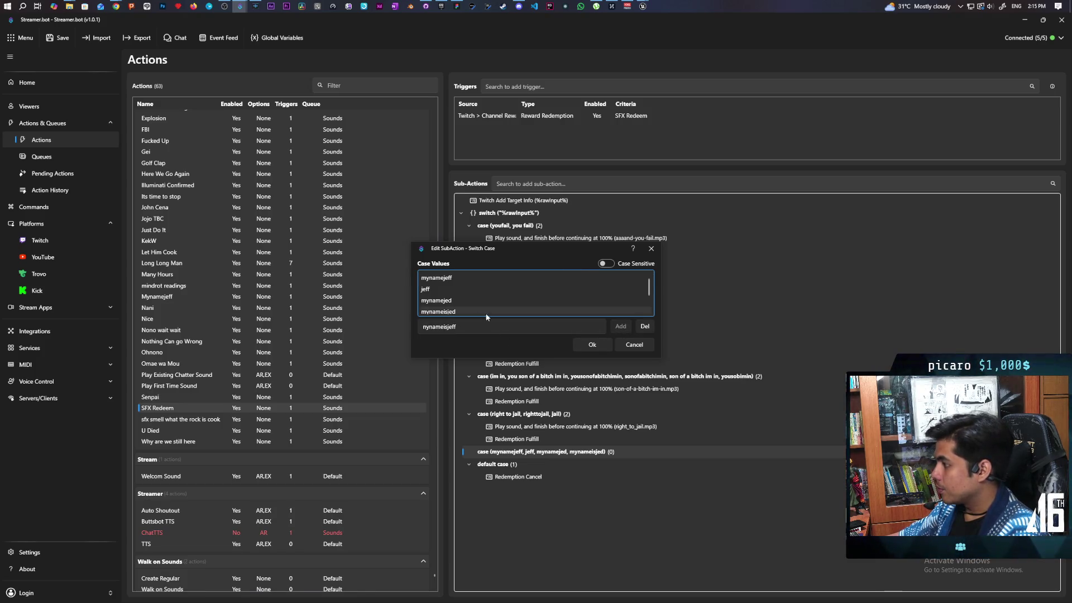
pyautogui.scroll(-2, 501, 302)
pyautogui.click(593, 344)
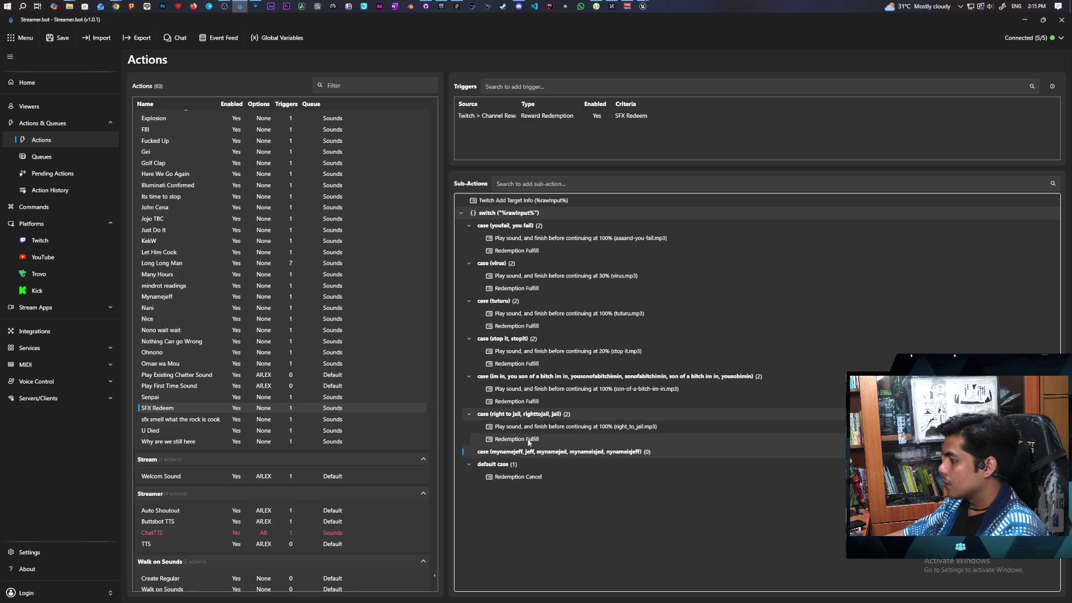
# Step: Paste copies of the jail case's Play Sound and Redemption Fulfill sub-actions into the jeff case
pyautogui.click(513, 440)
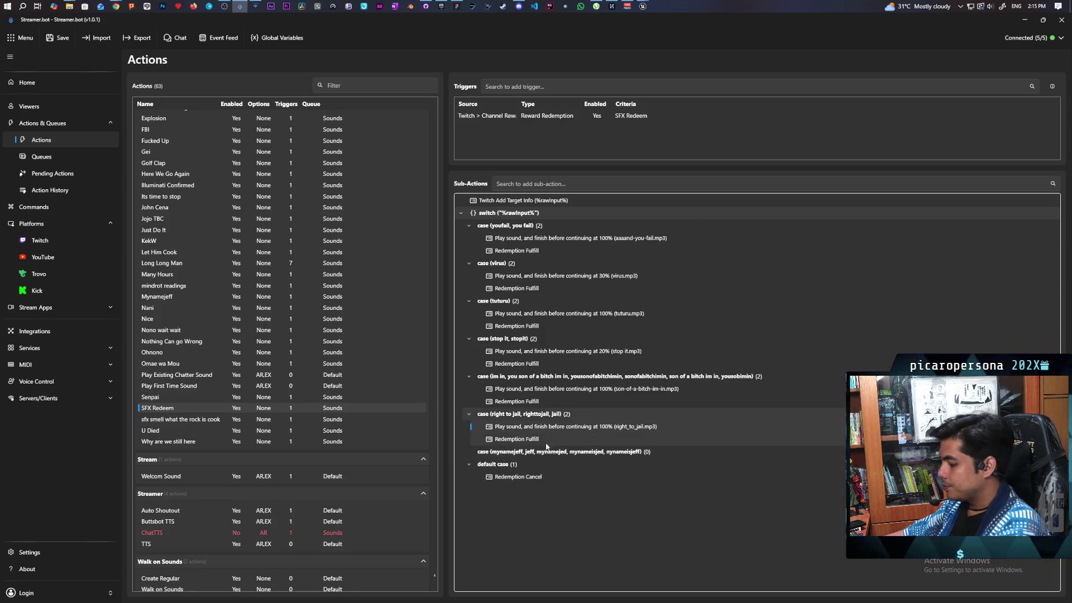
pyautogui.click(526, 477)
pyautogui.hotkey('ctrl', 'v')
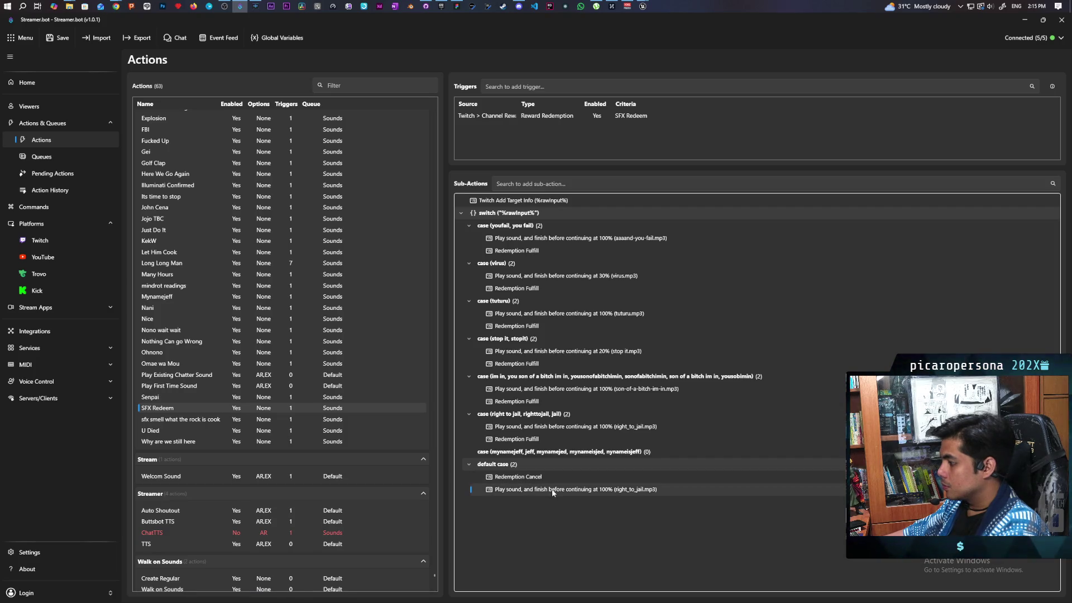
pyautogui.moveTo(544, 490); pyautogui.dragTo(549, 452)
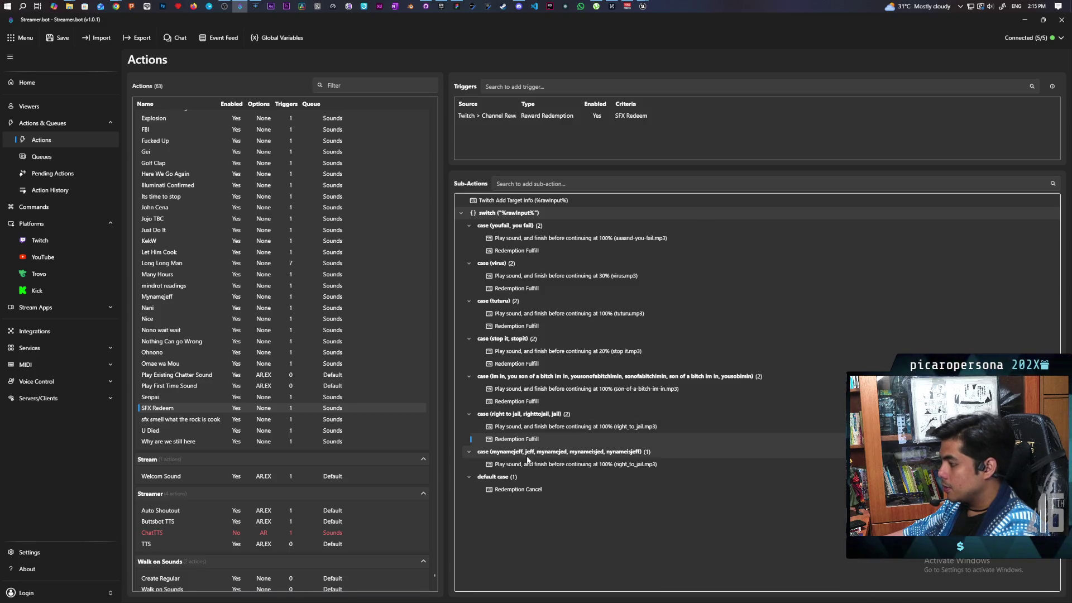
pyautogui.click(525, 465)
pyautogui.hotkey('ctrl', 'v')
# Step: Select MY NAME JEFF.mp3 as the sound file for the jeff case's Play Sound sub-action
pyautogui.doubleClick(556, 465)
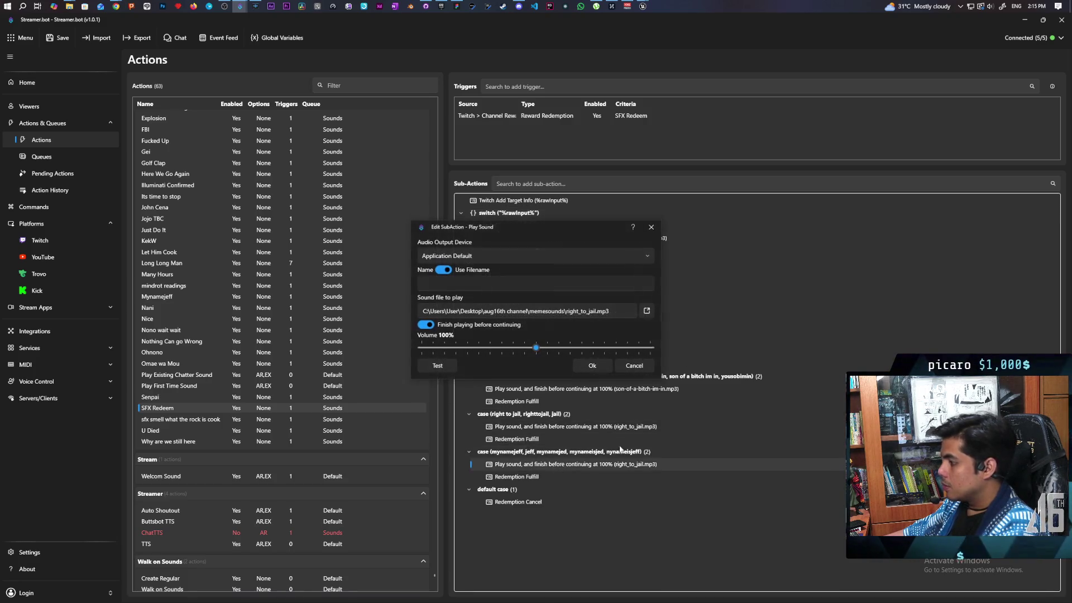
pyautogui.click(646, 311)
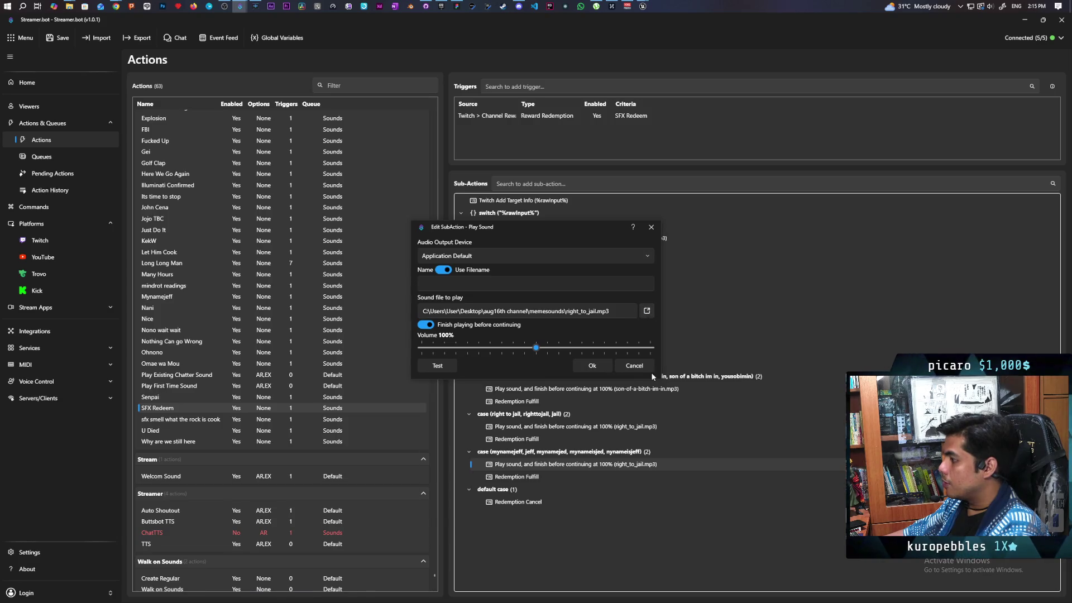
pyautogui.scroll(-6, 589, 393)
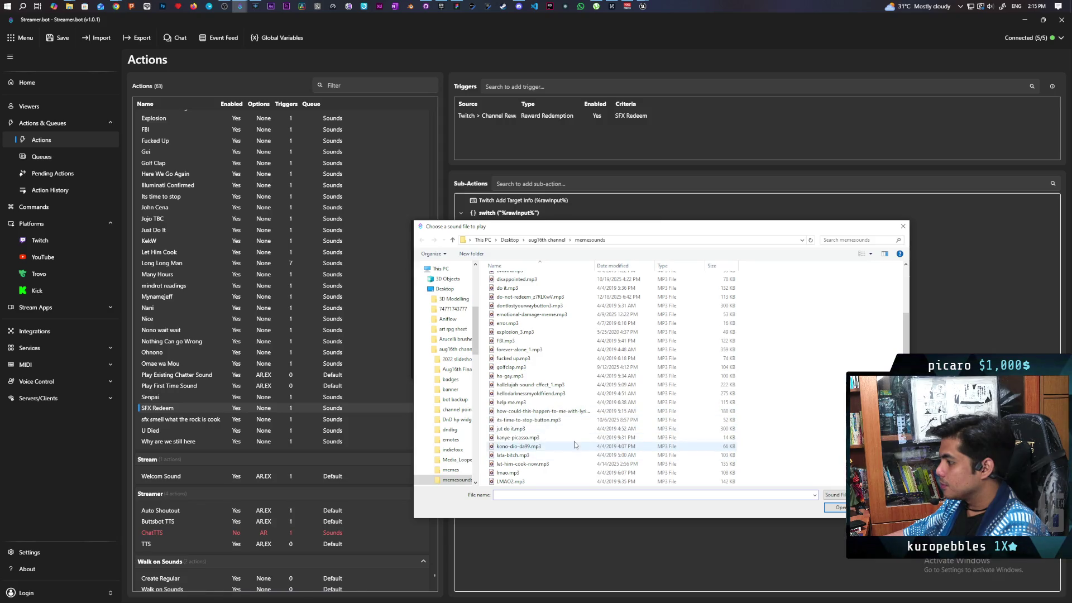
pyautogui.scroll(2, 569, 354)
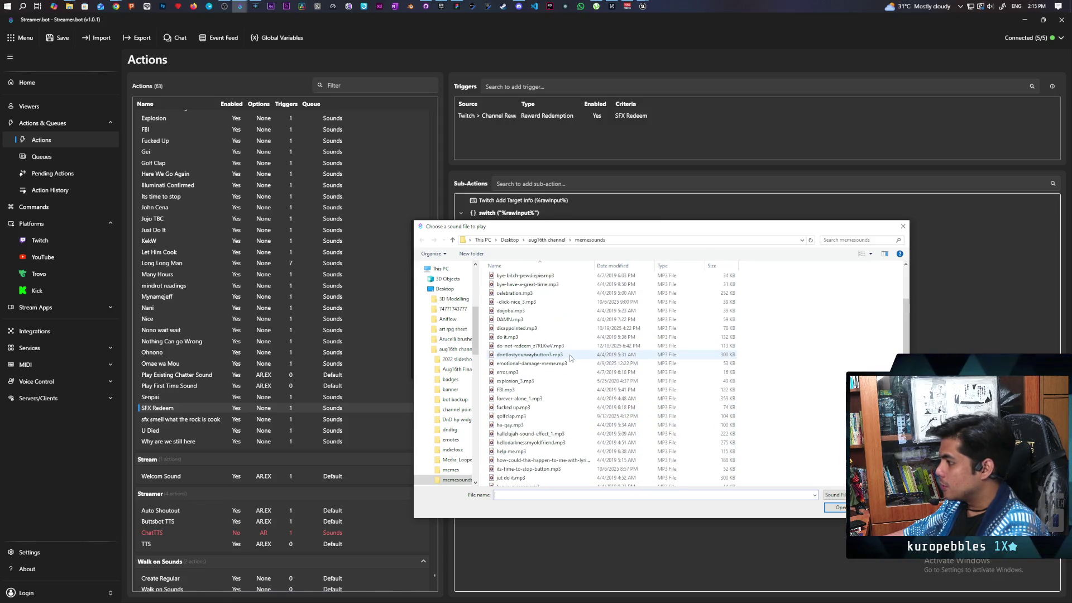
pyautogui.scroll(1, 570, 356)
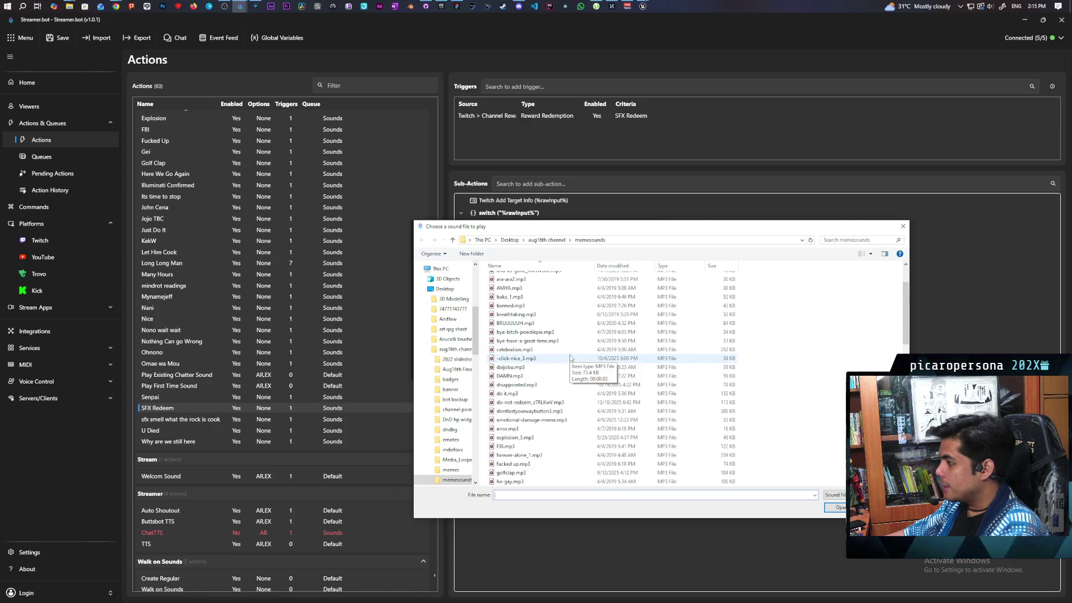
pyautogui.scroll(-4, 567, 360)
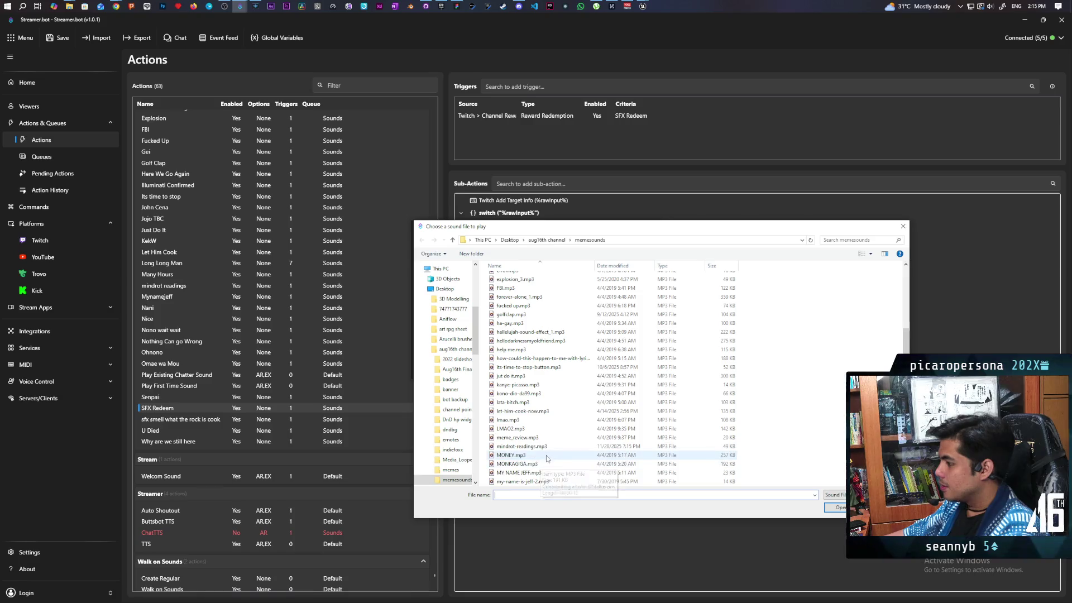
pyautogui.scroll(-1, 548, 462)
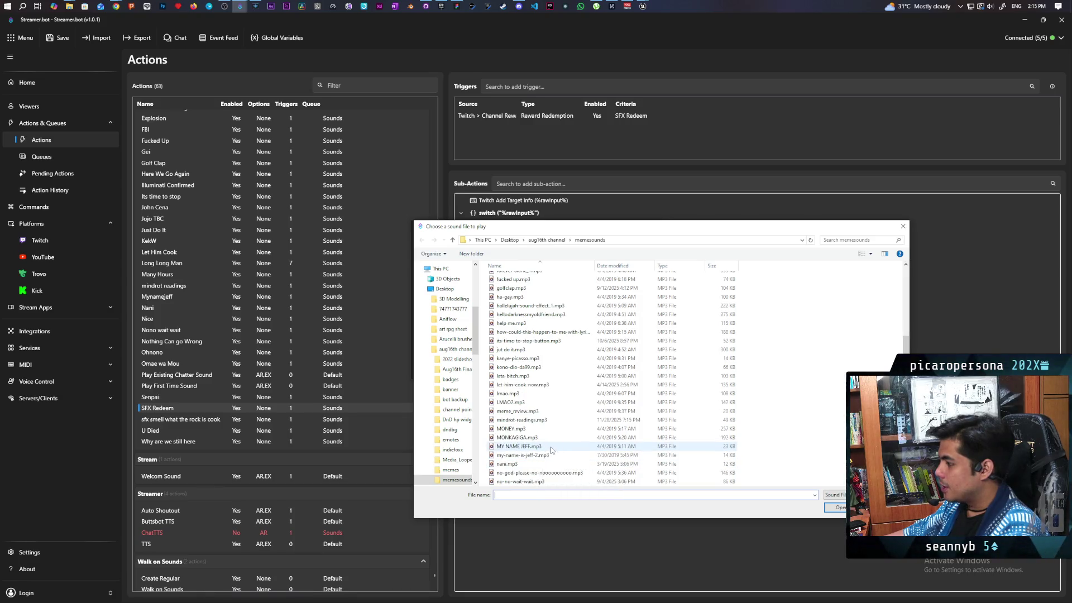
pyautogui.click(550, 446)
pyautogui.click(837, 507)
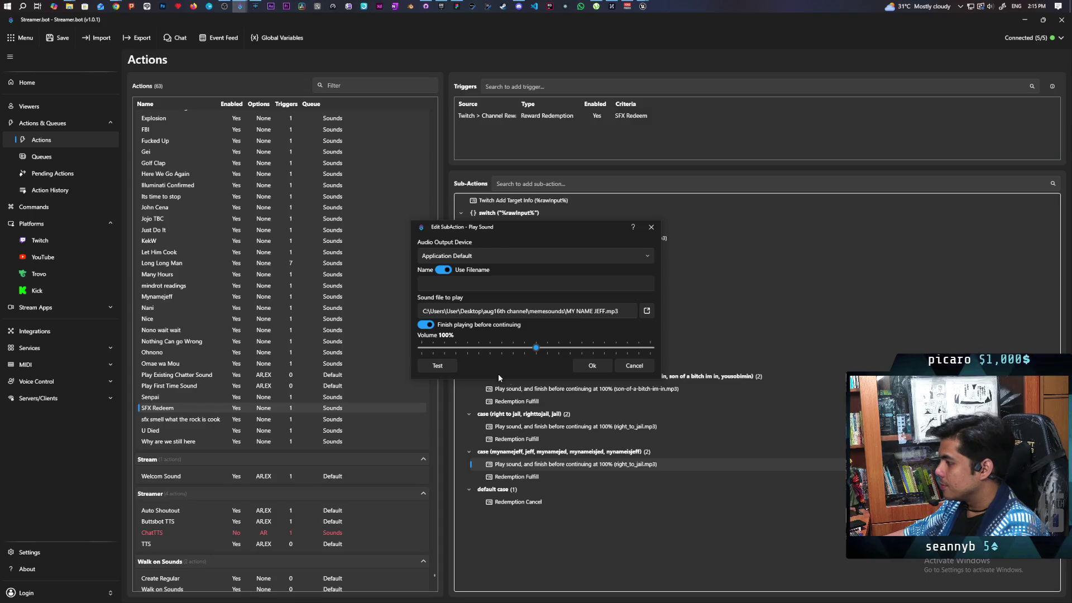
# Step: Confirm the Play Sound sub-action, save the Streamer.bot settings, and minimize Streamer.bot
pyautogui.click(592, 366)
pyautogui.click(70, 43)
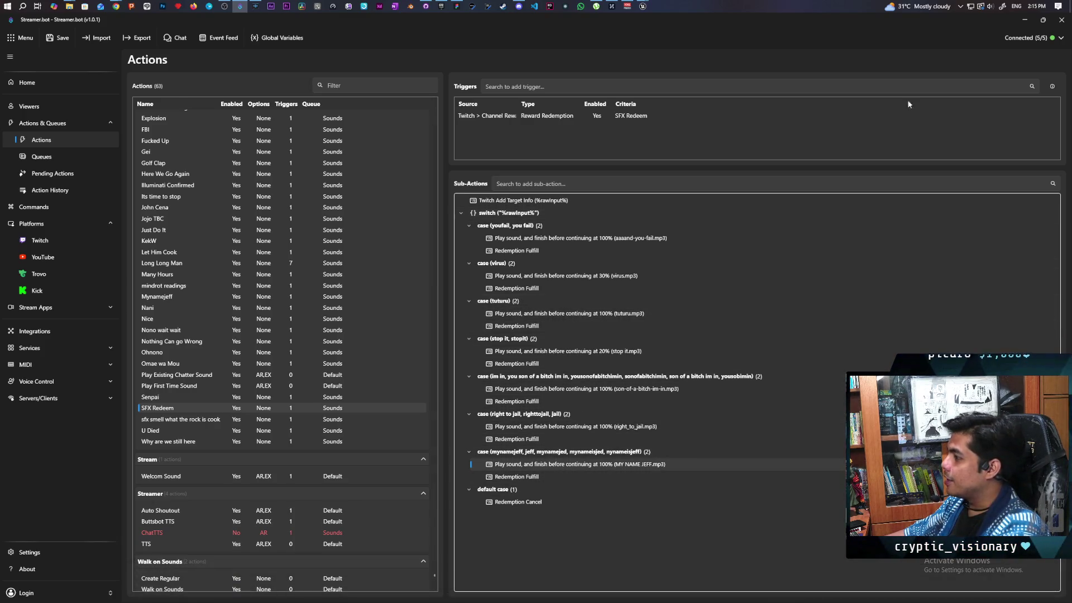
pyautogui.click(1025, 20)
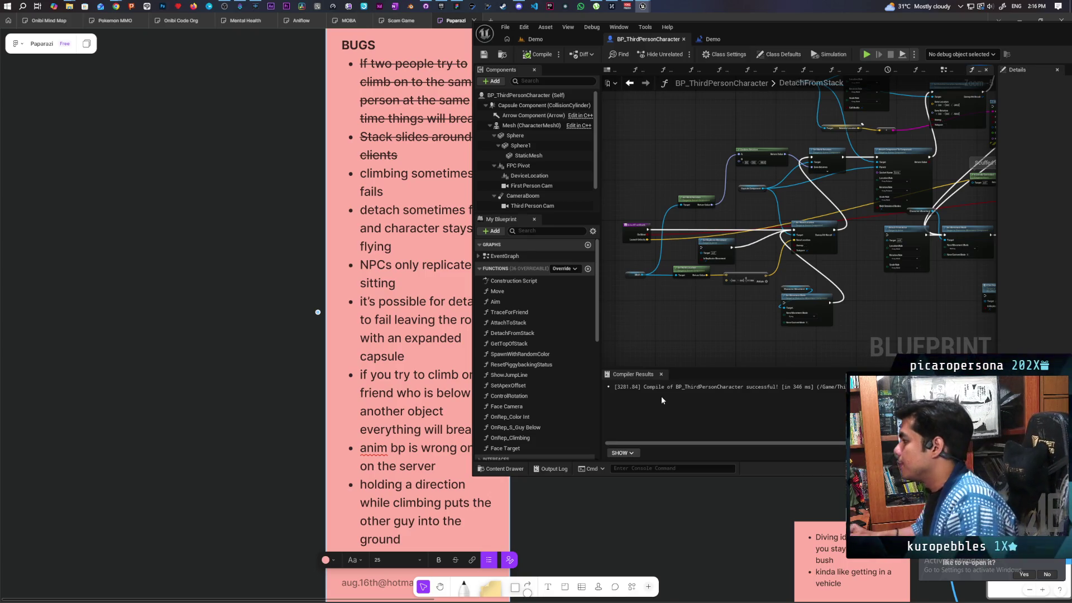
pyautogui.scroll(2, 776, 292)
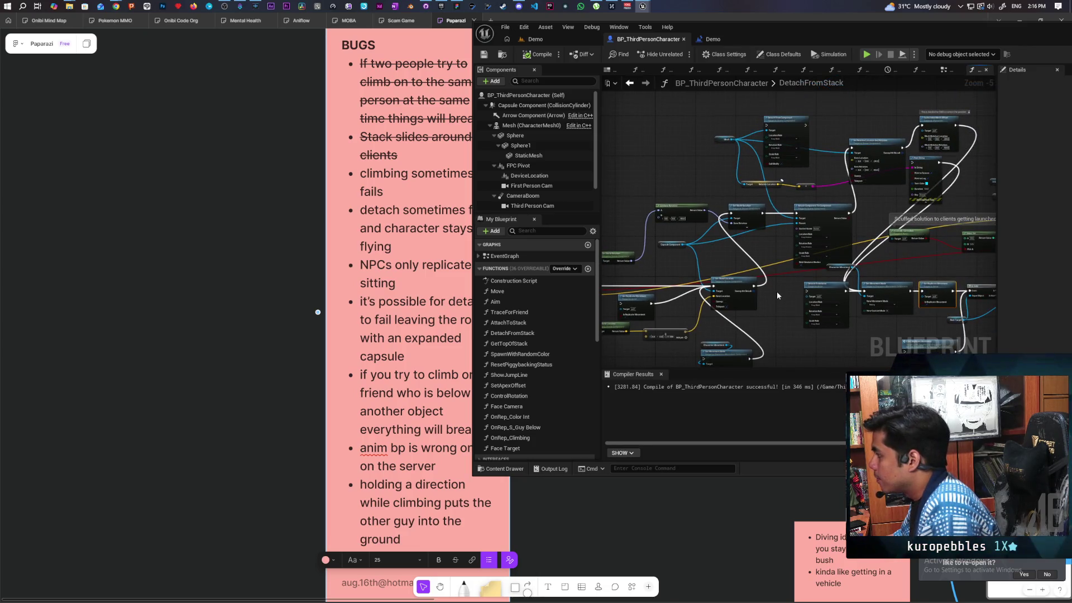
pyautogui.moveTo(779, 306)
pyautogui.mouseDown()
pyautogui.moveTo(793, 249)
pyautogui.moveTo(814, 257)
pyautogui.mouseUp()
pyautogui.scroll(1, 788, 285)
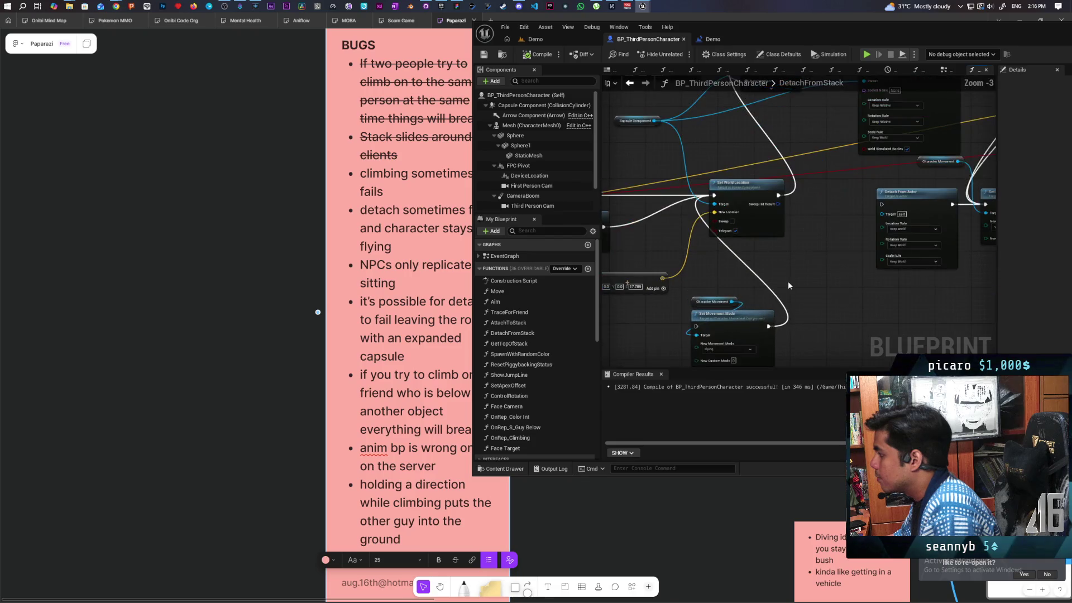
pyautogui.scroll(1, 796, 293)
pyautogui.moveTo(796, 293)
pyautogui.mouseDown()
pyautogui.moveTo(878, 265)
pyautogui.moveTo(954, 200)
pyautogui.moveTo(949, 228)
pyautogui.mouseUp()
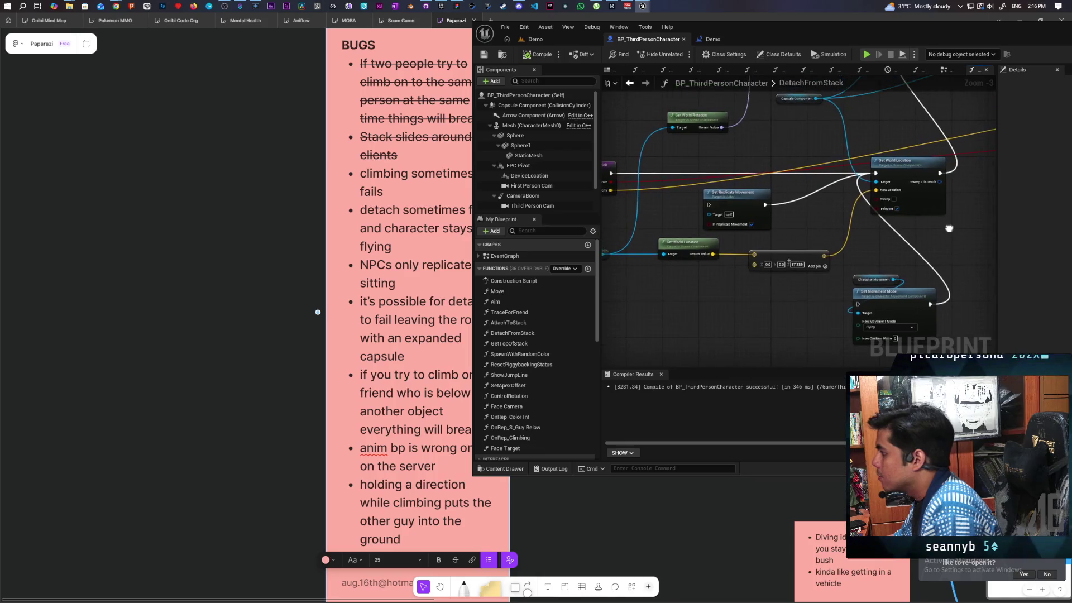
pyautogui.scroll(-1, 871, 318)
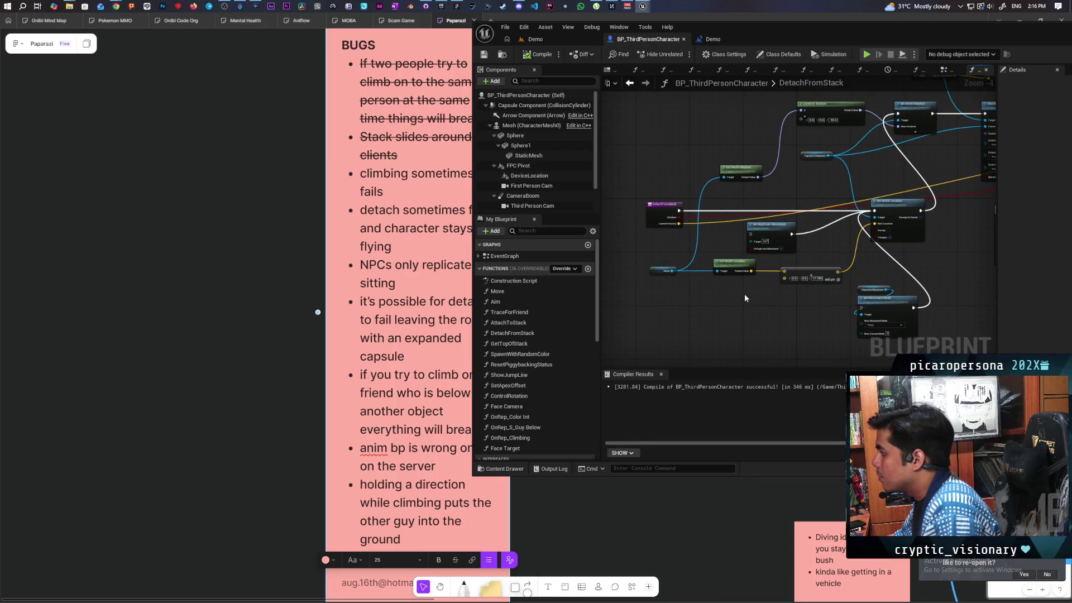
pyautogui.moveTo(655, 291); pyautogui.dragTo(810, 263)
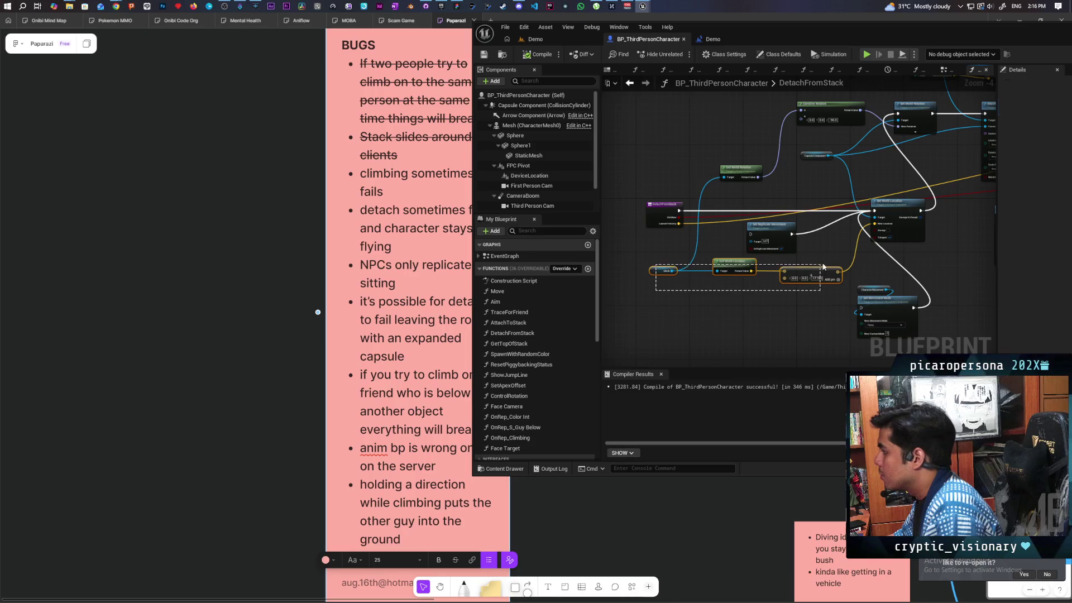
# Step: Rearrange the Combine Rotation, Set World Rotation and Capsule Component nodes, and move Detach From Actor down-left
pyautogui.moveTo(926, 257); pyautogui.dragTo(859, 294)
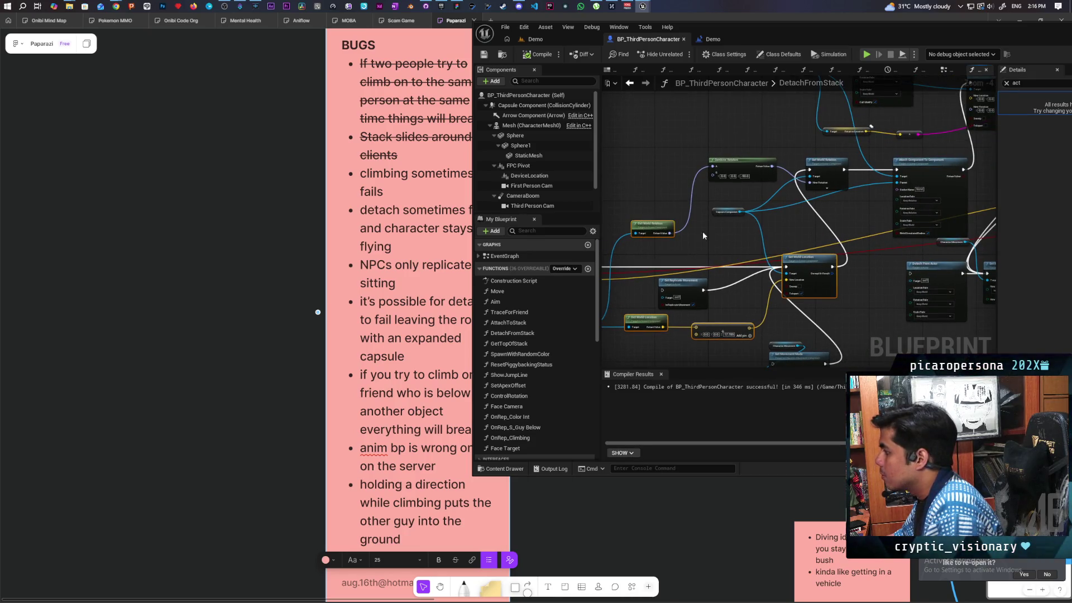
pyautogui.moveTo(704, 235)
pyautogui.mouseDown()
pyautogui.moveTo(812, 220)
pyautogui.moveTo(884, 229)
pyautogui.mouseUp()
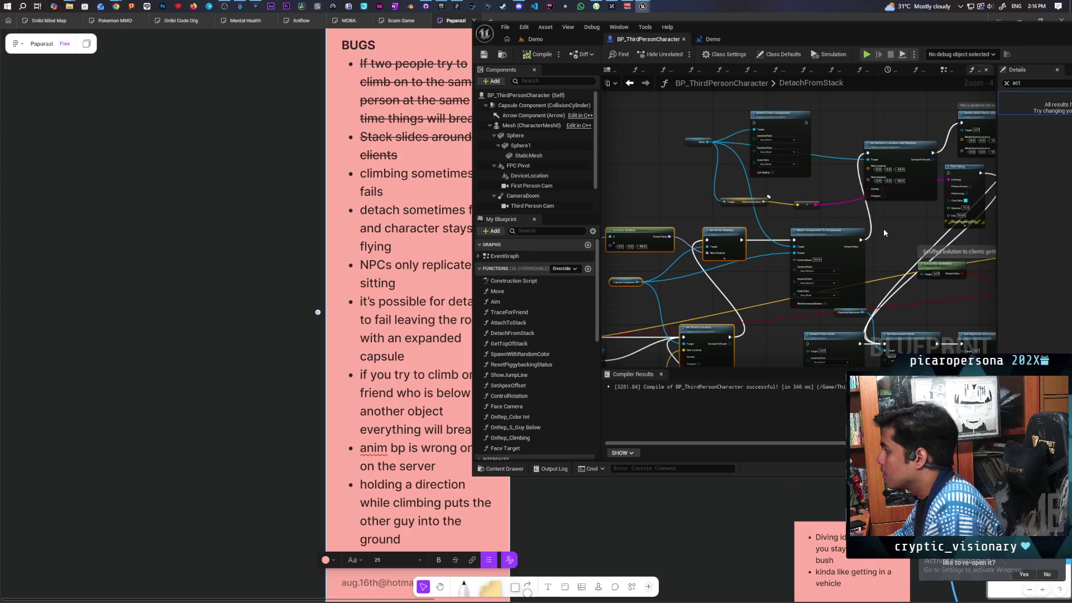
pyautogui.scroll(-3, 883, 229)
pyautogui.moveTo(633, 183)
pyautogui.mouseDown()
pyautogui.moveTo(787, 236)
pyautogui.moveTo(766, 110)
pyautogui.moveTo(736, 242)
pyautogui.mouseUp()
pyautogui.scroll(1, 775, 254)
pyautogui.scroll(2, 735, 274)
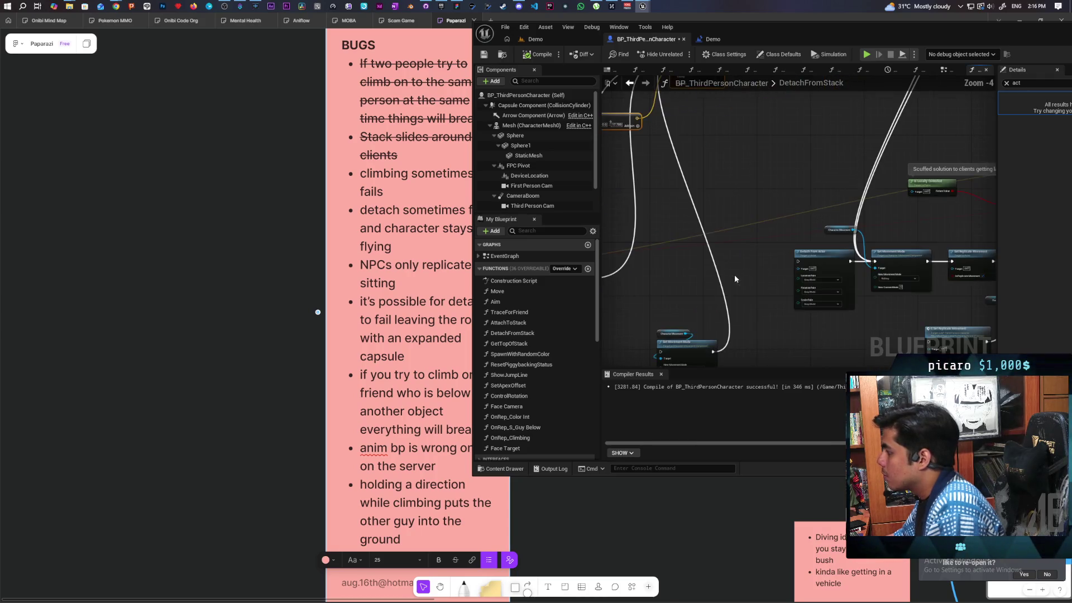
pyautogui.moveTo(773, 294)
pyautogui.mouseDown()
pyautogui.moveTo(794, 250)
pyautogui.moveTo(820, 273)
pyautogui.moveTo(859, 268)
pyautogui.mouseUp()
pyautogui.moveTo(893, 201); pyautogui.dragTo(836, 301)
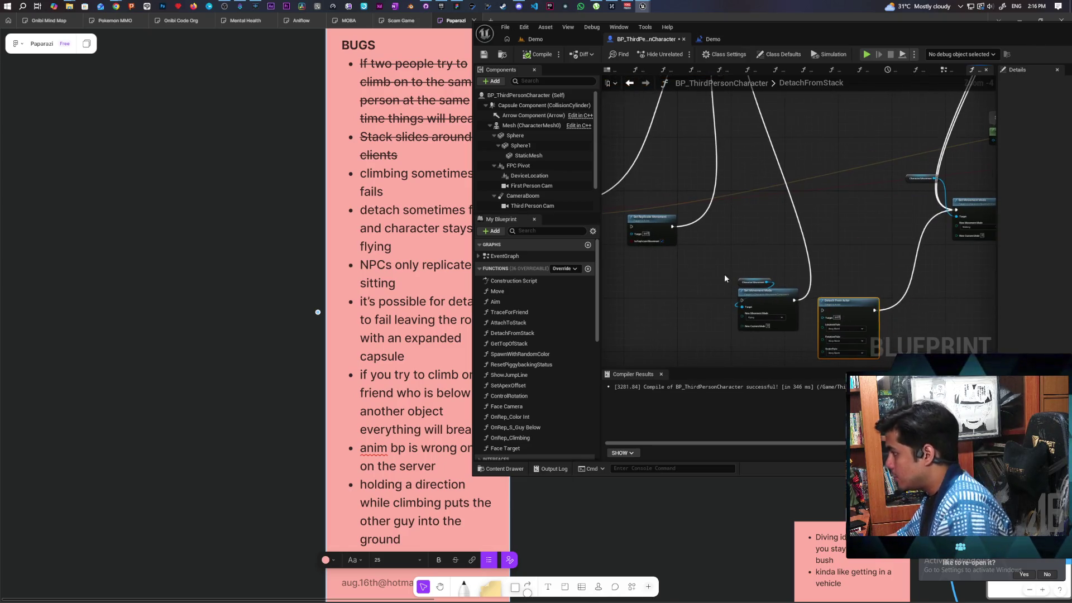
pyautogui.scroll(-3, 698, 301)
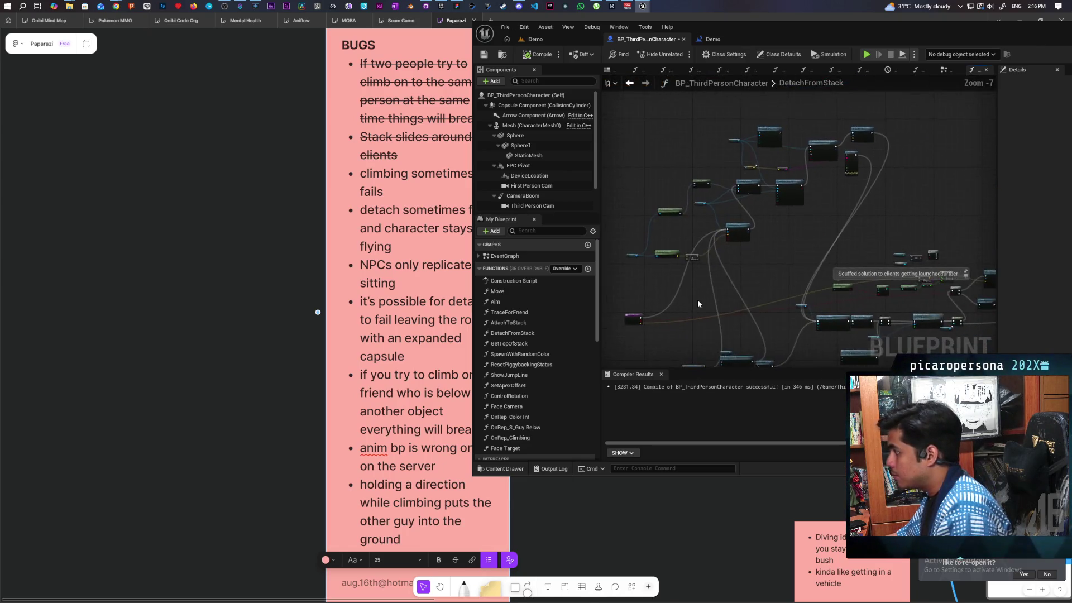
pyautogui.scroll(2, 698, 300)
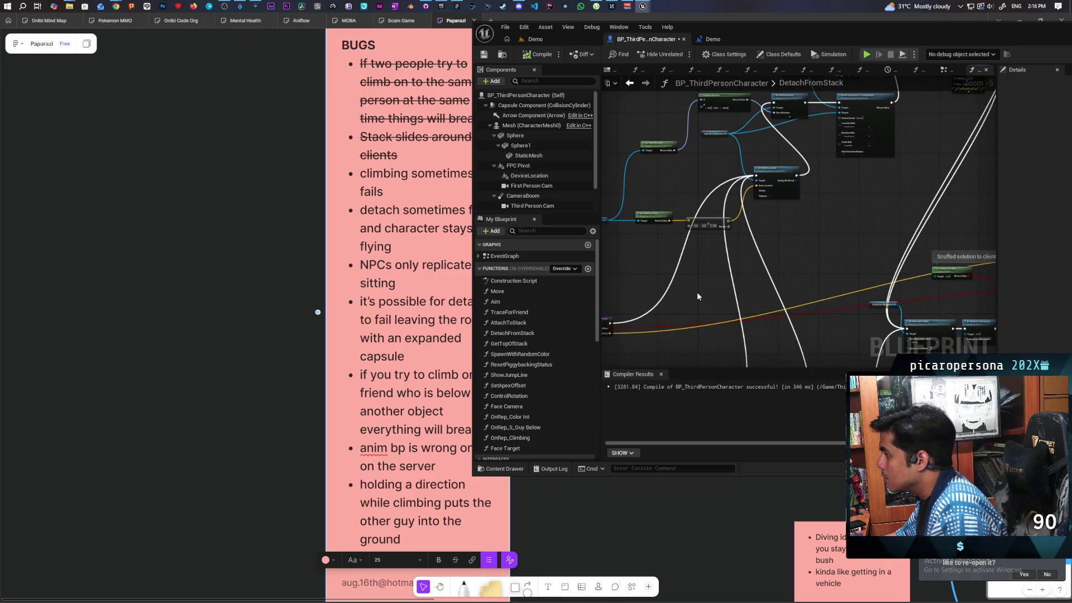
pyautogui.moveTo(697, 292)
pyautogui.mouseDown()
pyautogui.moveTo(698, 350)
pyautogui.moveTo(899, 250)
pyautogui.moveTo(810, 300)
pyautogui.moveTo(842, 292)
pyautogui.moveTo(841, 244)
pyautogui.mouseUp()
pyautogui.scroll(1, 839, 240)
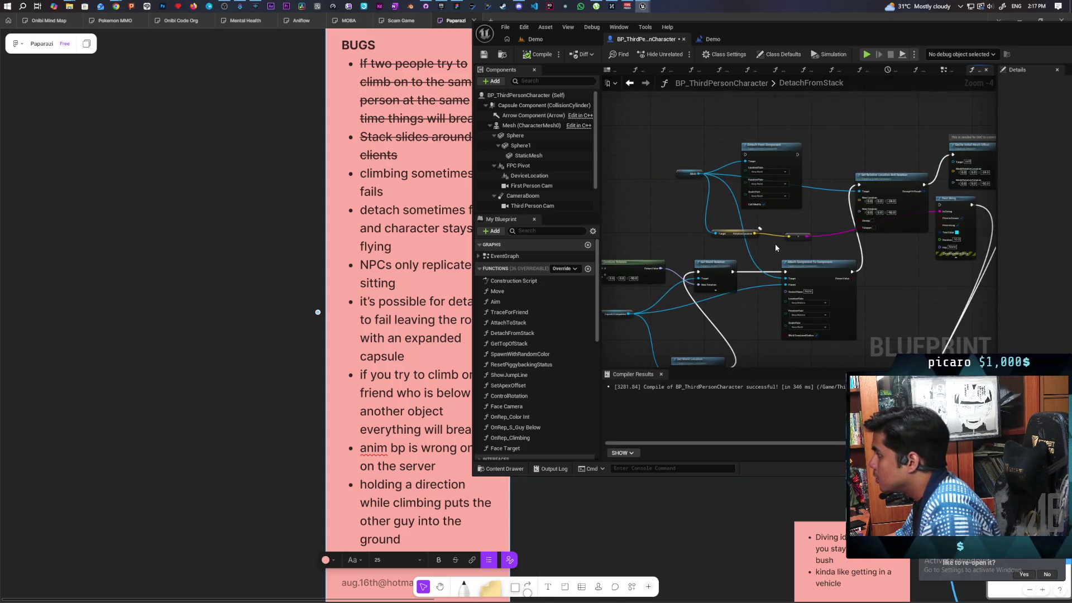
# Step: Delete the Detach From Component, Print String and Relative Location nodes
pyautogui.click(799, 156)
pyautogui.press('Delete')
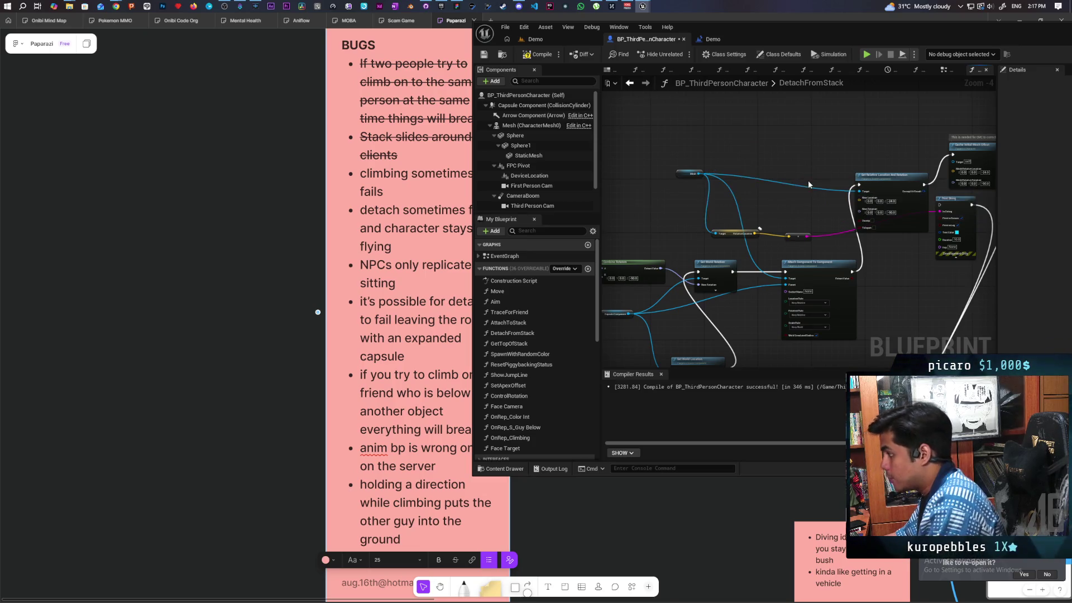
pyautogui.moveTo(774, 200); pyautogui.dragTo(704, 187)
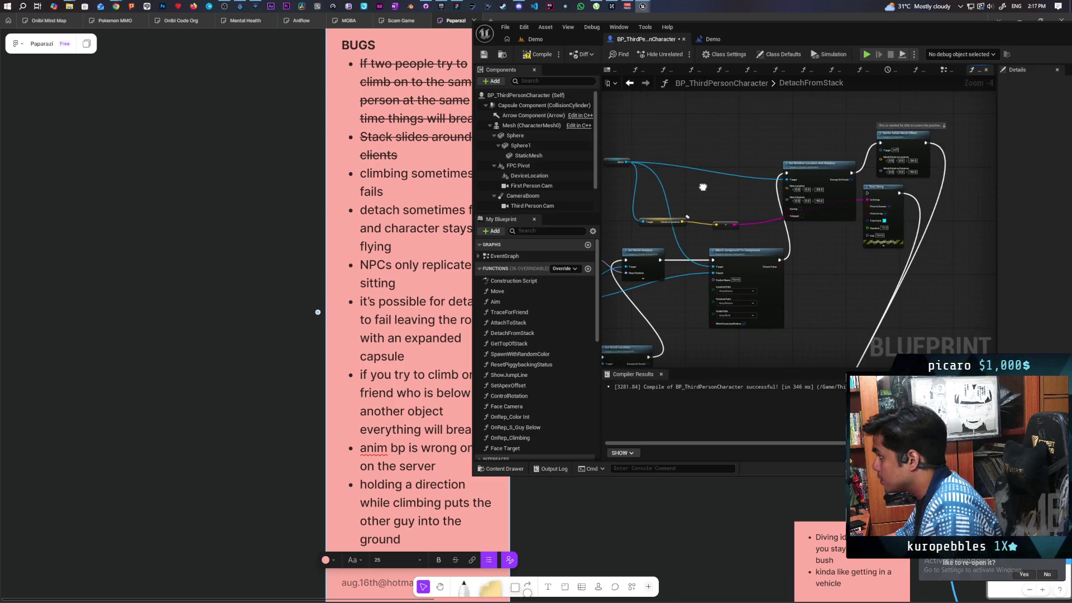
pyautogui.click(886, 206)
pyautogui.press('Delete')
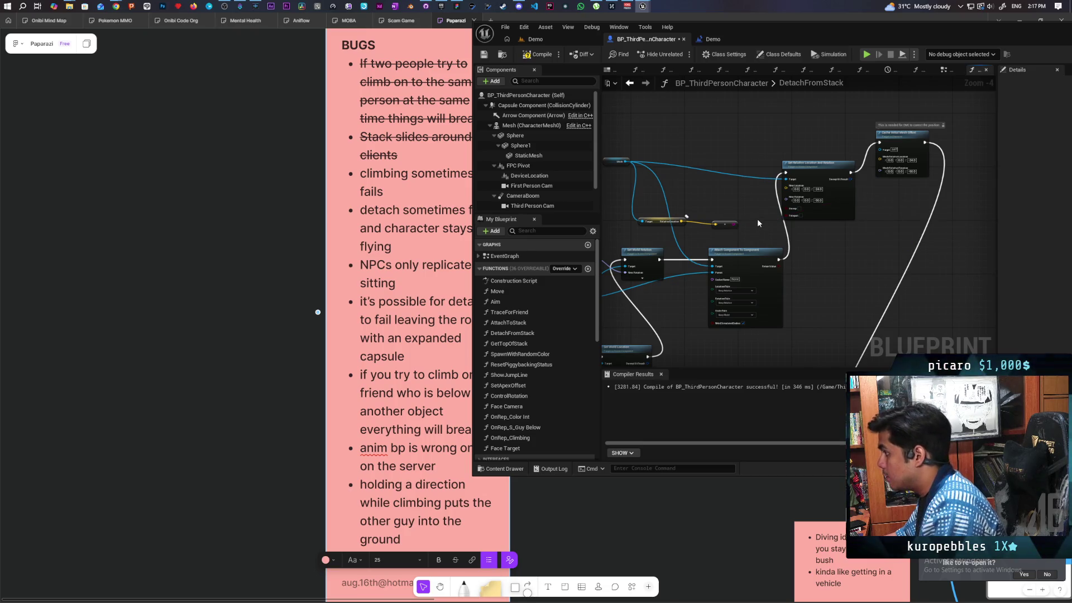
pyautogui.press('Delete')
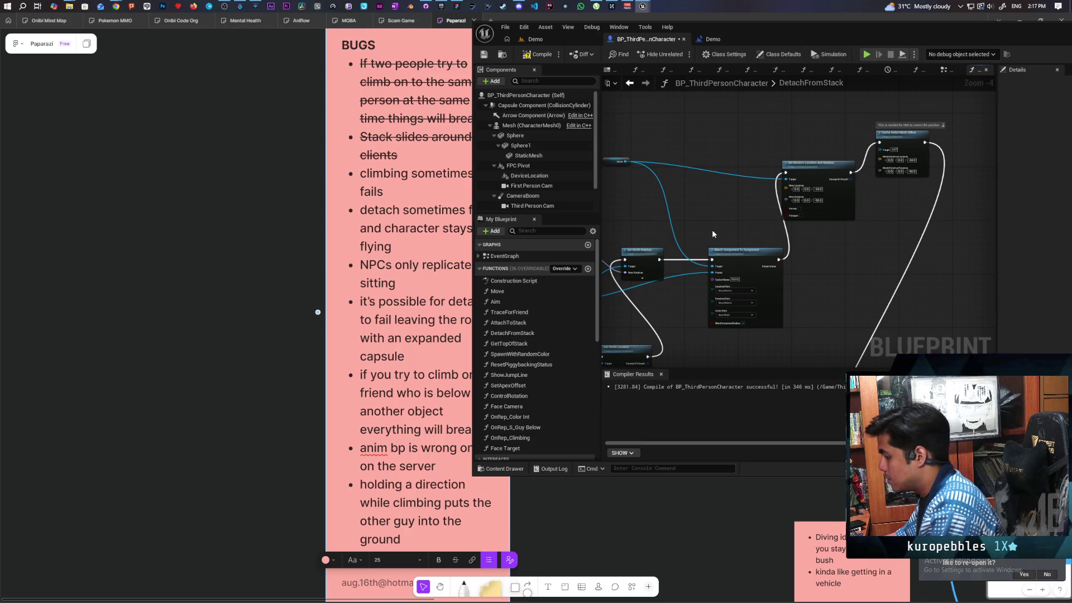
# Step: Move Set Relative Location and Cache Initial Mesh Offset aside and rewire execution to bypass Cache Initial Mesh Offset
pyautogui.moveTo(785, 230)
pyautogui.mouseDown()
pyautogui.moveTo(819, 171)
pyautogui.moveTo(887, 112)
pyautogui.mouseUp()
pyautogui.moveTo(769, 156)
pyautogui.mouseDown()
pyautogui.moveTo(780, 242)
pyautogui.moveTo(790, 244)
pyautogui.mouseUp()
pyautogui.click(868, 210)
pyautogui.moveTo(868, 210); pyautogui.dragTo(876, 236)
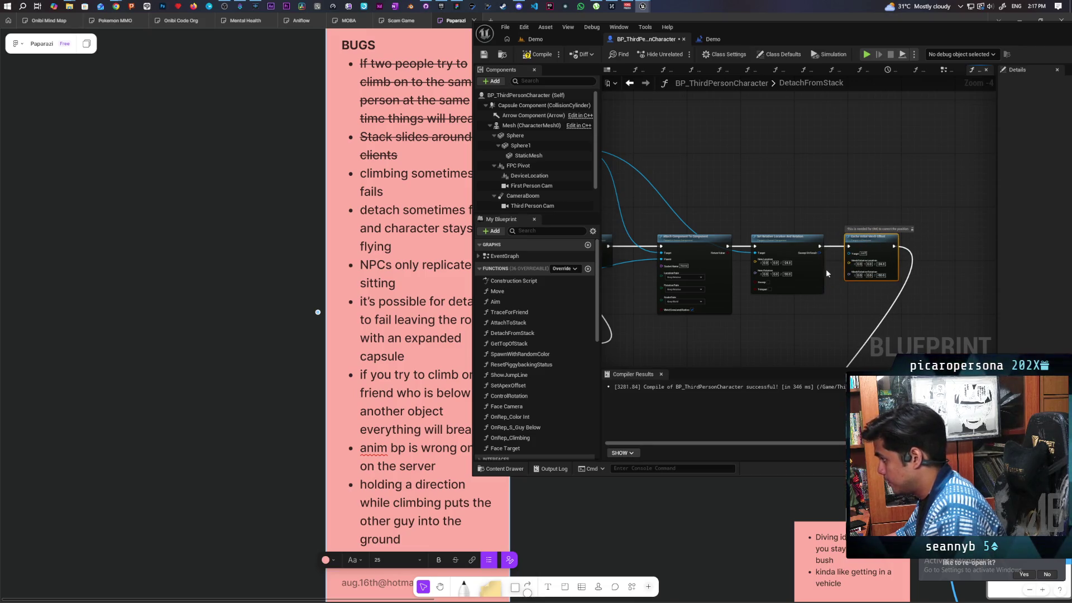
pyautogui.moveTo(687, 323)
pyautogui.mouseDown()
pyautogui.moveTo(848, 289)
pyautogui.moveTo(748, 226)
pyautogui.mouseUp()
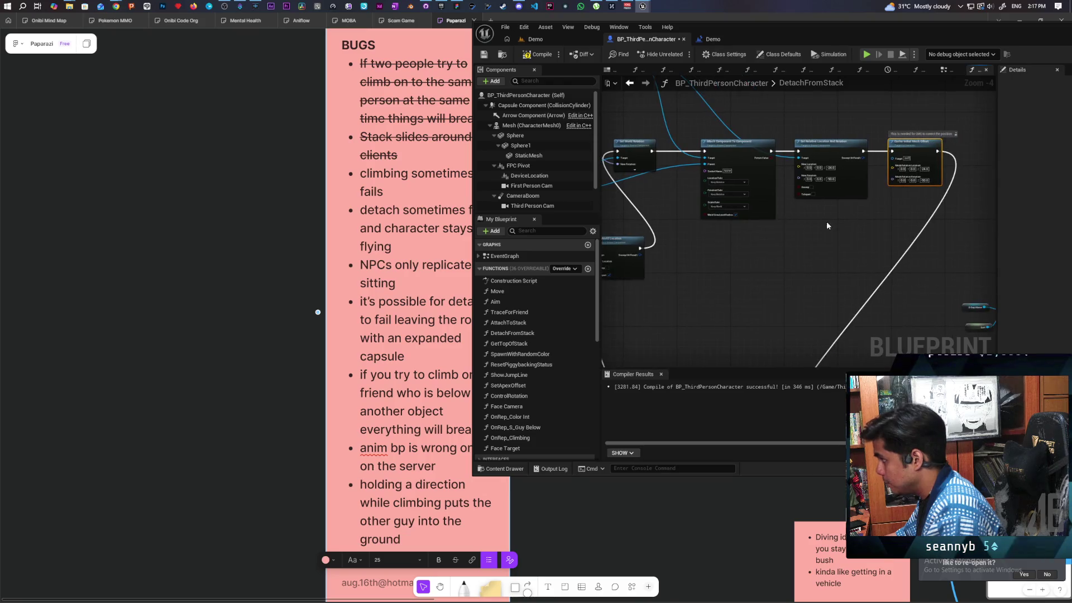
pyautogui.moveTo(830, 223); pyautogui.dragTo(765, 268)
pyautogui.scroll(5, 777, 258)
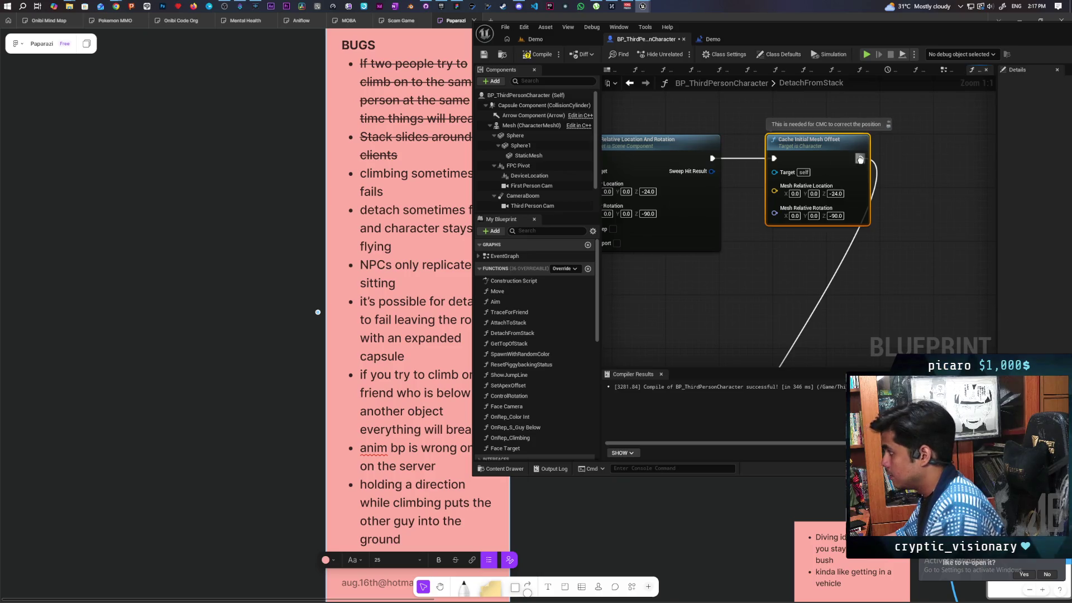
pyautogui.moveTo(861, 158)
pyautogui.mouseDown()
pyautogui.moveTo(793, 204)
pyautogui.moveTo(713, 158)
pyautogui.mouseUp()
# Step: Move Combine Rotation and Get World Rotation down and put Set World Location on the execution line
pyautogui.scroll(-3, 740, 189)
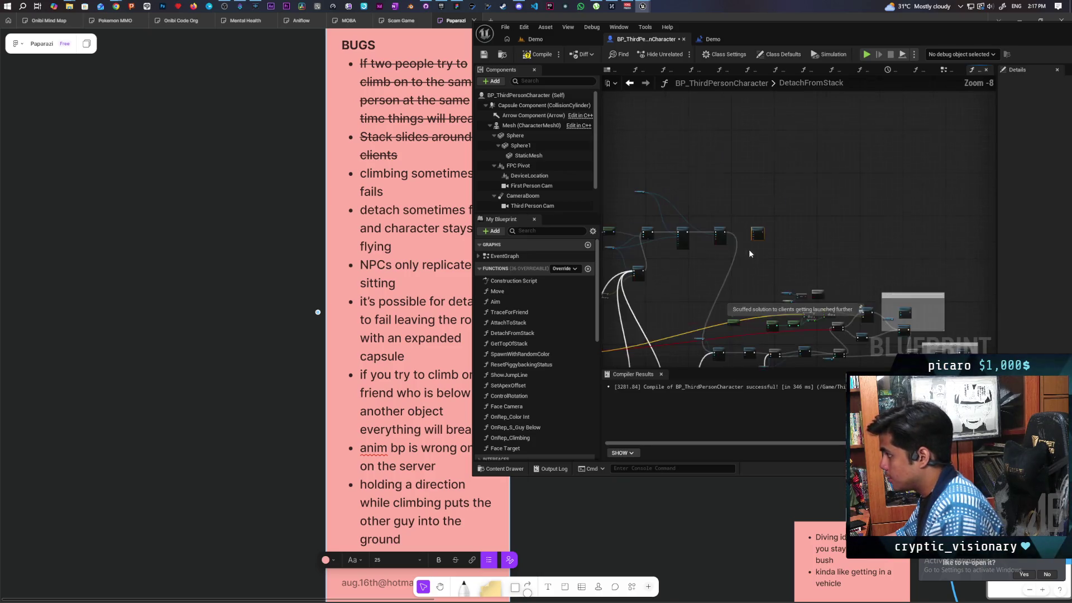
pyautogui.scroll(-3, 786, 233)
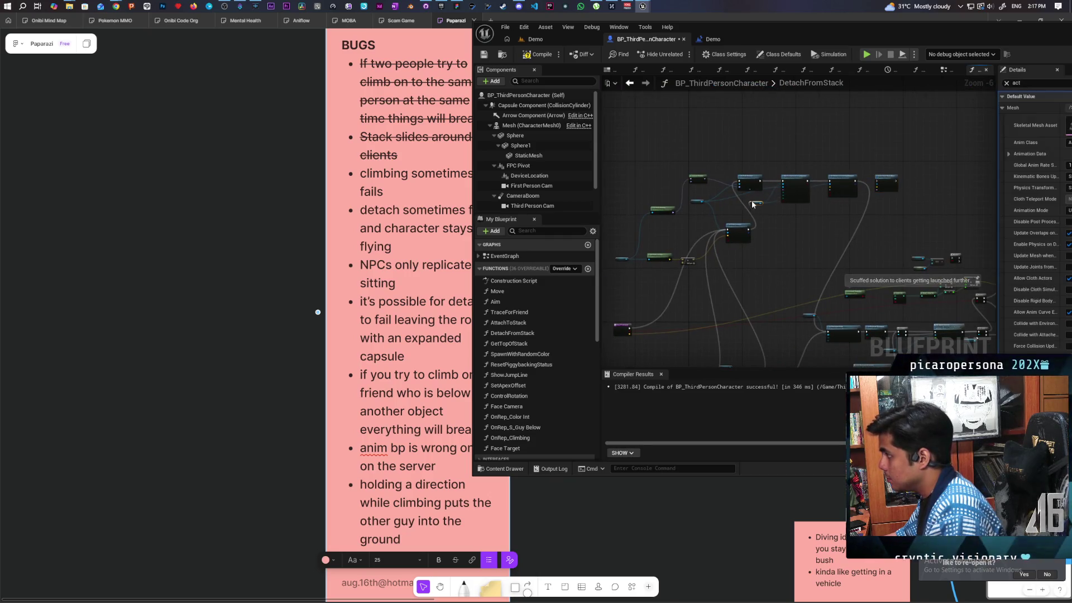
pyautogui.scroll(3, 768, 236)
pyautogui.scroll(-1, 733, 206)
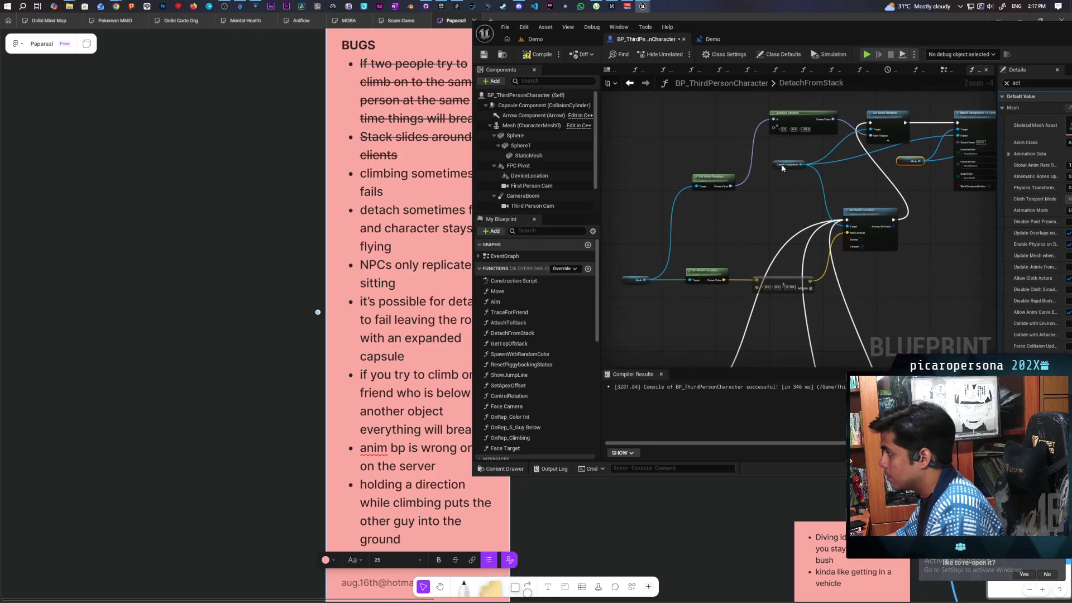
pyautogui.moveTo(797, 131)
pyautogui.mouseDown()
pyautogui.moveTo(771, 197)
pyautogui.moveTo(722, 131)
pyautogui.moveTo(727, 140)
pyautogui.mouseUp()
pyautogui.keyDown('ctrl'); pyautogui.click(712, 177); pyautogui.keyUp('ctrl')
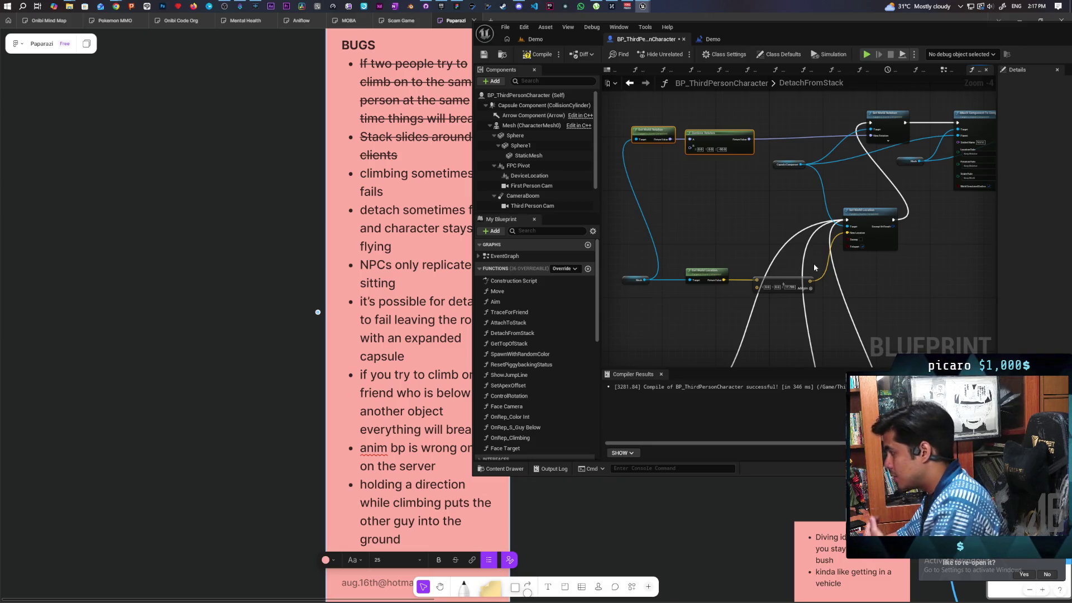
pyautogui.scroll(-1, 752, 253)
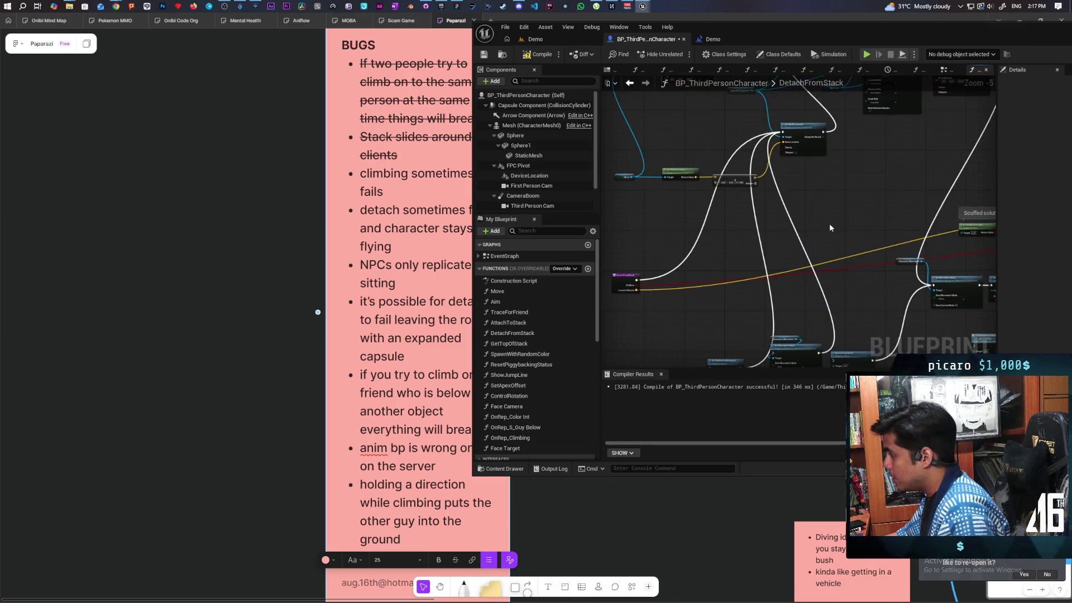
pyautogui.moveTo(829, 224); pyautogui.dragTo(838, 237)
pyautogui.scroll(-1, 823, 248)
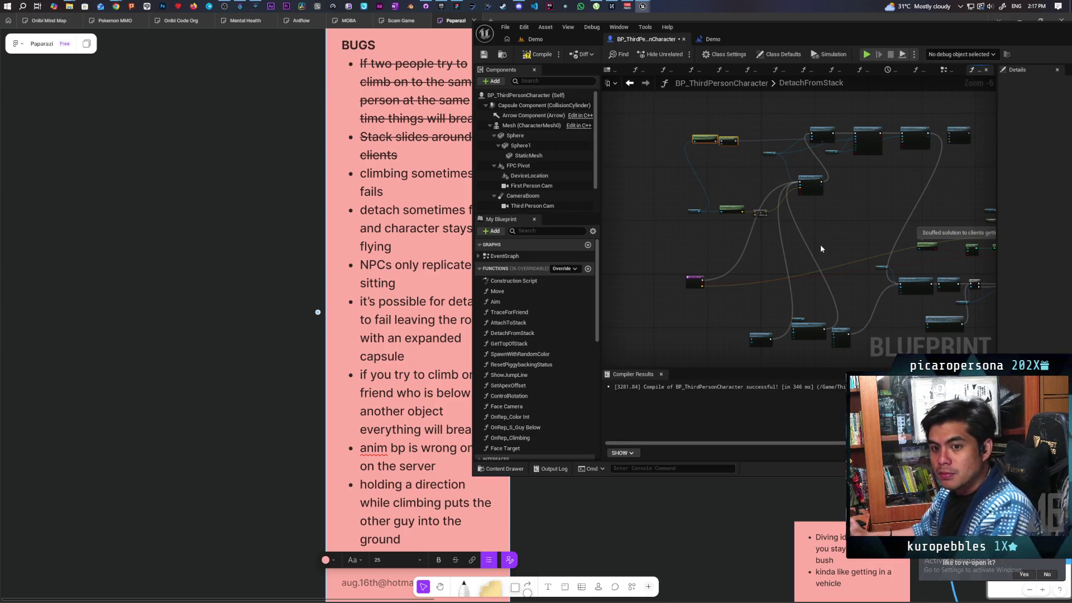
pyautogui.scroll(2, 821, 249)
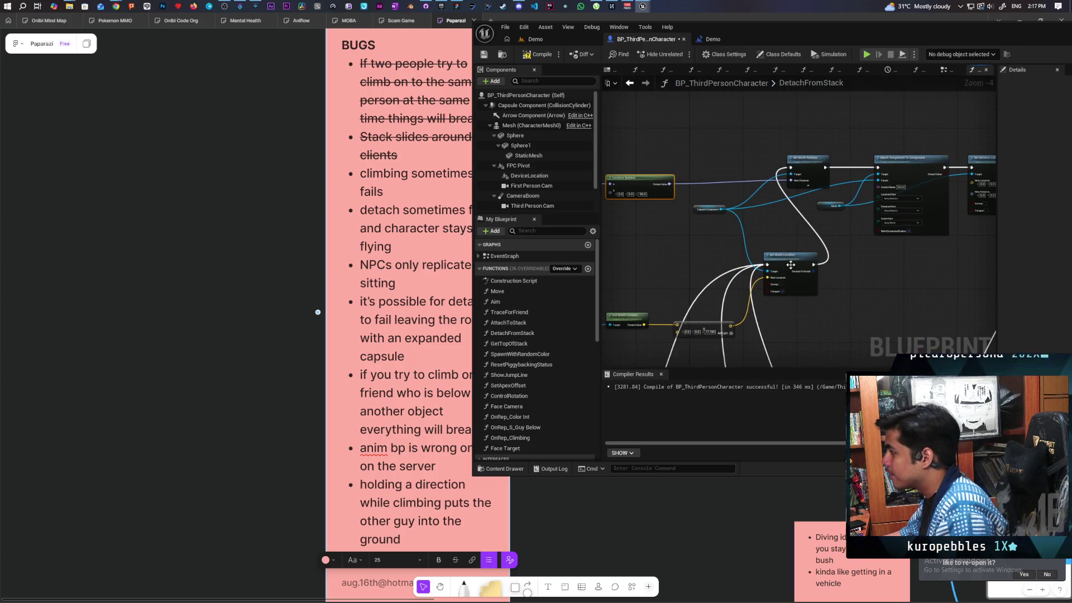
pyautogui.moveTo(797, 264)
pyautogui.mouseDown()
pyautogui.moveTo(726, 171)
pyautogui.moveTo(738, 159)
pyautogui.moveTo(951, 182)
pyautogui.moveTo(907, 286)
pyautogui.moveTo(808, 286)
pyautogui.mouseUp()
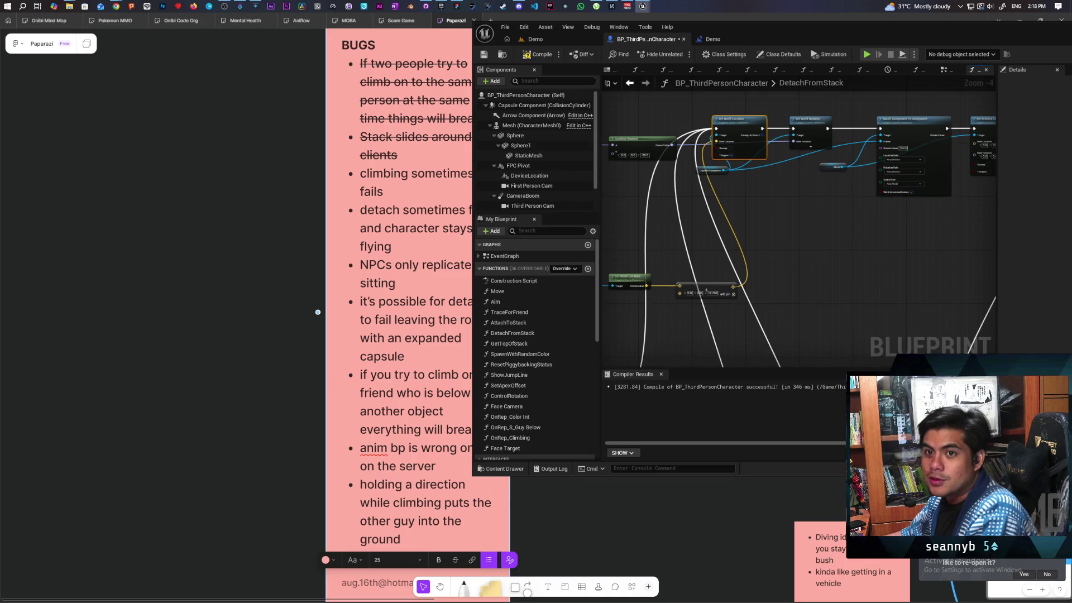
pyautogui.hotkey('alt', 'Tab')
pyautogui.click(423, 485)
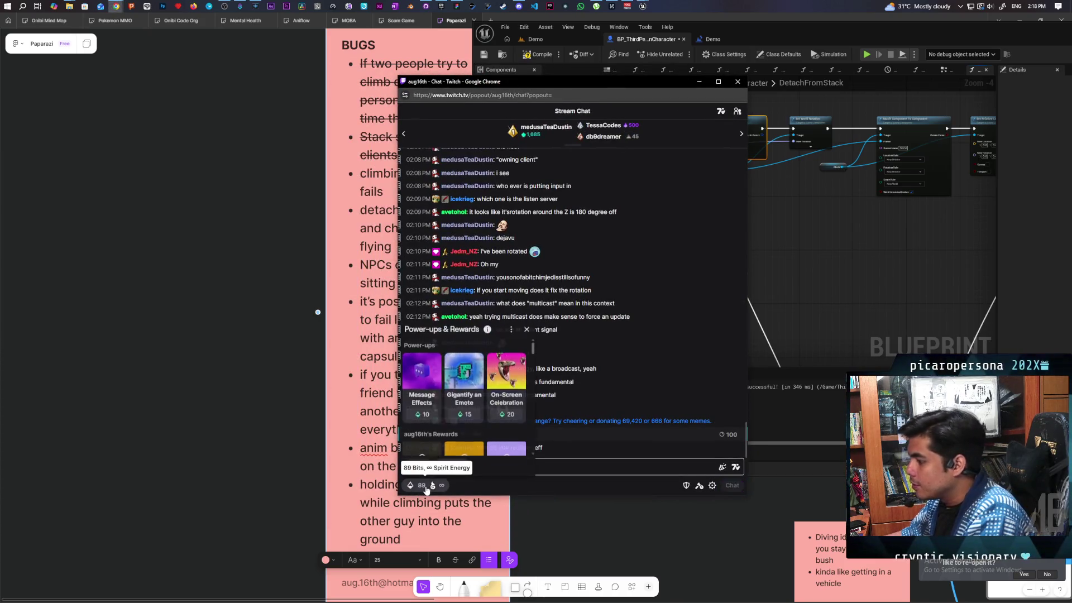
pyautogui.scroll(-5, 486, 416)
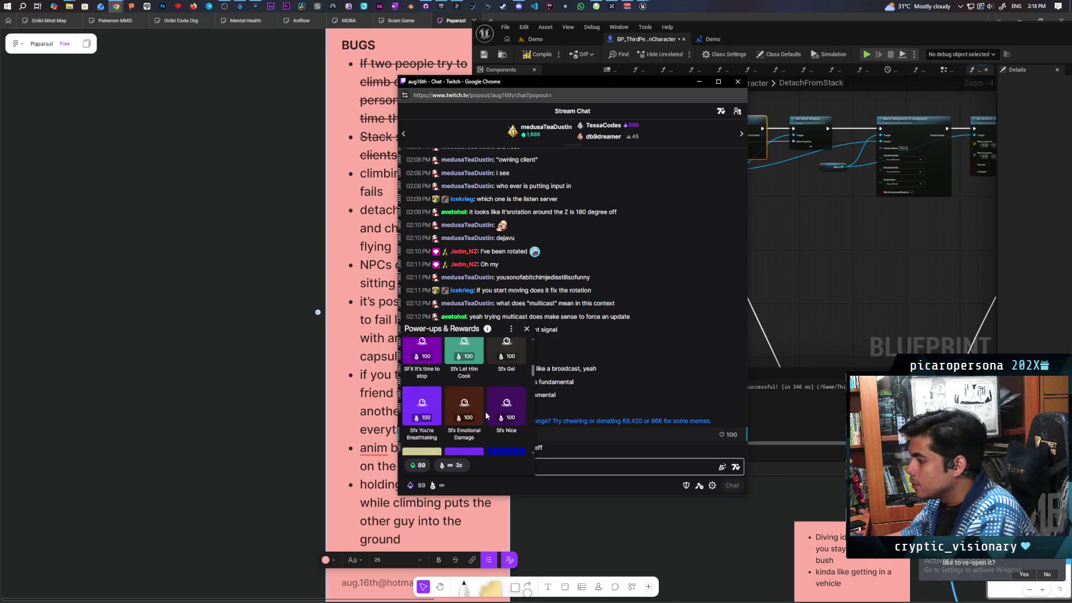
pyautogui.scroll(-2, 486, 416)
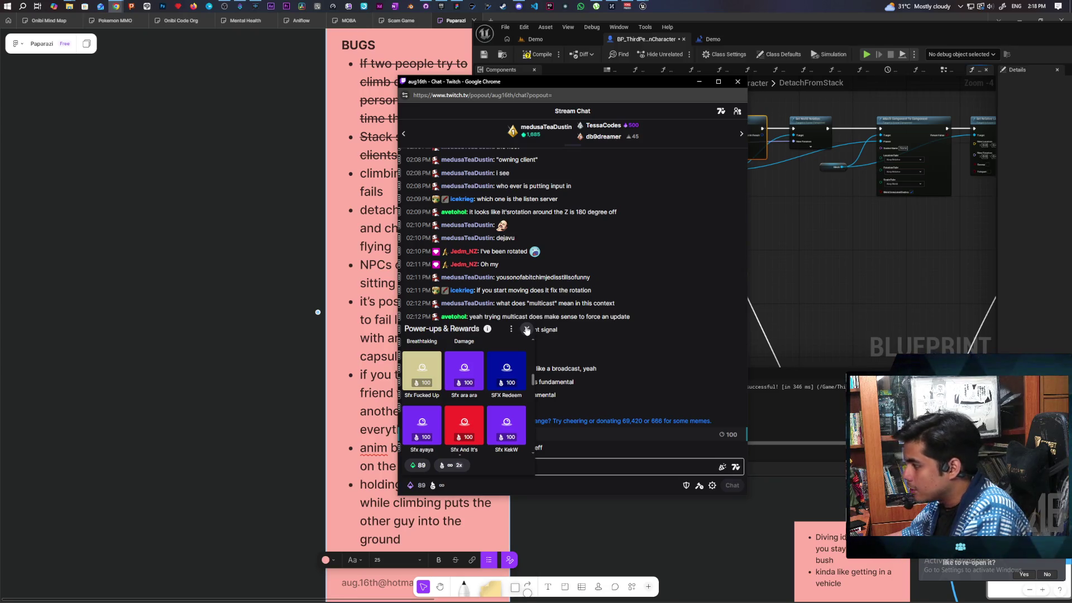
pyautogui.click(526, 330)
pyautogui.moveTo(621, 85)
pyautogui.mouseDown()
pyautogui.moveTo(622, 112)
pyautogui.moveTo(1, 201)
pyautogui.moveTo(0, 251)
pyautogui.mouseUp()
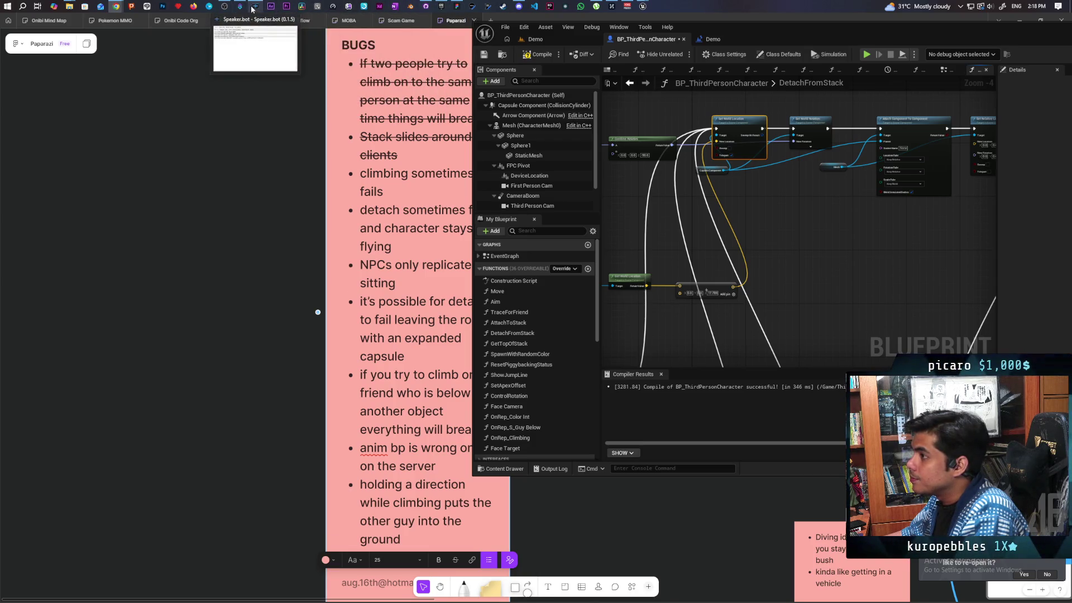
# Step: Bring Streamer.bot up full-screen and open the SFX Redeem Twitch channel point reward for editing
pyautogui.click(268, 45)
pyautogui.click(240, 6)
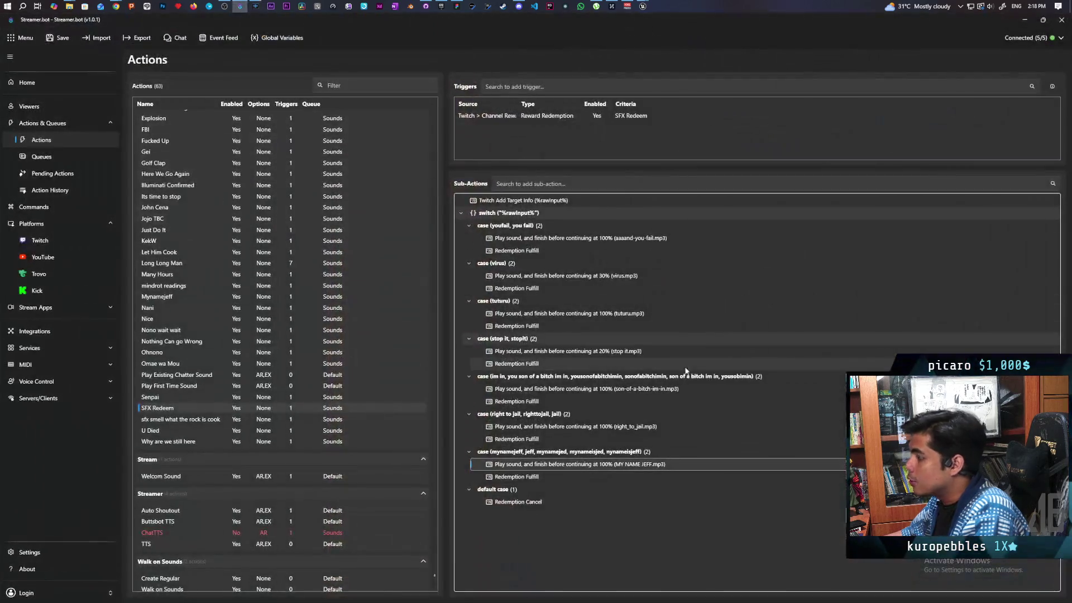
pyautogui.click(38, 241)
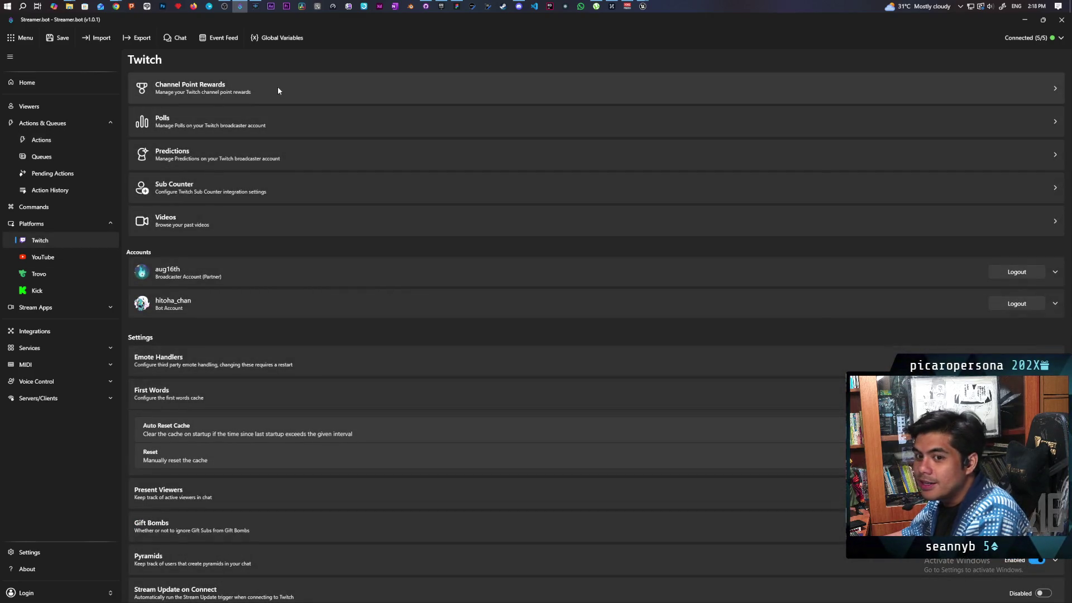
pyautogui.click(257, 88)
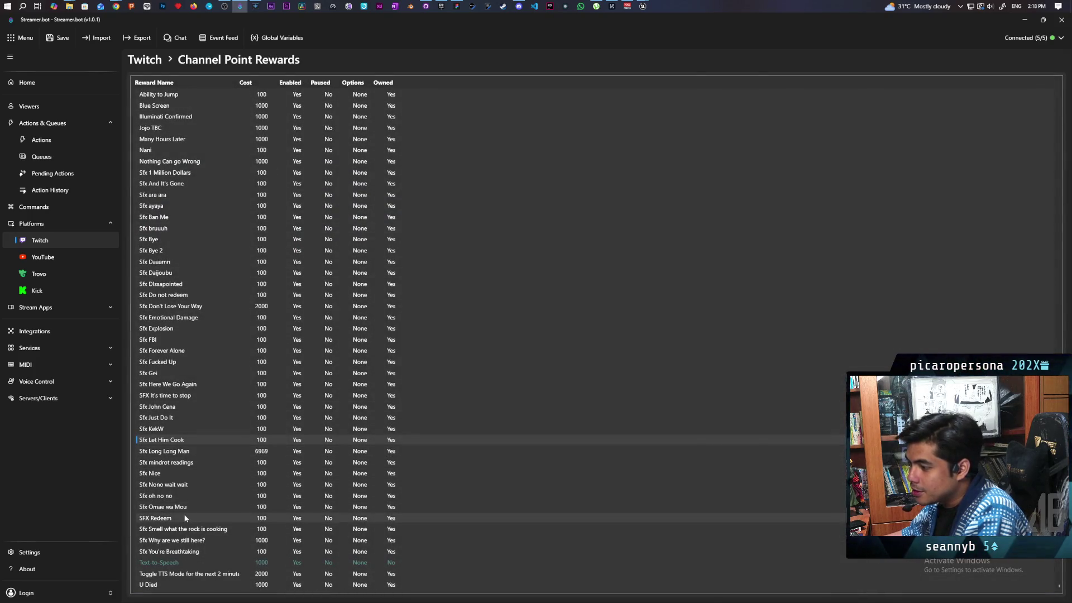
pyautogui.doubleClick(162, 519)
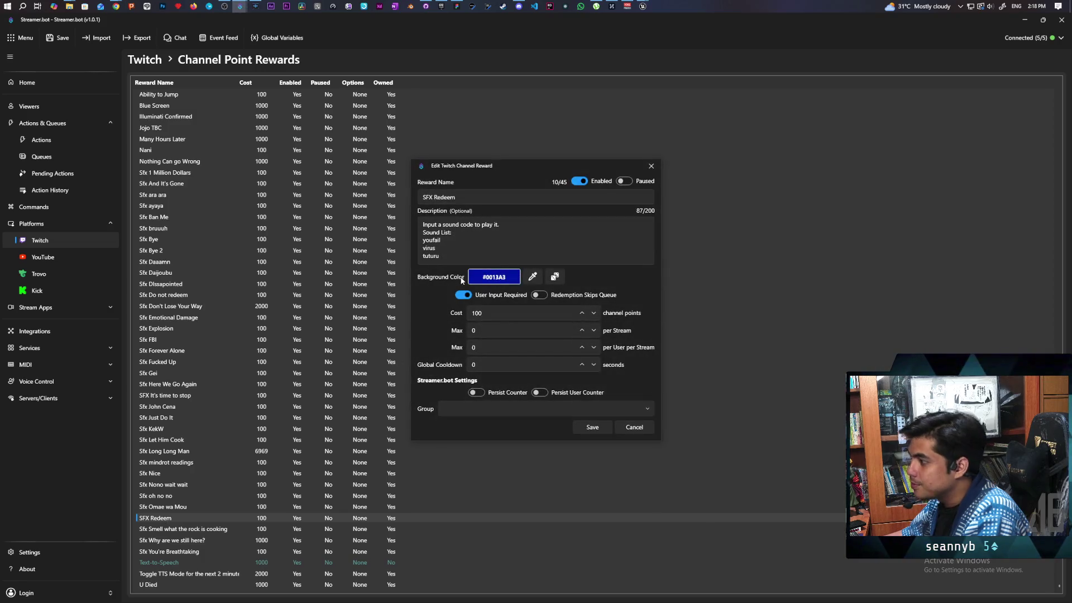
# Step: Add 'jeff' on a new line after 'jail' in the SFX Redeem description and save the reward
pyautogui.click(476, 260)
pyautogui.scroll(-1, 471, 243)
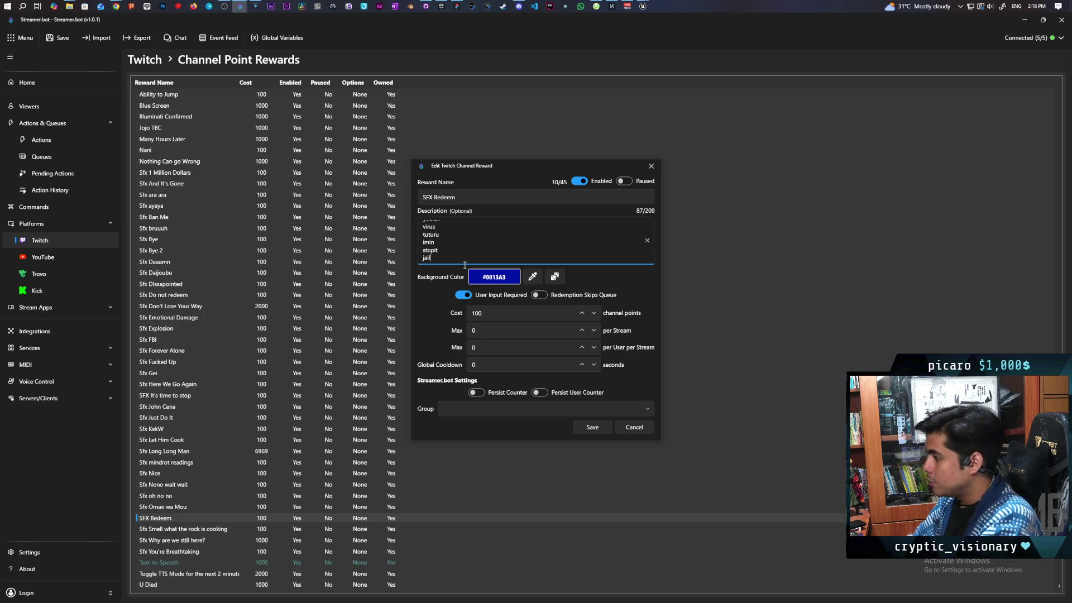
pyautogui.press('Return')
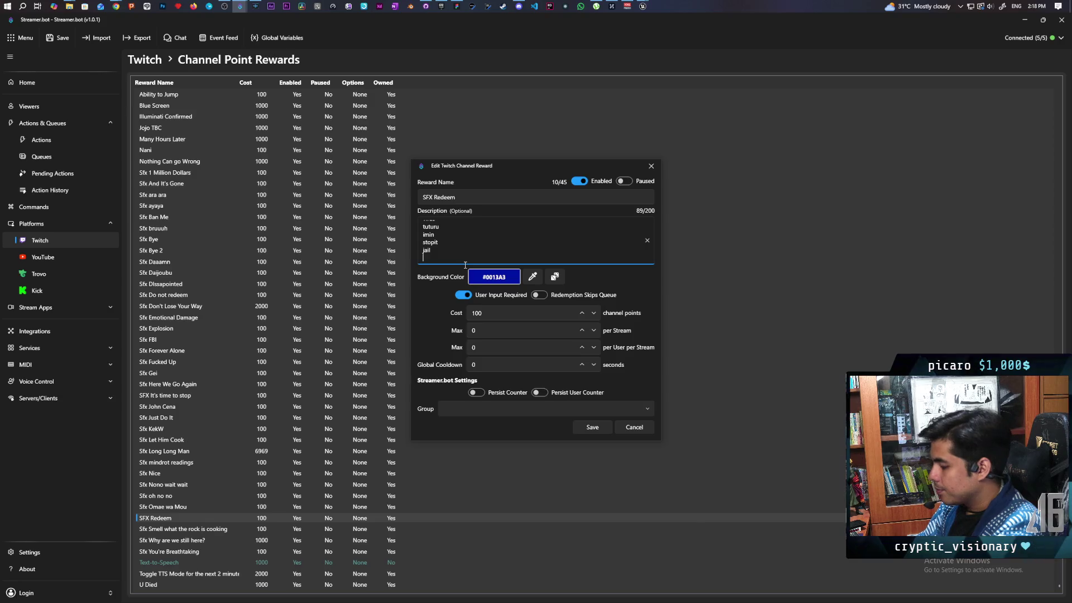
pyautogui.write('jeff')
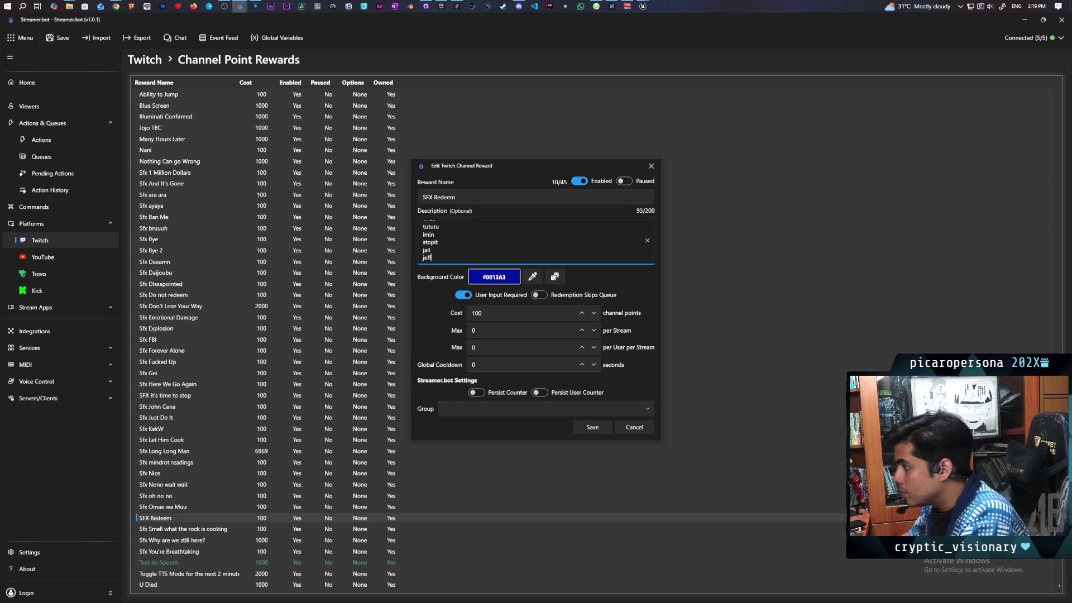
pyautogui.click(423, 257)
pyautogui.write('myname')
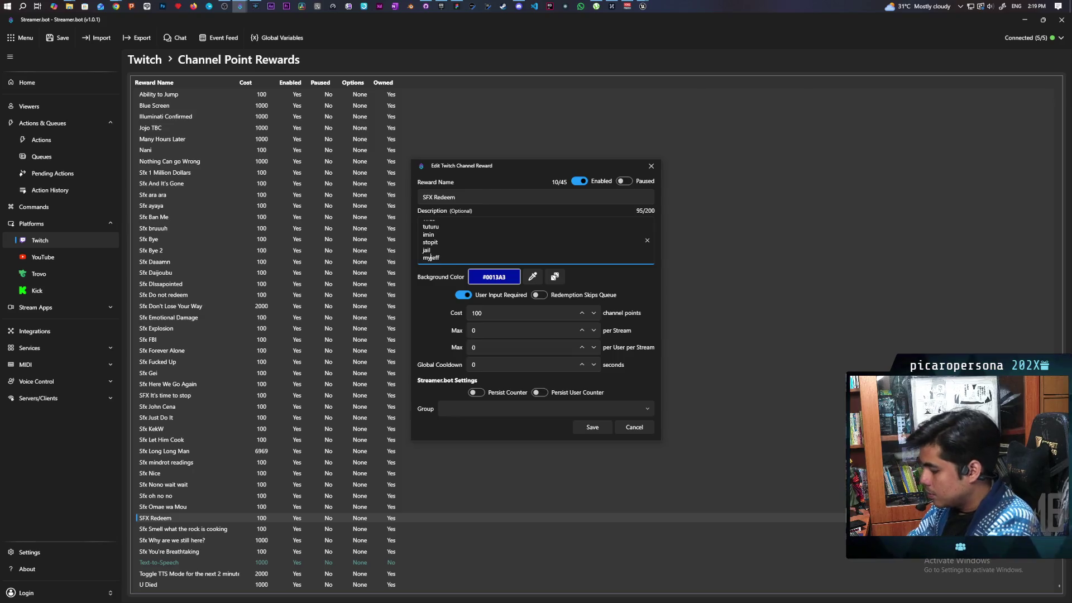
pyautogui.click(587, 430)
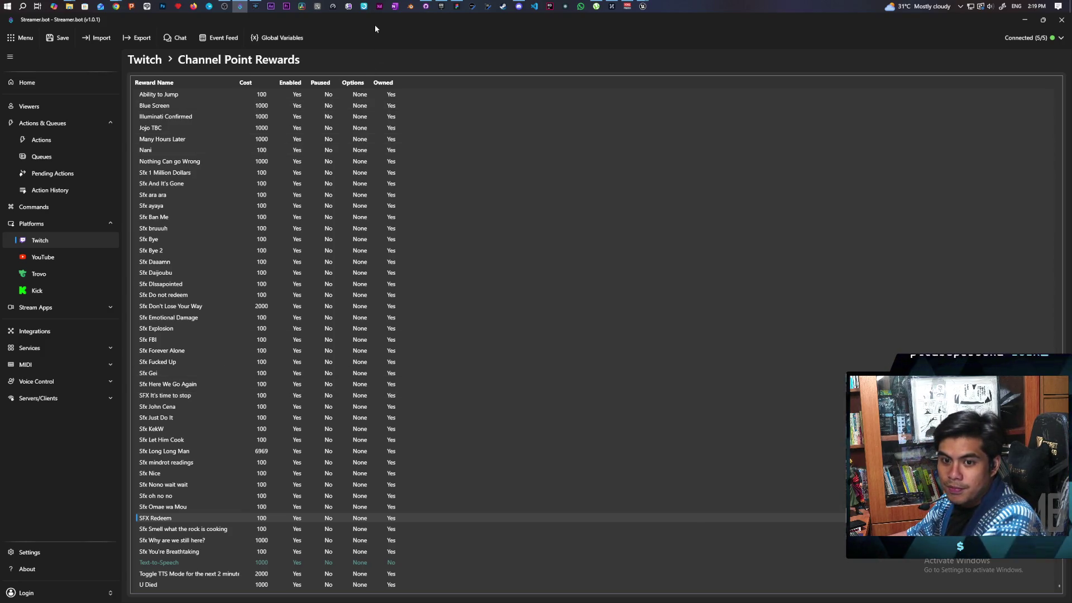
# Step: Hide Streamer.bot and select the reattach nodes in the DetachFromStack graph
pyautogui.moveTo(450, 21)
pyautogui.mouseDown()
pyautogui.moveTo(435, 42)
pyautogui.moveTo(478, 81)
pyautogui.moveTo(377, 47)
pyautogui.mouseUp()
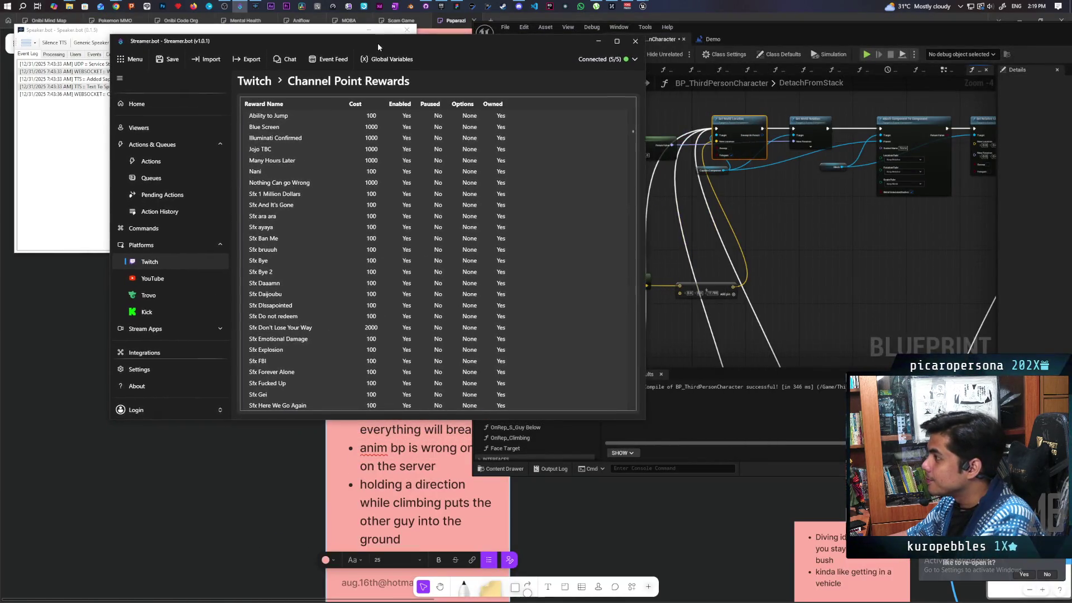
pyautogui.doubleClick(588, 39)
pyautogui.click(1024, 21)
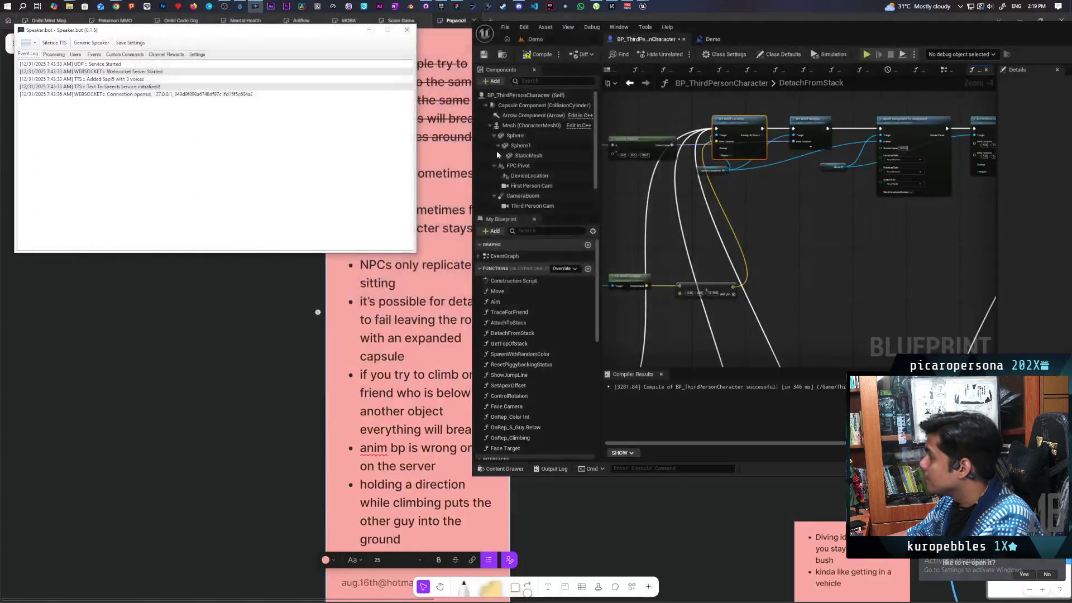
pyautogui.moveTo(770, 317); pyautogui.dragTo(829, 200)
pyautogui.scroll(-3, 829, 200)
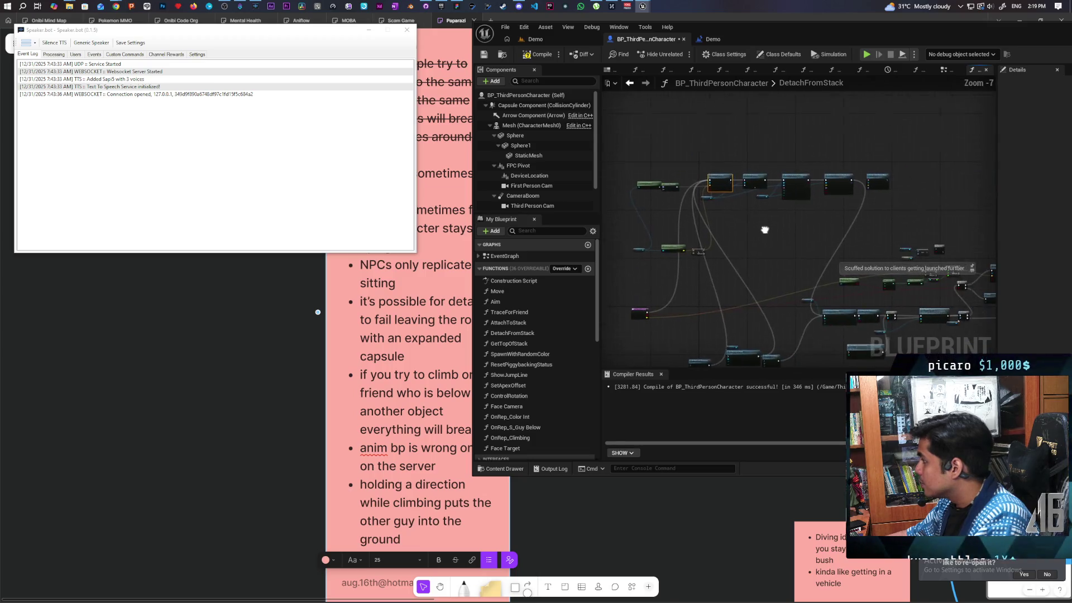
pyautogui.moveTo(630, 135)
pyautogui.mouseDown()
pyautogui.moveTo(893, 224)
pyautogui.moveTo(909, 252)
pyautogui.mouseUp()
pyautogui.scroll(1, 757, 220)
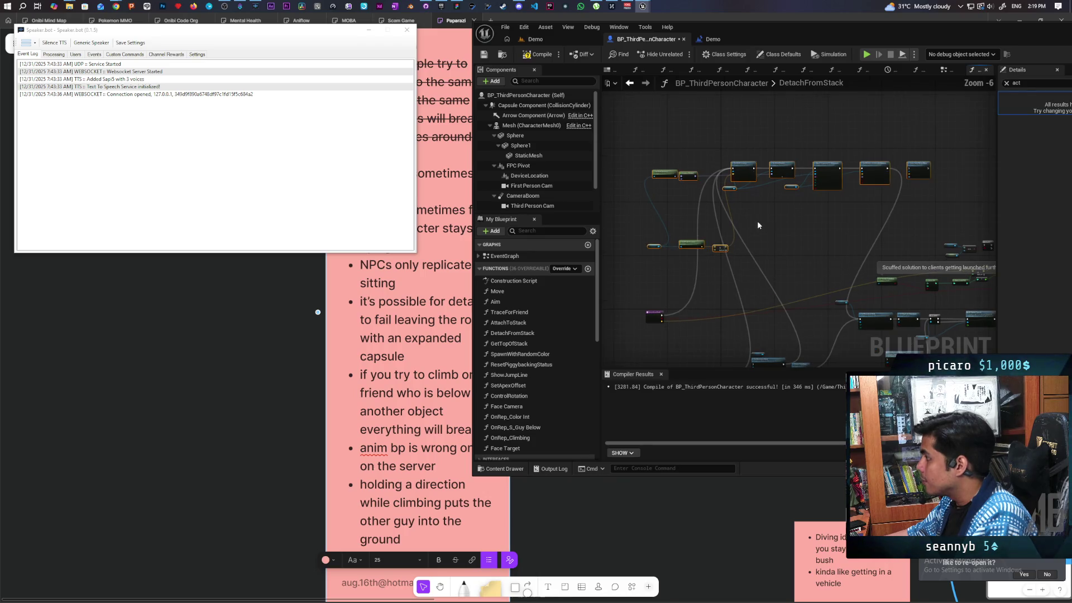
# Step: Collapse the selected nodes into a new function named Reattach to Root and reposition its call
pyautogui.rightClick(742, 167)
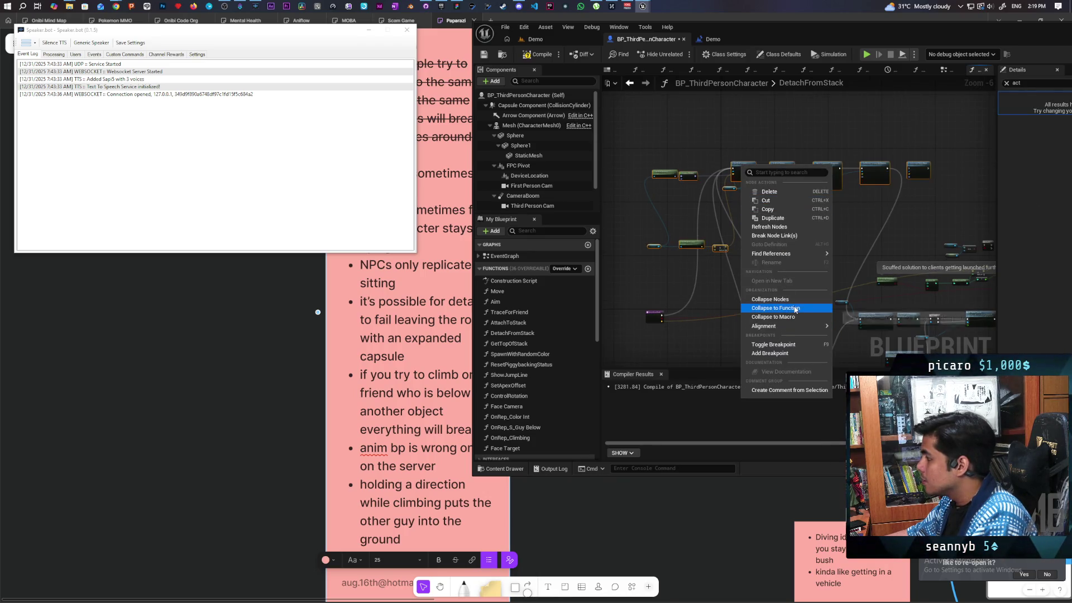
pyautogui.press('Escape')
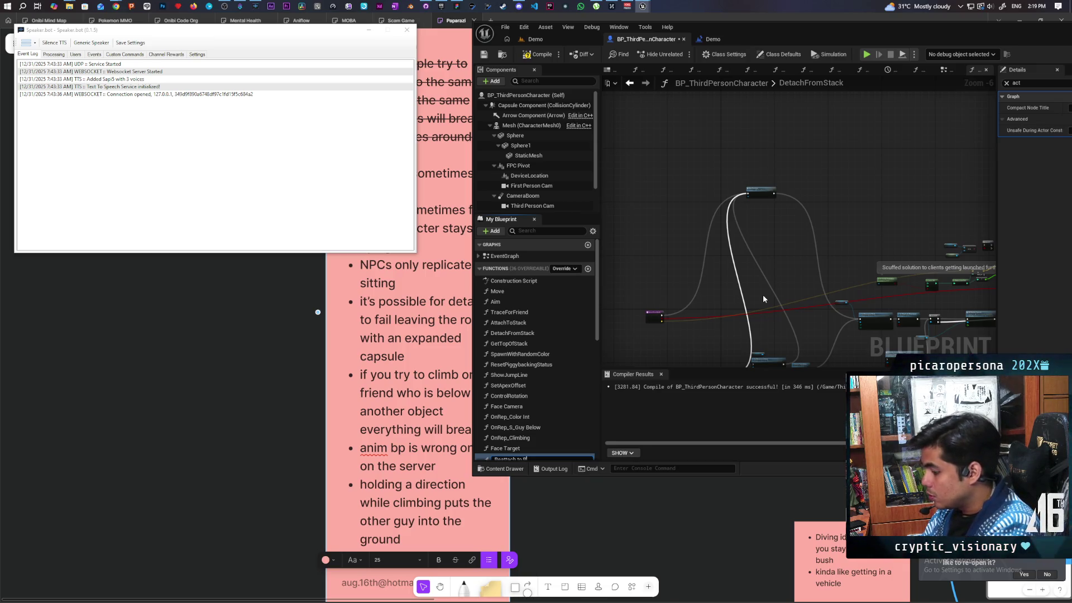
pyautogui.write('oot')
pyautogui.press('Return')
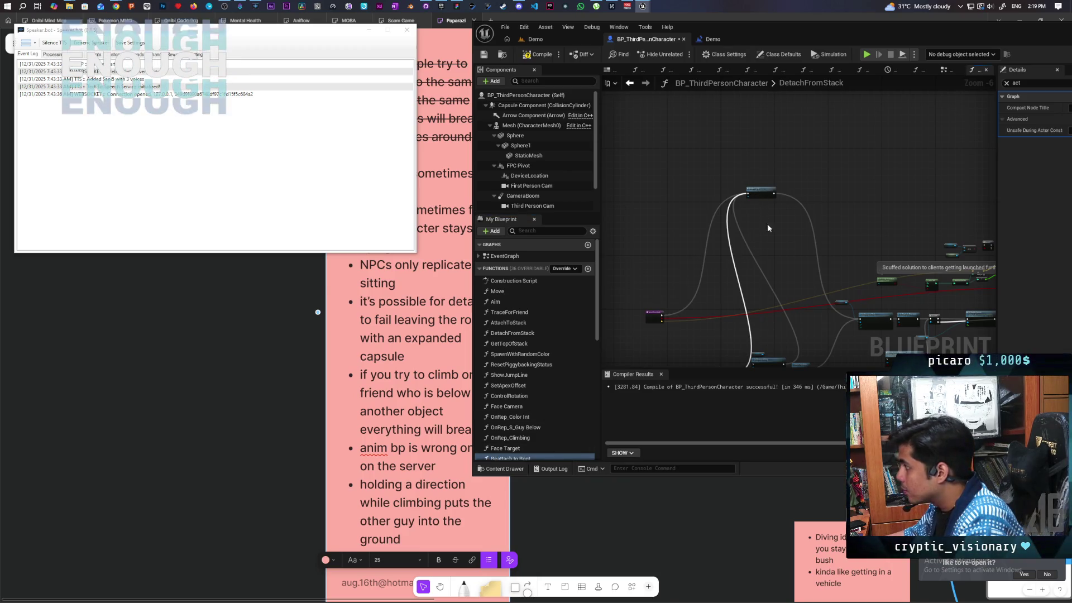
pyautogui.moveTo(760, 194); pyautogui.dragTo(776, 316)
pyautogui.scroll(2, 781, 327)
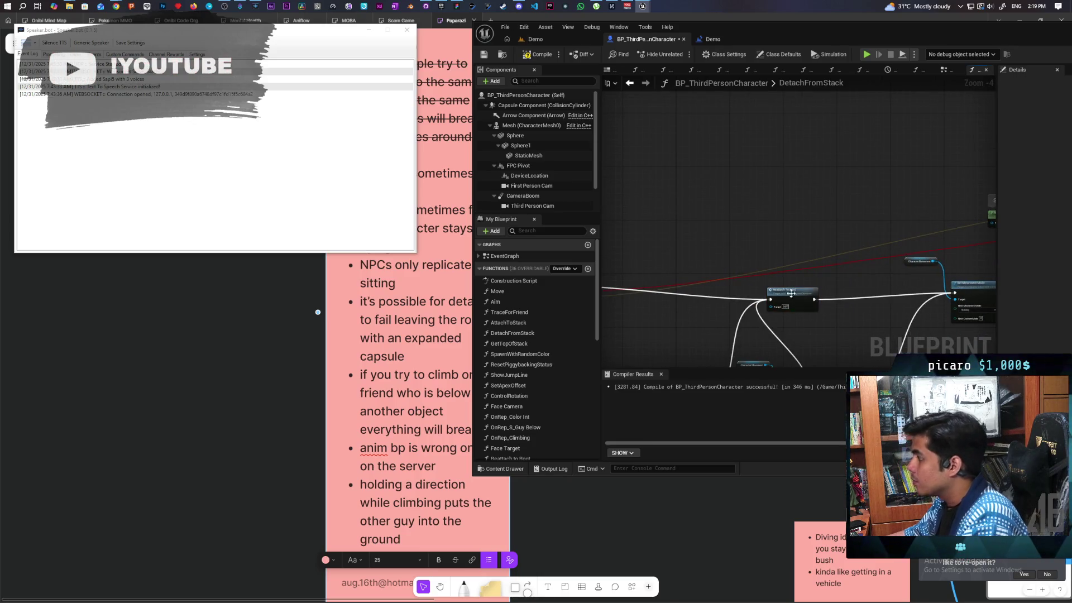
# Step: Paste a Reattach To Root call into the EventGraph and add a custom event named MC_Reattach to Root
pyautogui.click(631, 84)
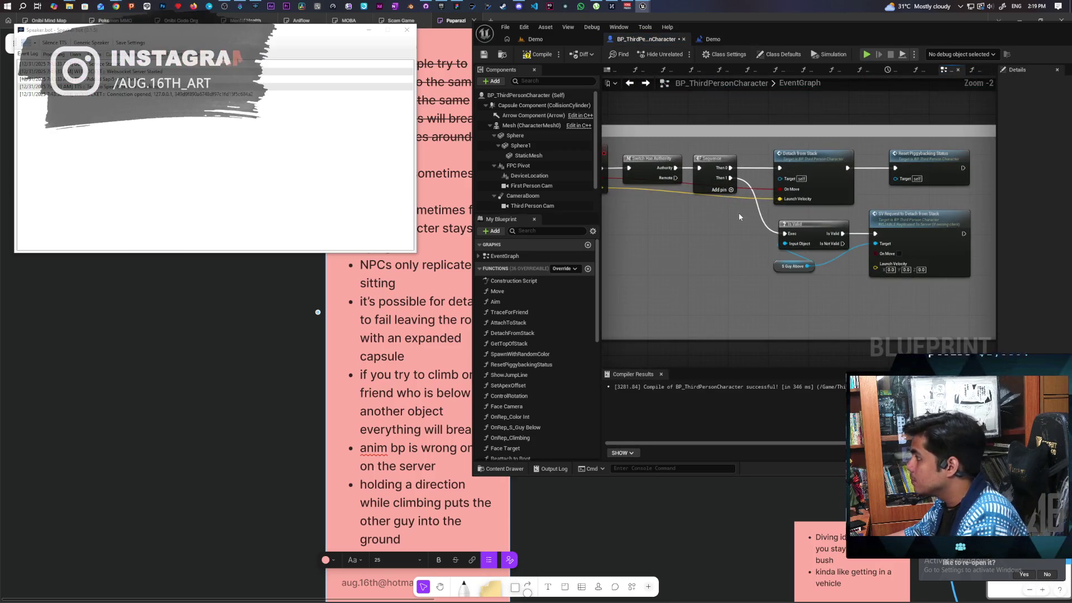
pyautogui.scroll(-1, 743, 184)
pyautogui.moveTo(762, 227); pyautogui.dragTo(762, 162)
pyautogui.moveTo(780, 216)
pyautogui.mouseDown()
pyautogui.moveTo(770, 201)
pyautogui.moveTo(749, 256)
pyautogui.mouseUp()
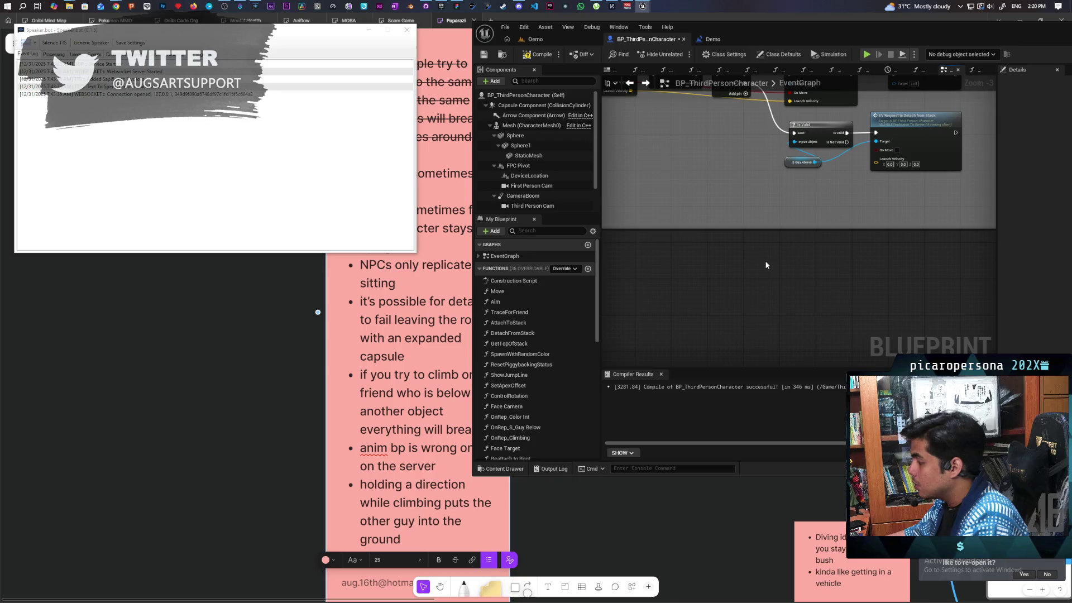
pyautogui.hotkey('ctrl', 'v')
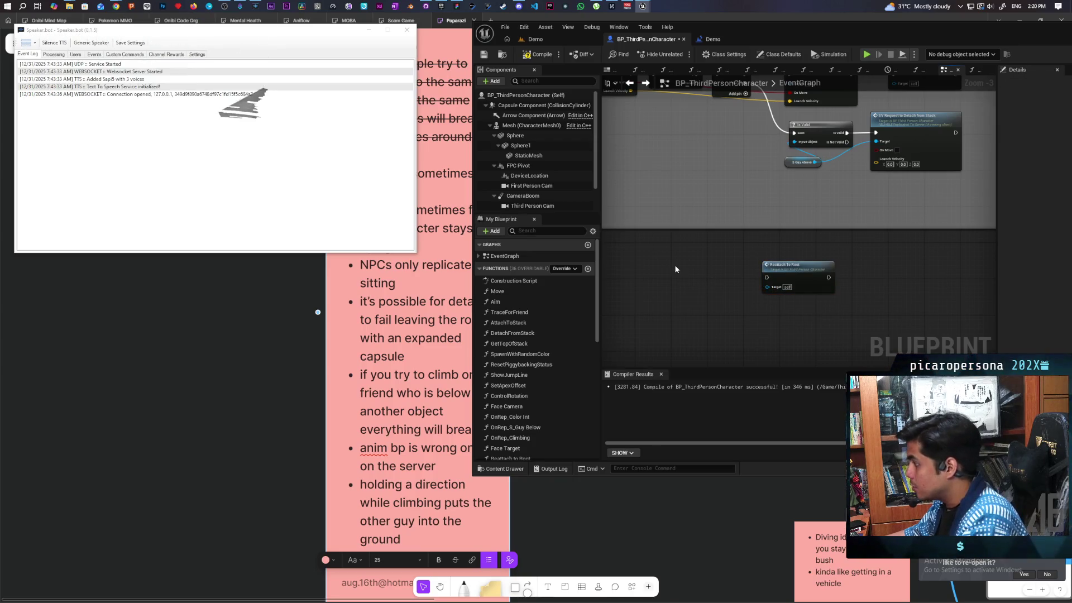
pyautogui.click(675, 266)
pyautogui.write('MC_')
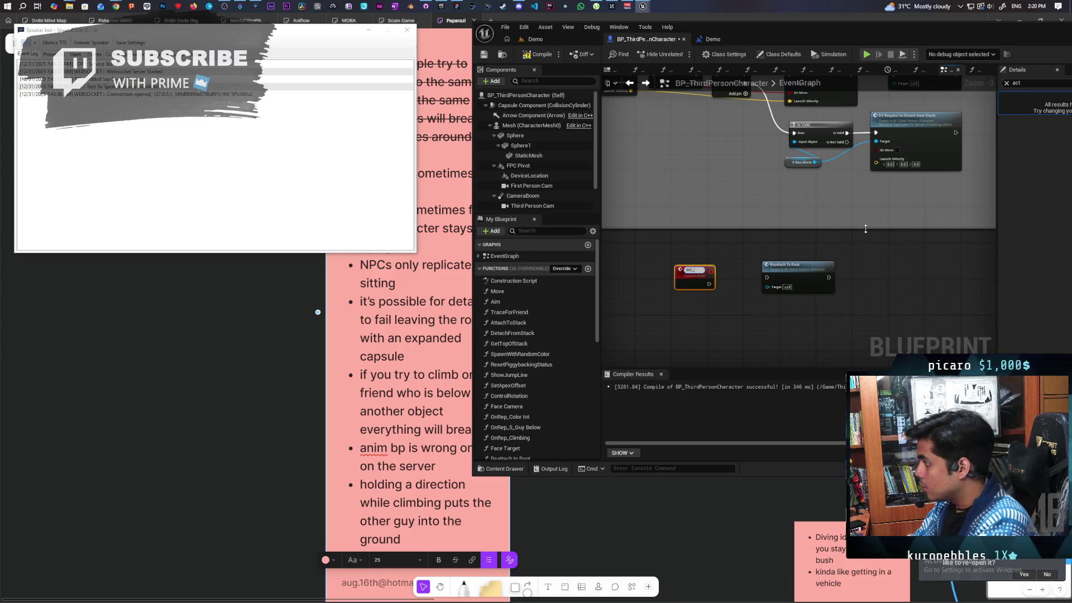
pyautogui.write('Re')
pyautogui.scroll(-1, 866, 229)
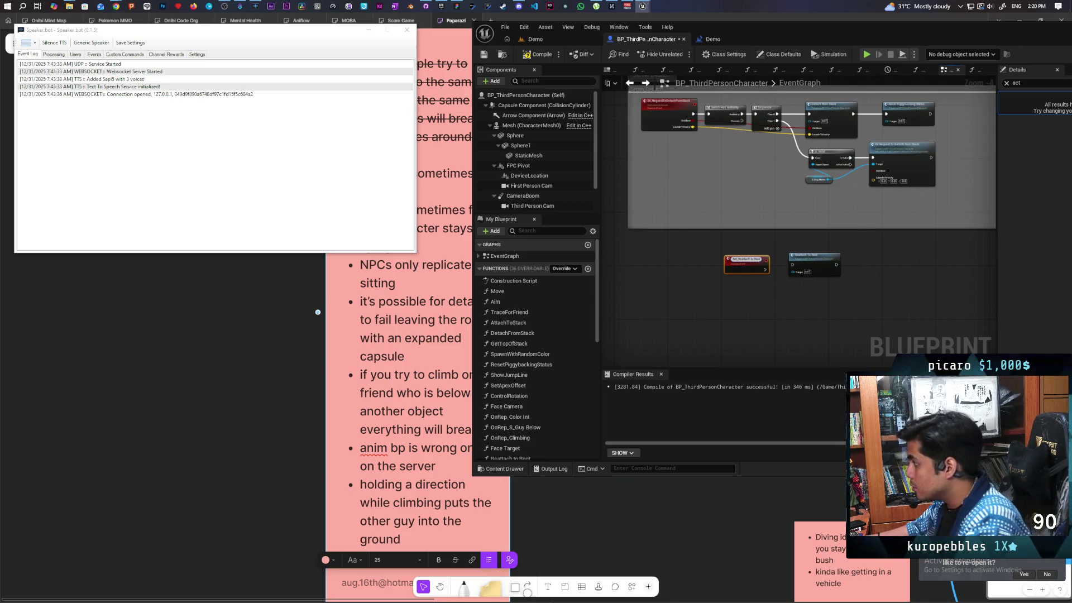
pyautogui.click(890, 253)
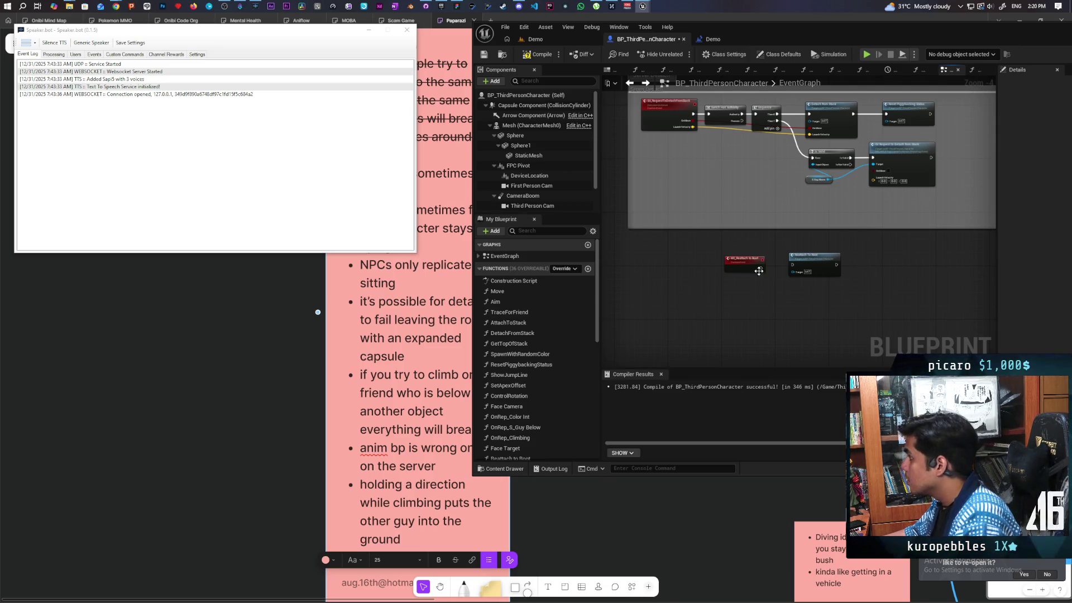
# Step: Set MC_Reattach to Root's replication to Multicast and mark it Reliable
pyautogui.click(755, 258)
pyautogui.click(1006, 83)
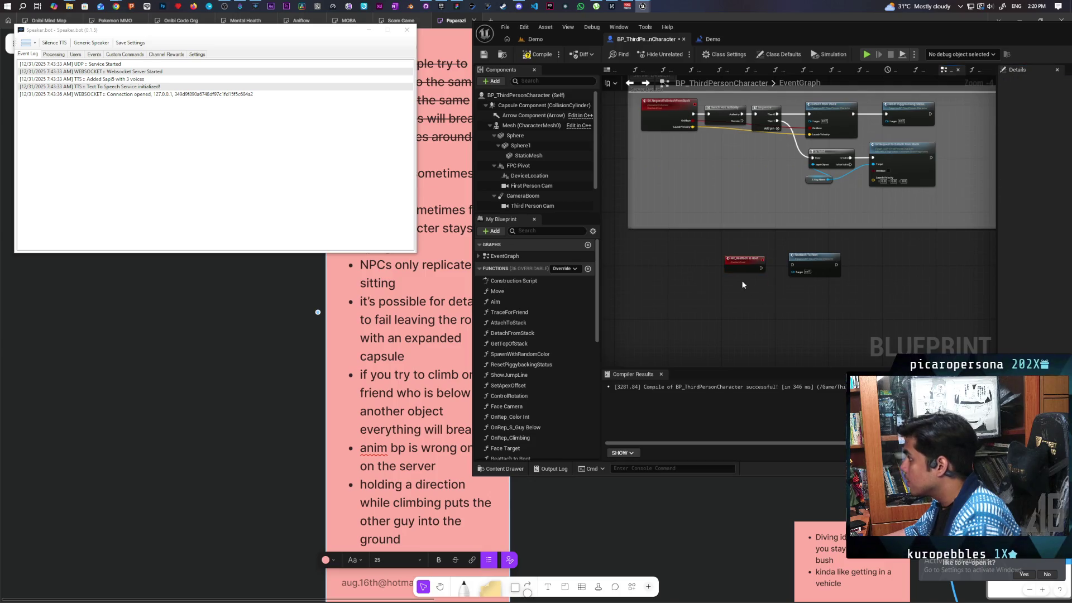
pyautogui.doubleClick(958, 35)
pyautogui.click(926, 175)
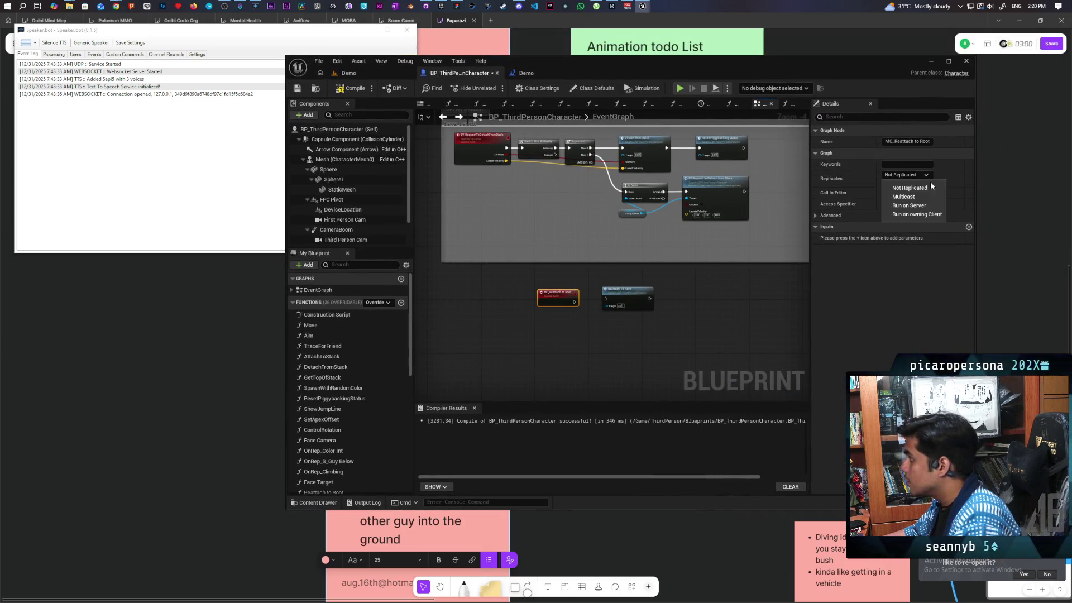
pyautogui.click(910, 199)
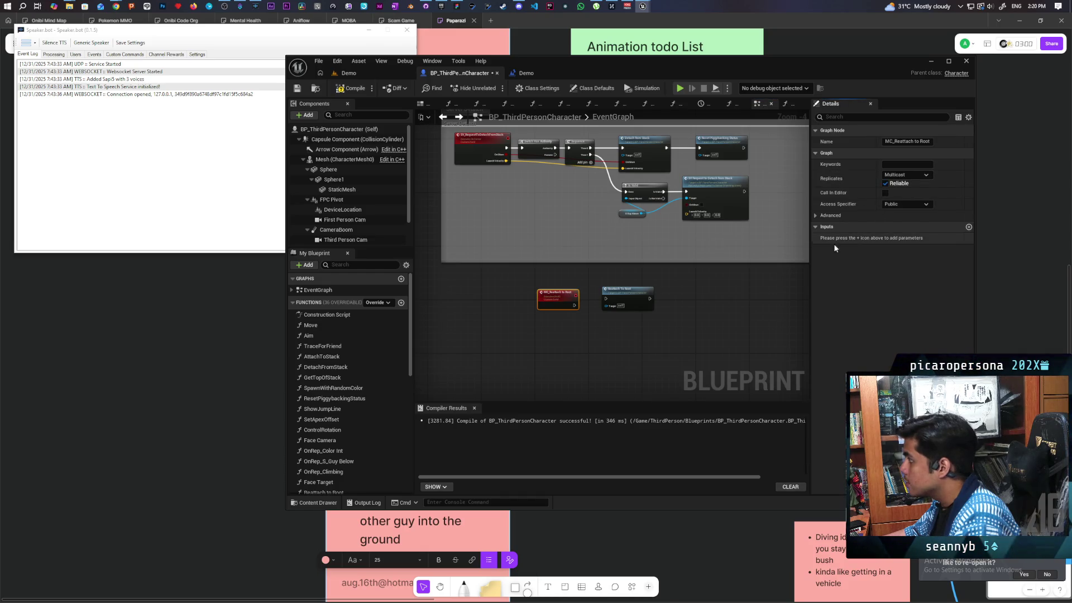
pyautogui.click(573, 339)
pyautogui.scroll(5, 573, 339)
# Step: Wire MC_Reattach to Root into the Reattach To Root call, replacing the old link
pyautogui.rightClick(651, 262)
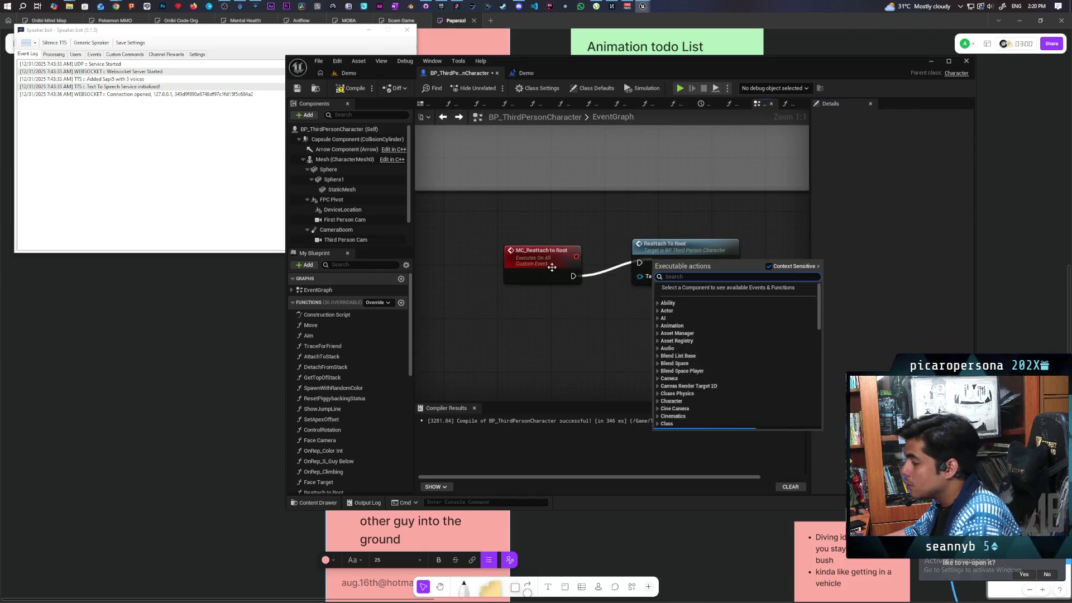
pyautogui.click(684, 344)
pyautogui.moveTo(641, 266); pyautogui.dragTo(640, 263)
pyautogui.moveTo(515, 252); pyautogui.dragTo(522, 238)
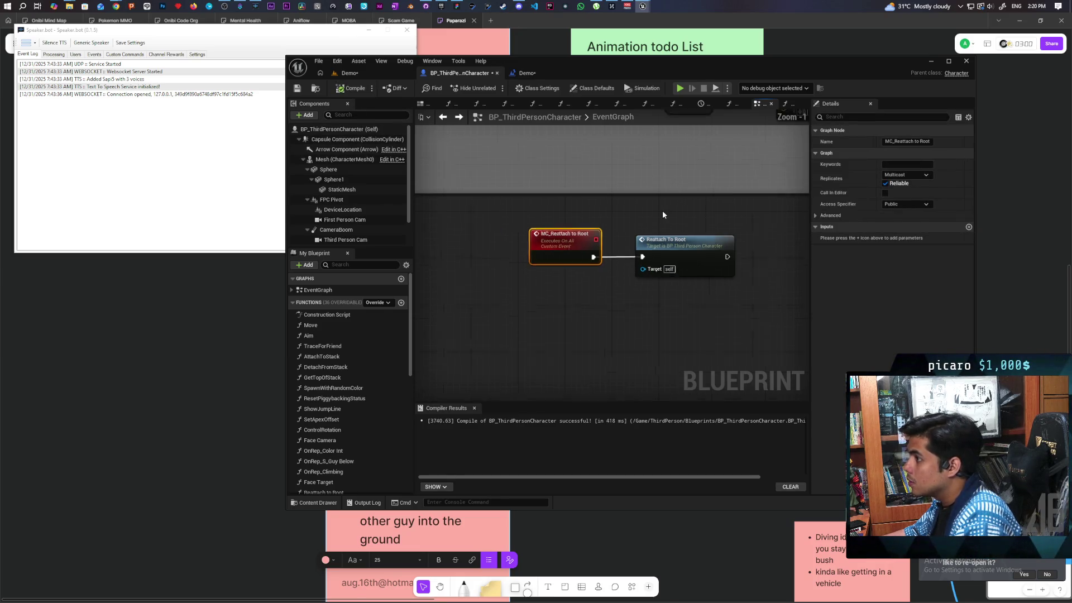
# Step: Open the DetachFromStack function graph and drag a new connection from its start
pyautogui.scroll(-3, 662, 210)
pyautogui.click(667, 192)
pyautogui.doubleClick(667, 192)
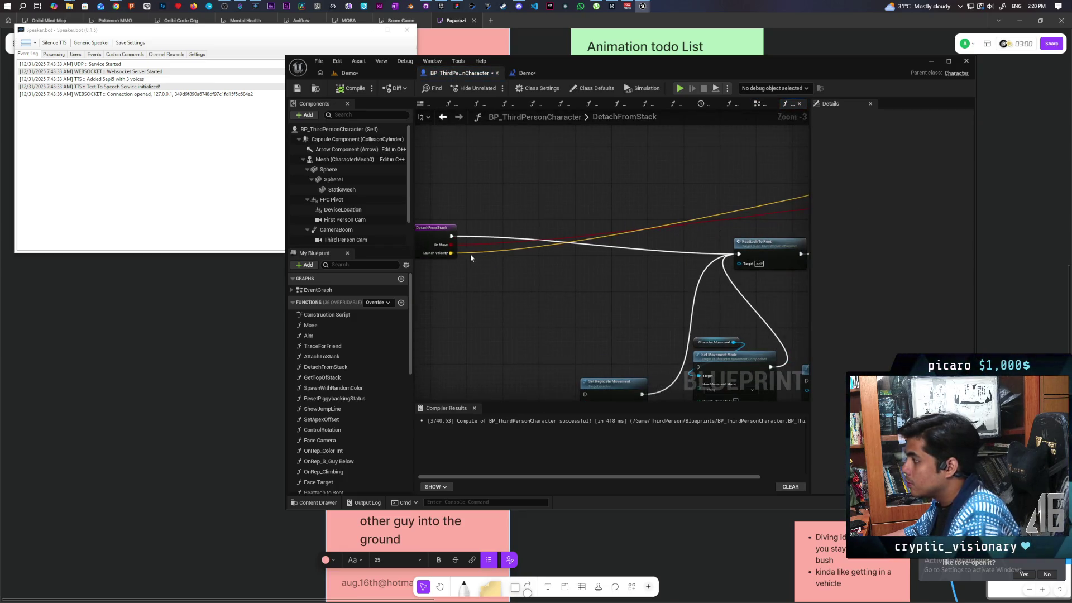
pyautogui.moveTo(451, 236)
pyautogui.mouseDown()
pyautogui.moveTo(505, 270)
pyautogui.moveTo(554, 275)
pyautogui.mouseUp()
# Step: Insert an MC Reattach To Root call after DetachFromStack's entry, wired onward to Set Movement Mode
pyautogui.write('mc reatt')
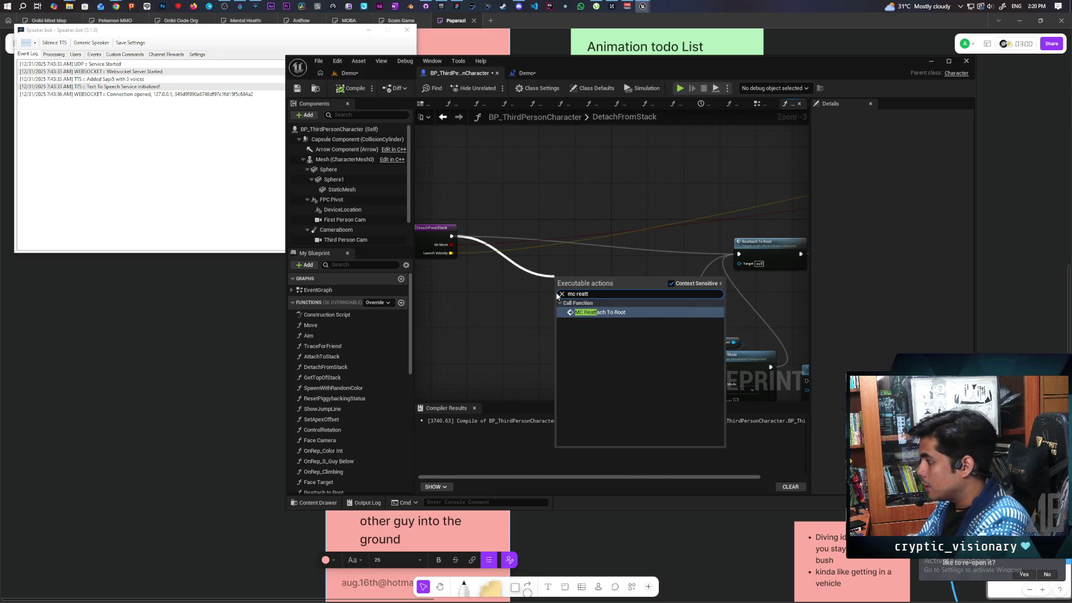
pyautogui.press('Return')
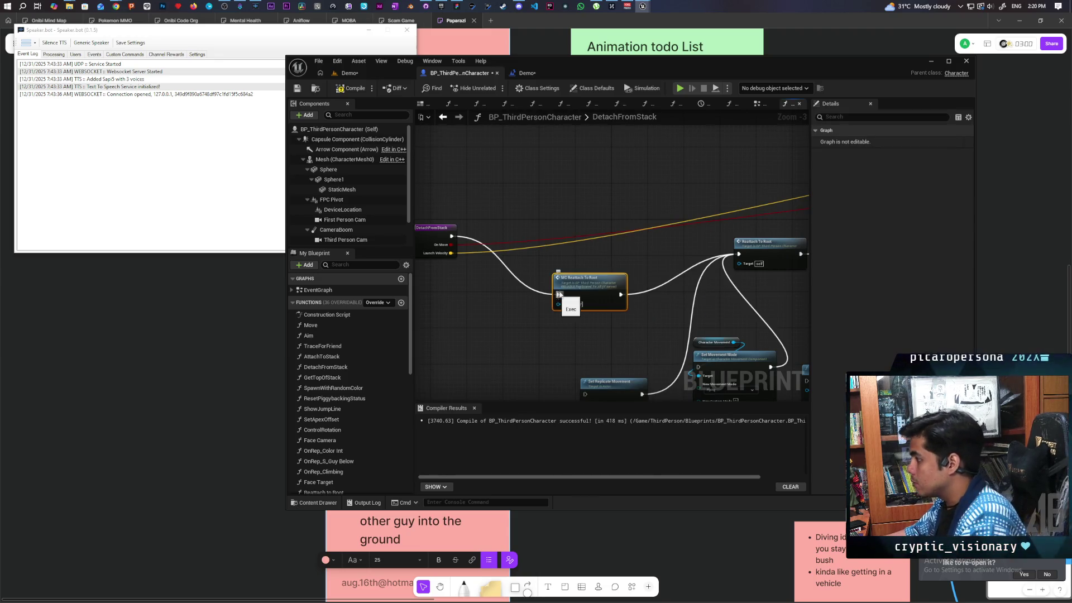
pyautogui.moveTo(575, 310)
pyautogui.mouseDown()
pyautogui.moveTo(602, 282)
pyautogui.moveTo(525, 279)
pyautogui.mouseUp()
pyautogui.moveTo(461, 276)
pyautogui.mouseDown()
pyautogui.moveTo(782, 273)
pyautogui.moveTo(747, 273)
pyautogui.mouseUp()
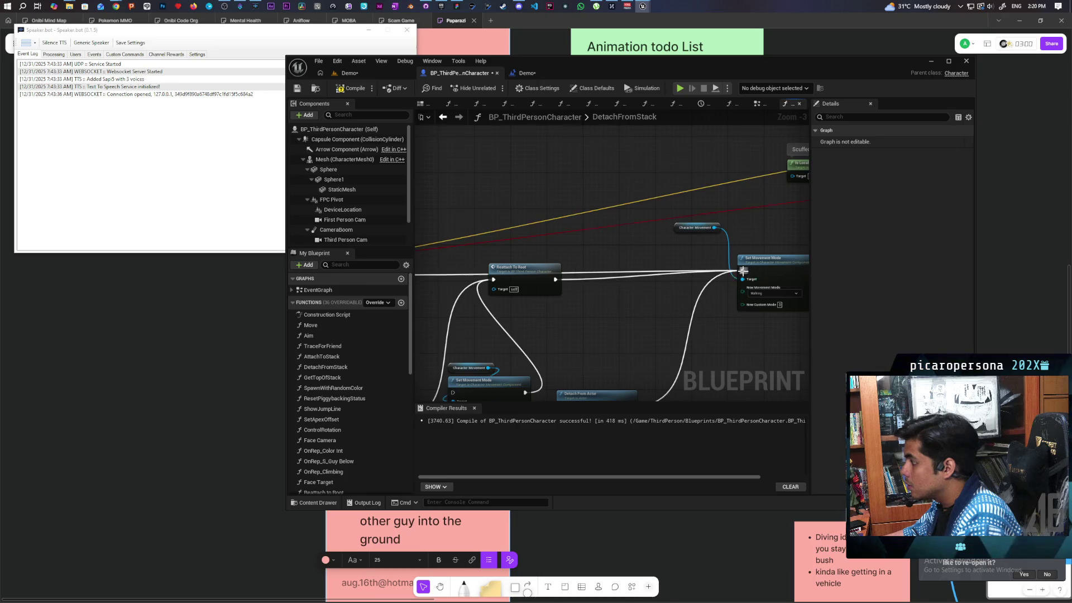
pyautogui.moveTo(556, 317); pyautogui.dragTo(763, 275)
pyautogui.moveTo(688, 235); pyautogui.dragTo(678, 302)
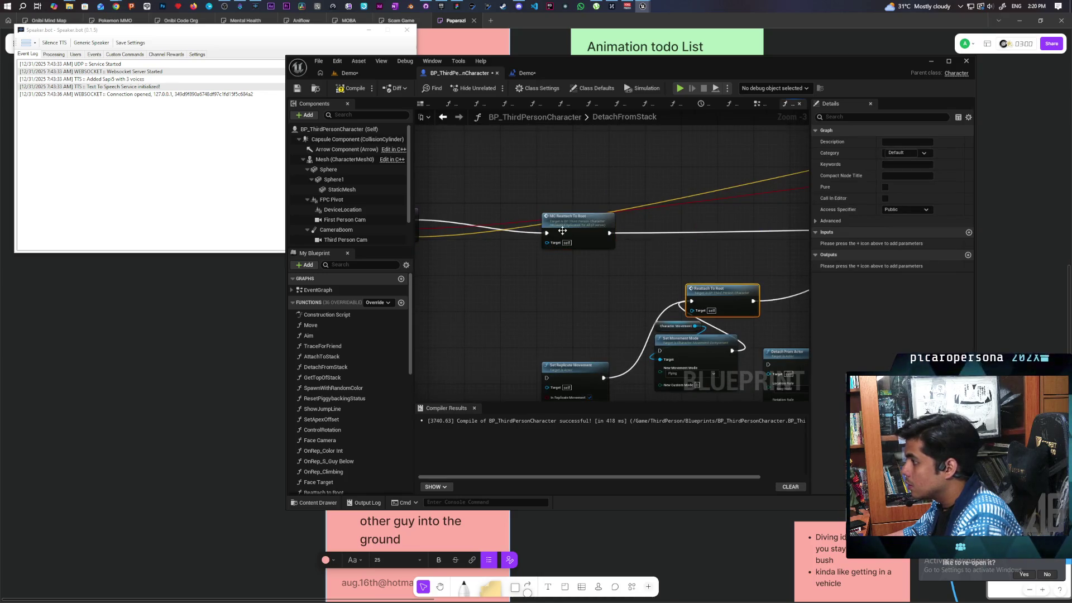
pyautogui.moveTo(562, 227); pyautogui.dragTo(561, 215)
# Step: Compile the character blueprint and save the blueprint and level
pyautogui.press('F7')
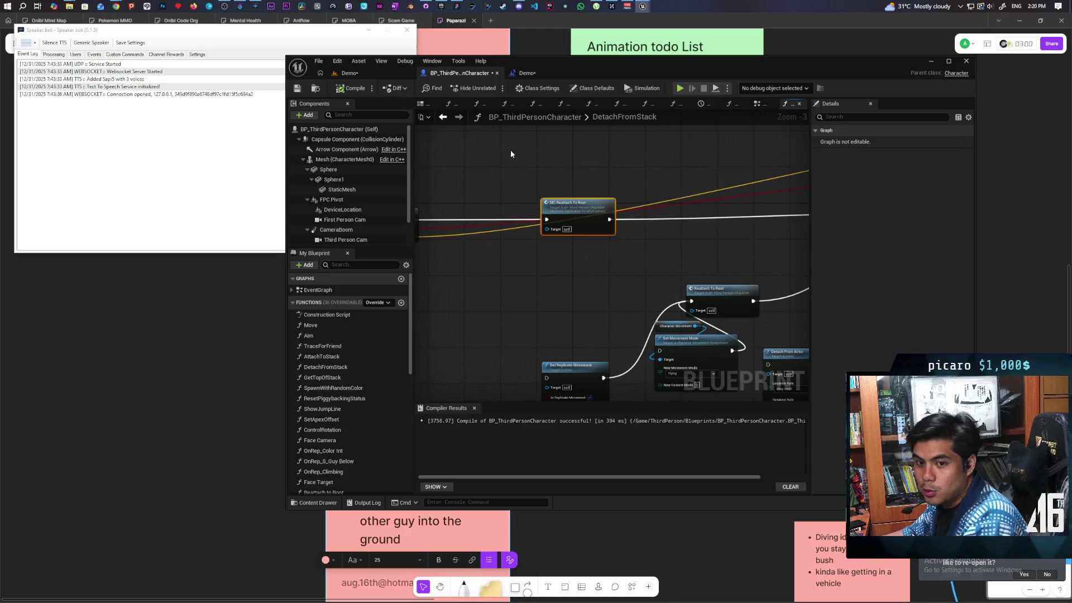
pyautogui.hotkey('ctrl', 's')
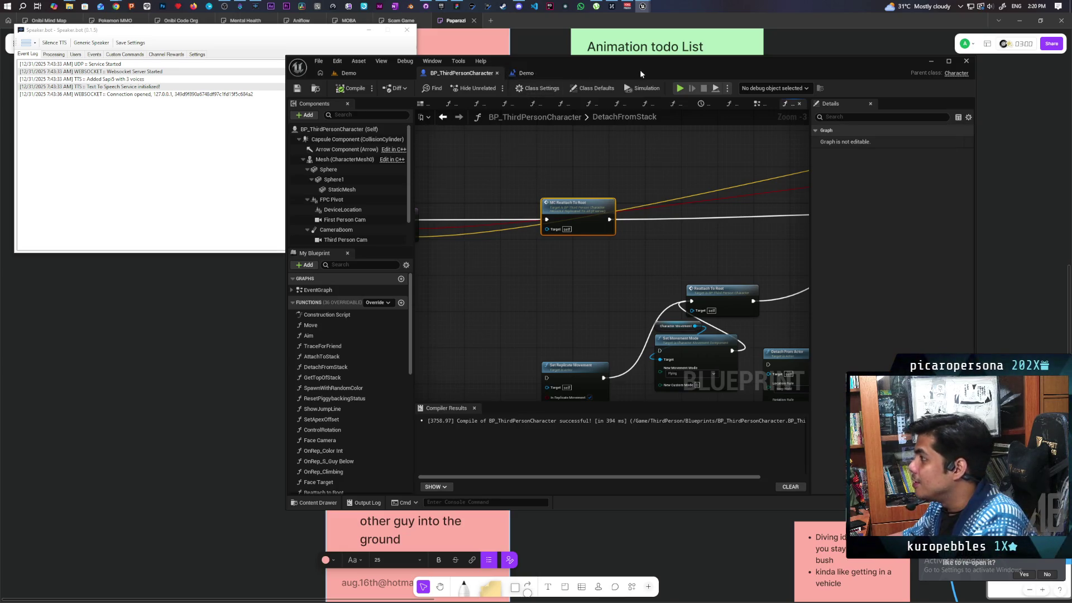
pyautogui.moveTo(640, 70); pyautogui.dragTo(698, 60)
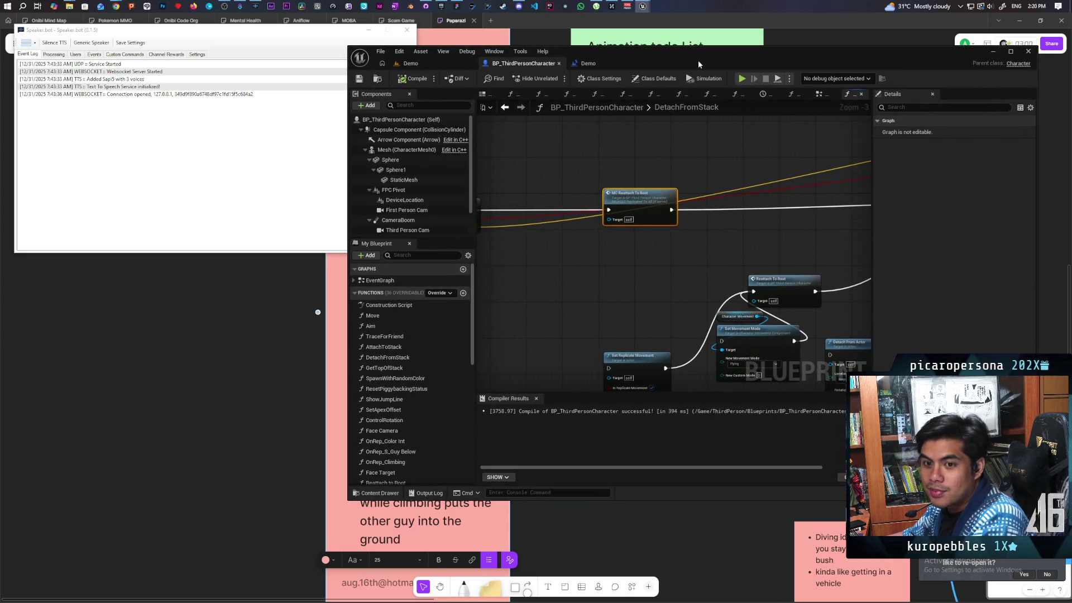
# Step: Run a four-client Play session on the Demo level, test stacking on a red character, then stop
pyautogui.click(411, 63)
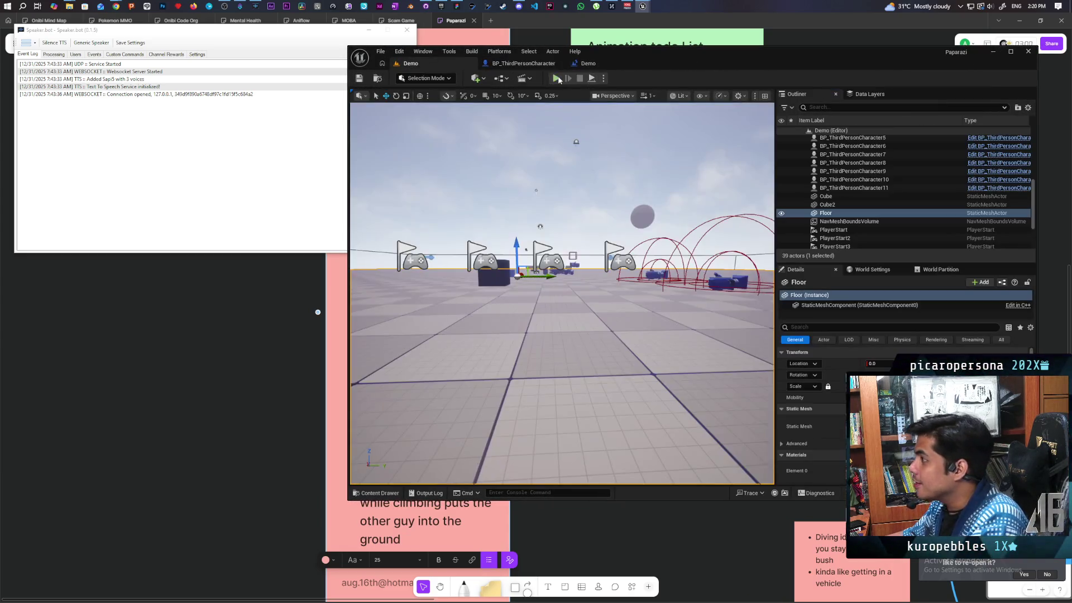
pyautogui.moveTo(697, 56)
pyautogui.mouseDown()
pyautogui.moveTo(752, 48)
pyautogui.moveTo(741, 36)
pyautogui.mouseUp()
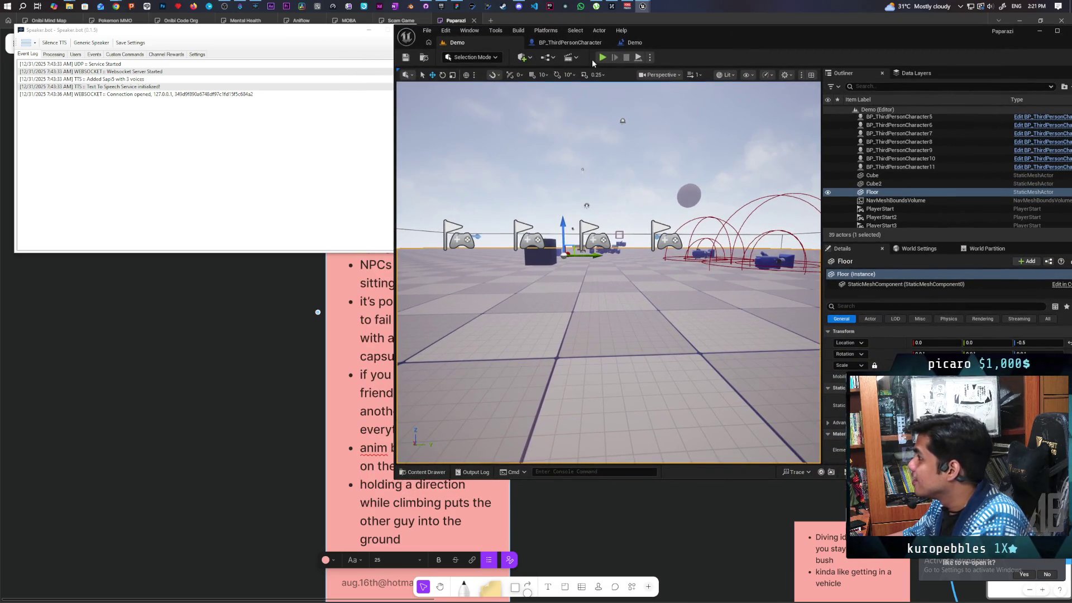
pyautogui.hotkey('alt', 'p')
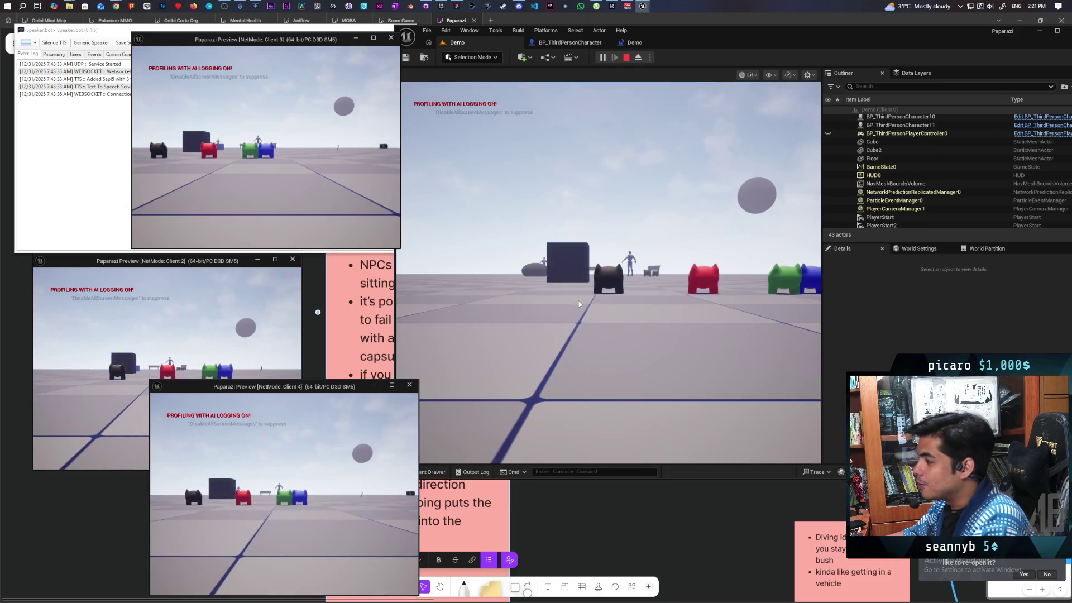
pyautogui.click(579, 305)
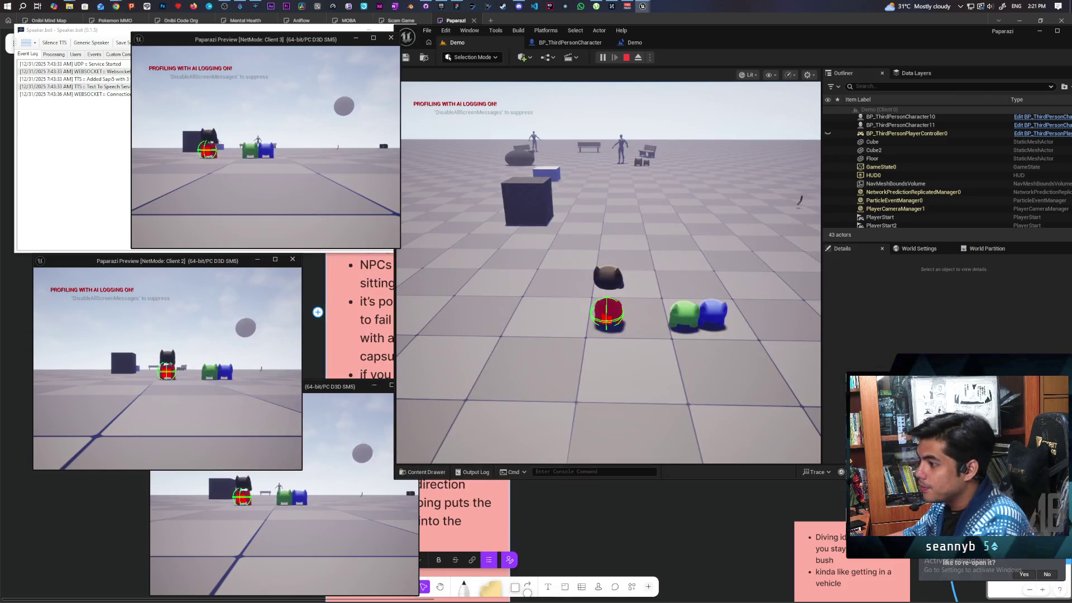
pyautogui.click(483, 323)
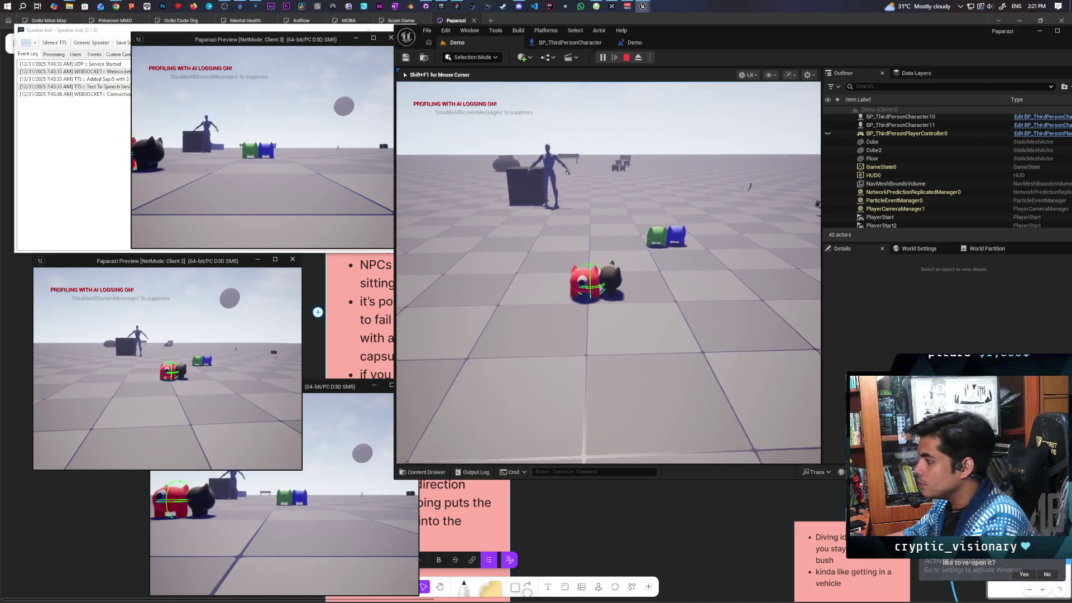
pyautogui.hotkey('shift', 'F1')
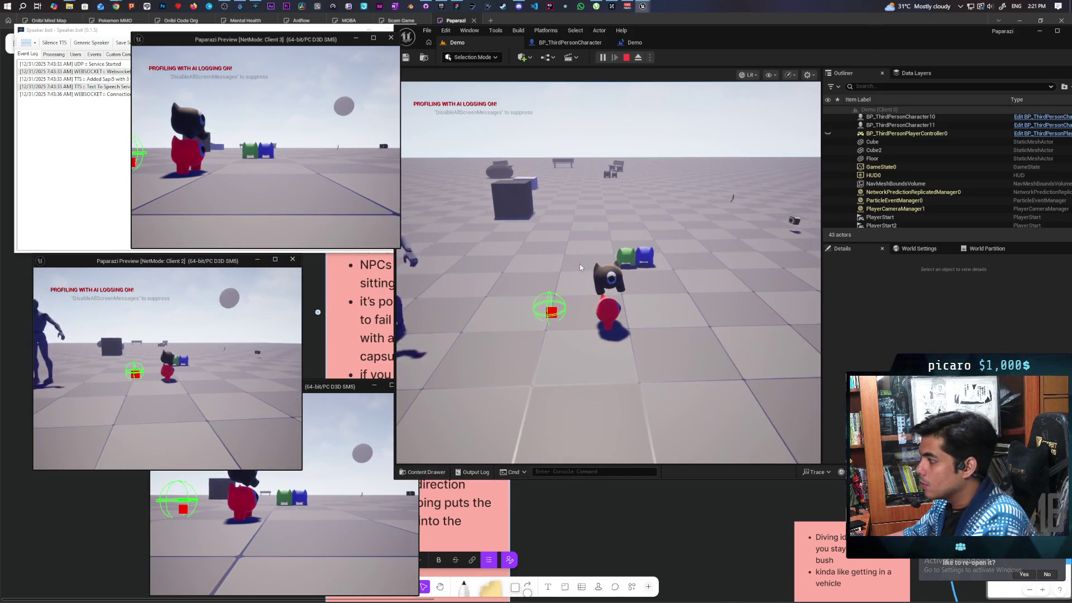
pyautogui.click(580, 265)
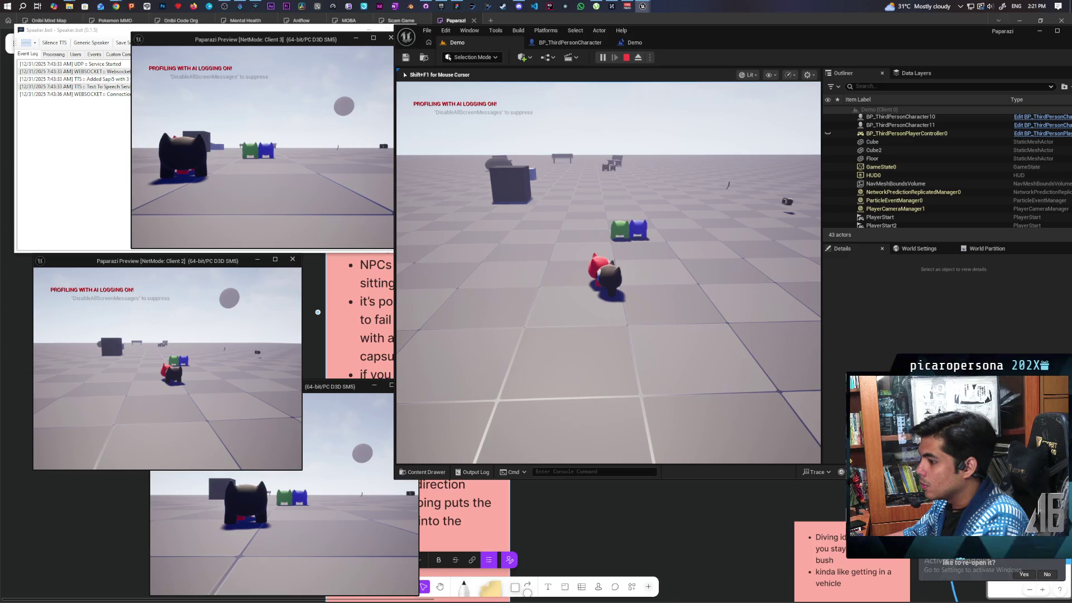
pyautogui.press('Escape')
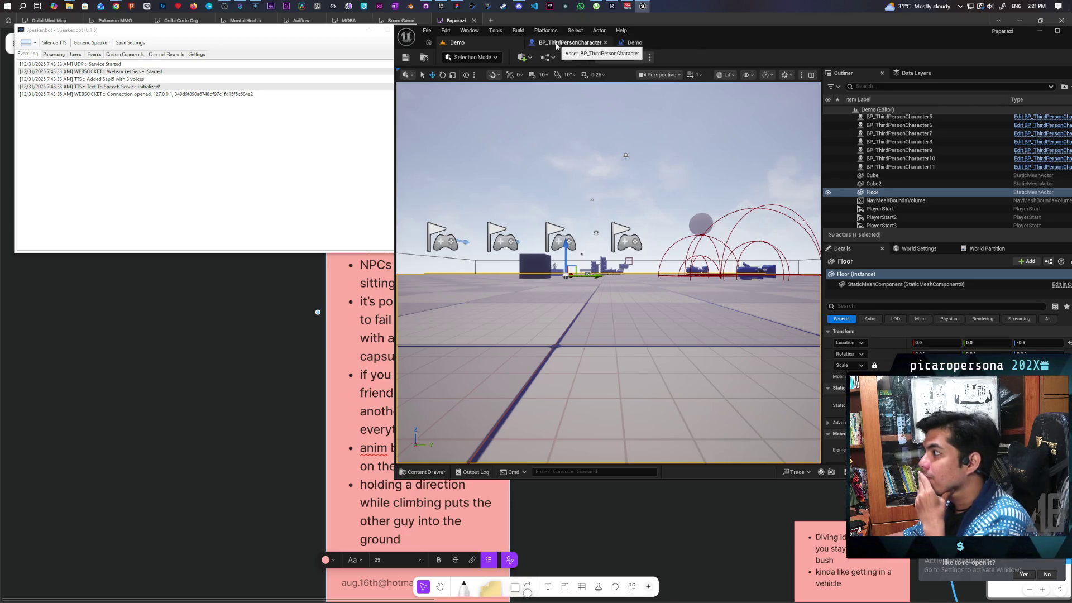
pyautogui.click(556, 43)
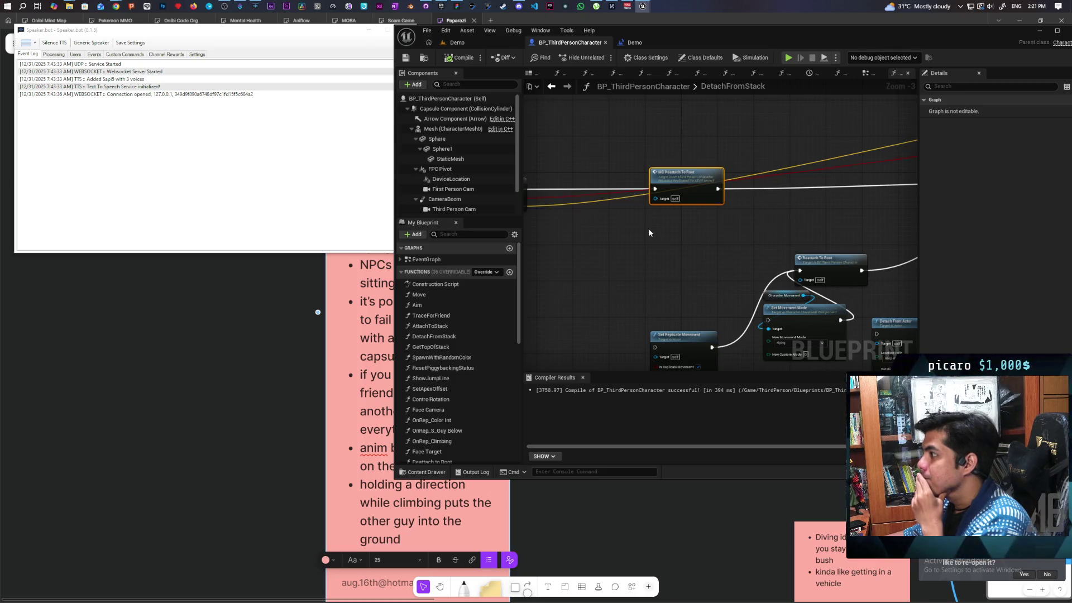
pyautogui.click(455, 42)
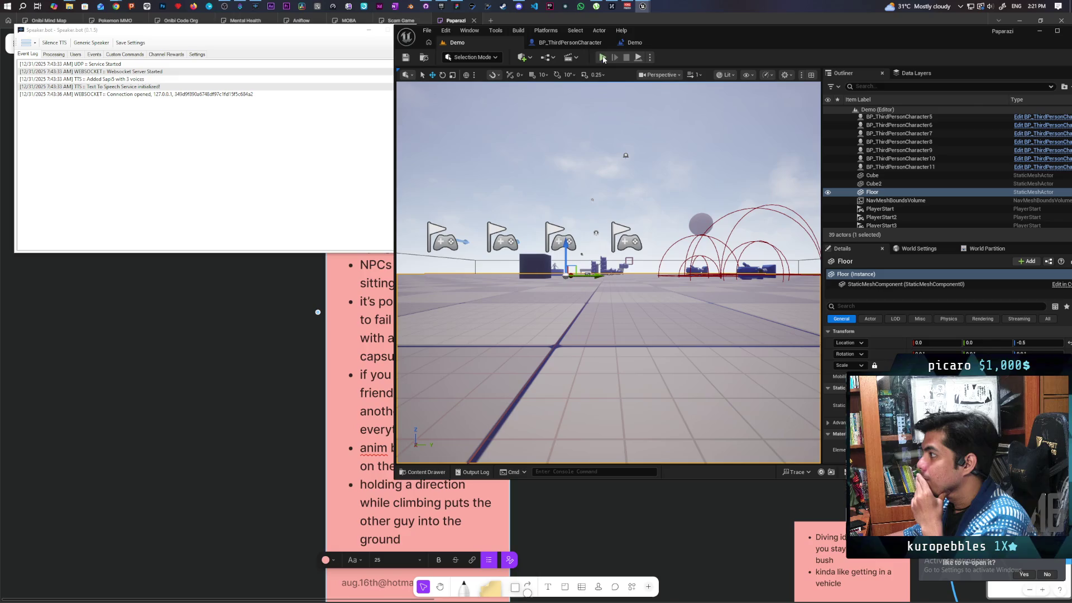
pyautogui.hotkey('alt', 'p')
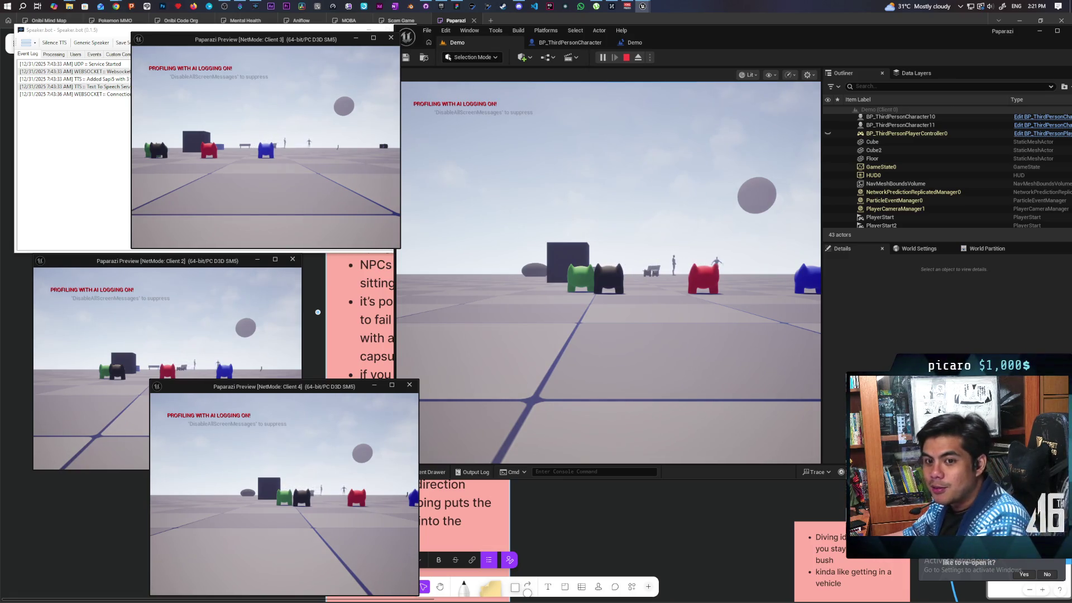
pyautogui.hotkey('alt', 'Tab')
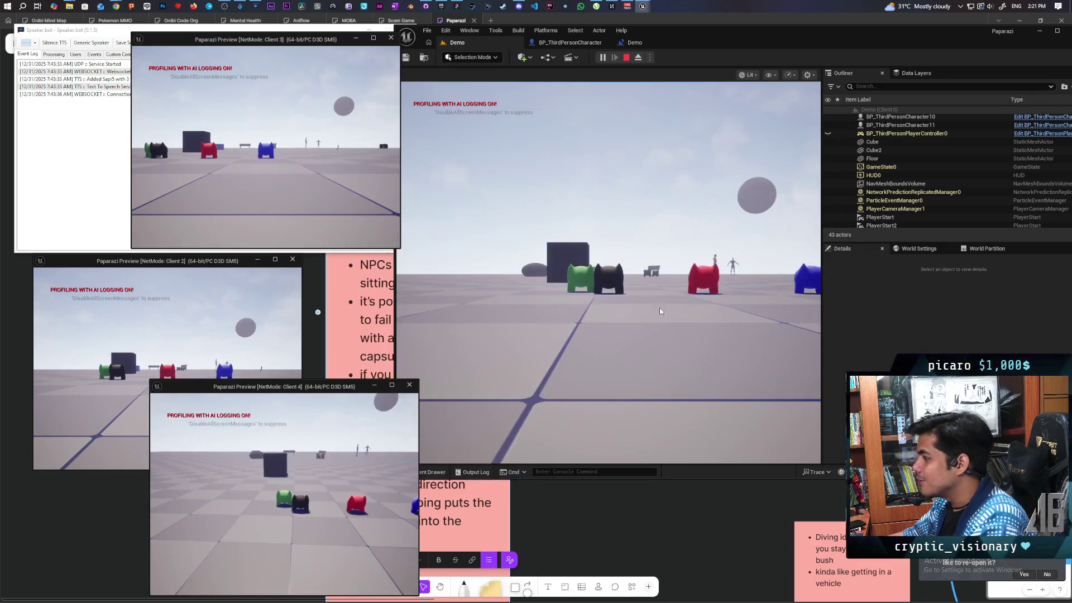
pyautogui.press('d')
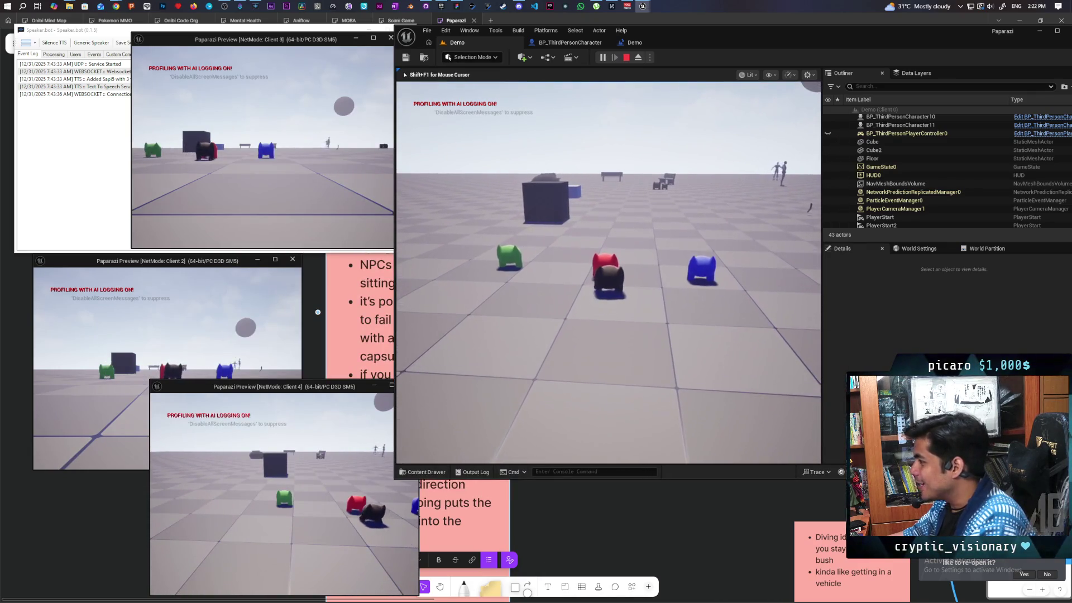
pyautogui.press('w')
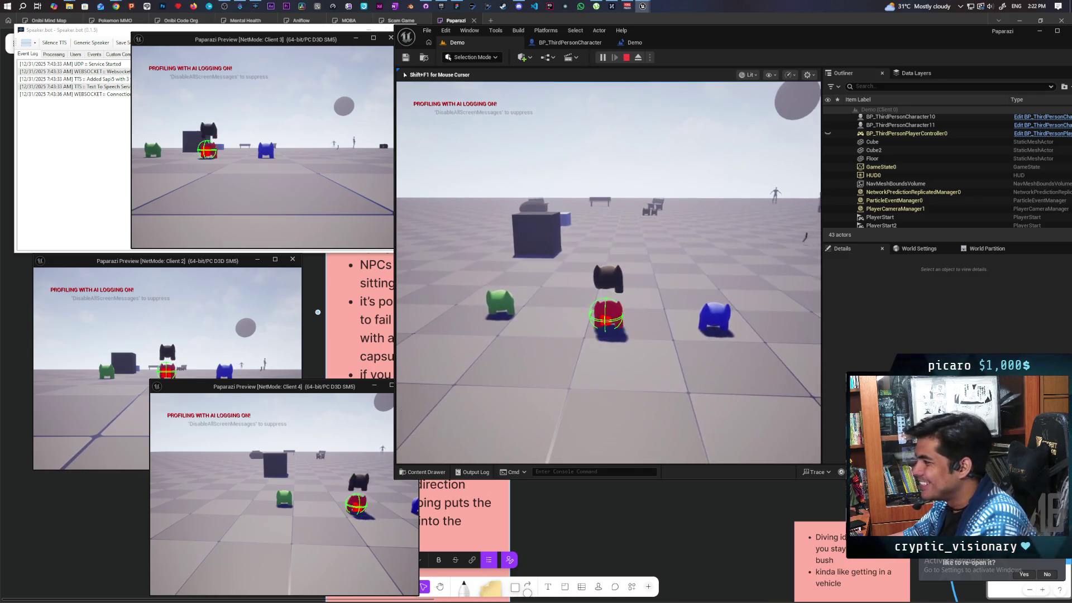
pyautogui.hotkey('alt', 'Tab')
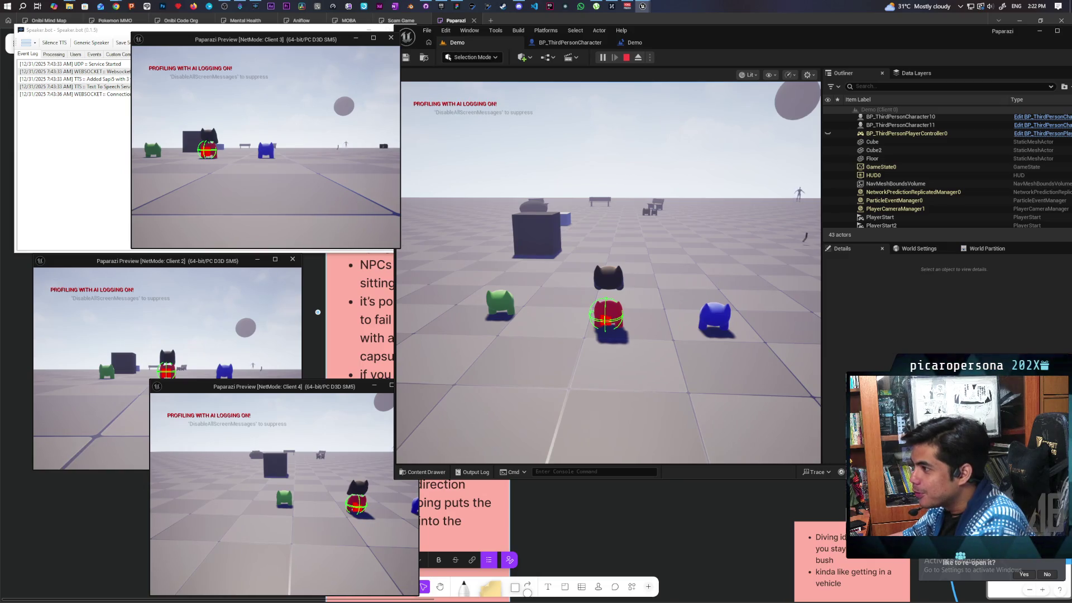
pyautogui.click(290, 335)
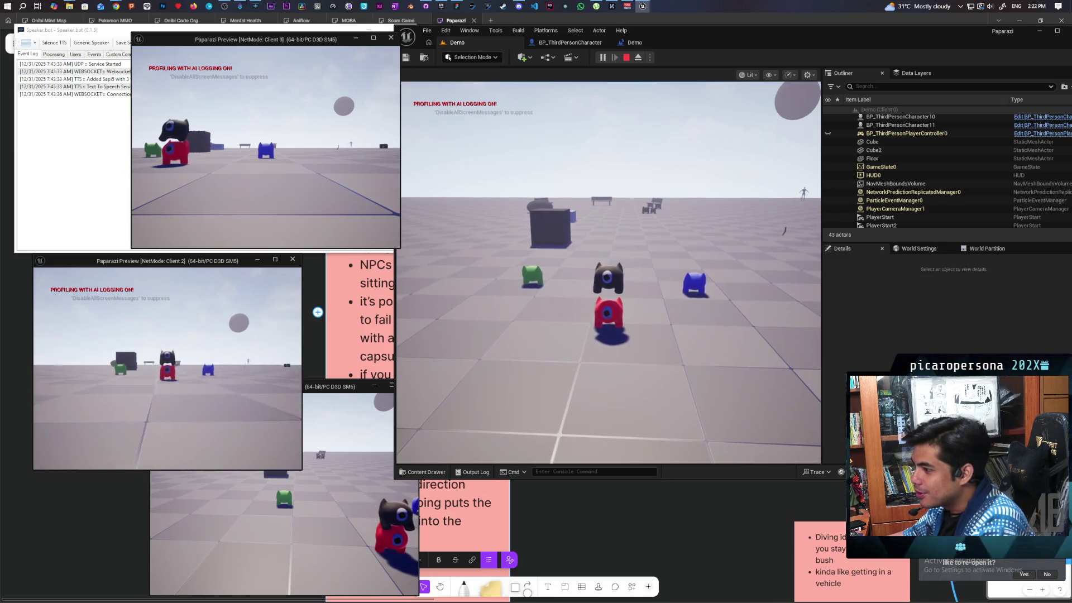
pyautogui.click(608, 335)
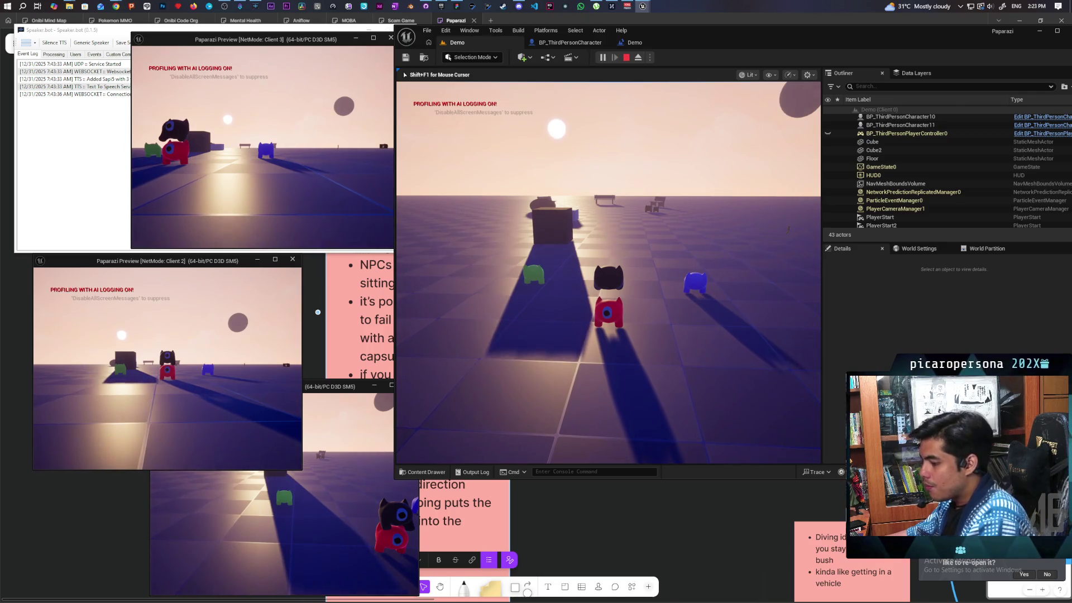
pyautogui.press('Escape')
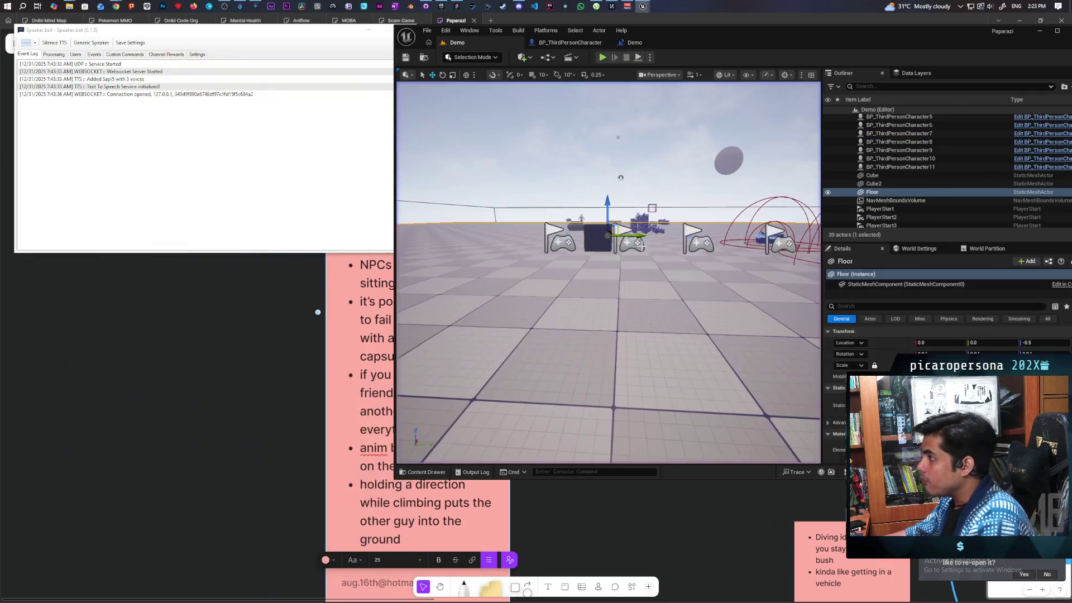
# Step: Open the BP_ThirdPersonCharacter blueprint maximized, with the whole DetachFromStack graph in view
pyautogui.click(566, 43)
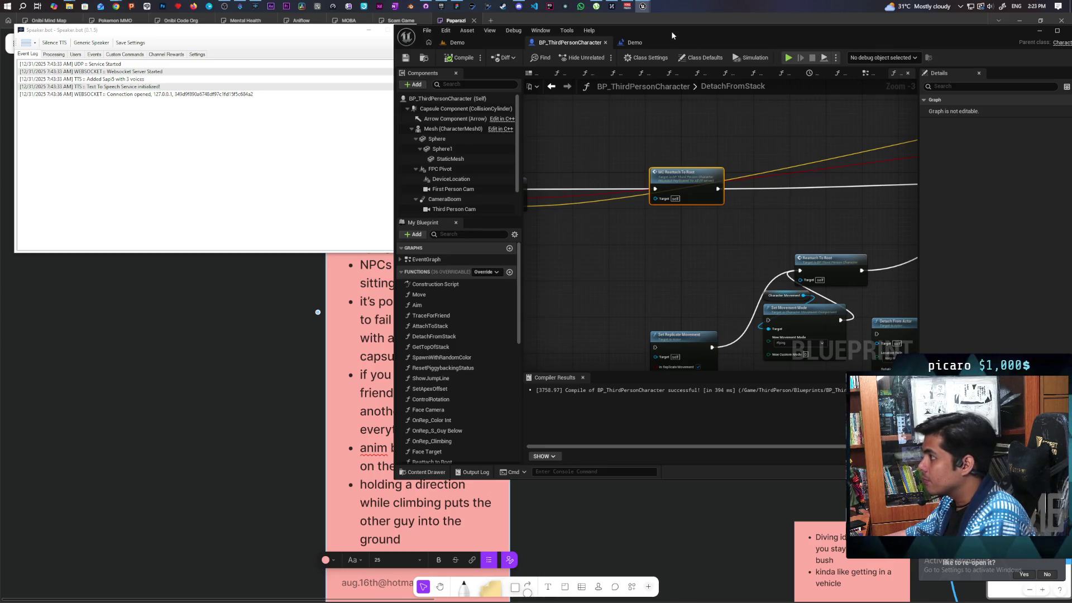
pyautogui.doubleClick(671, 31)
pyautogui.scroll(-5, 621, 173)
pyautogui.moveTo(621, 168); pyautogui.dragTo(373, 307)
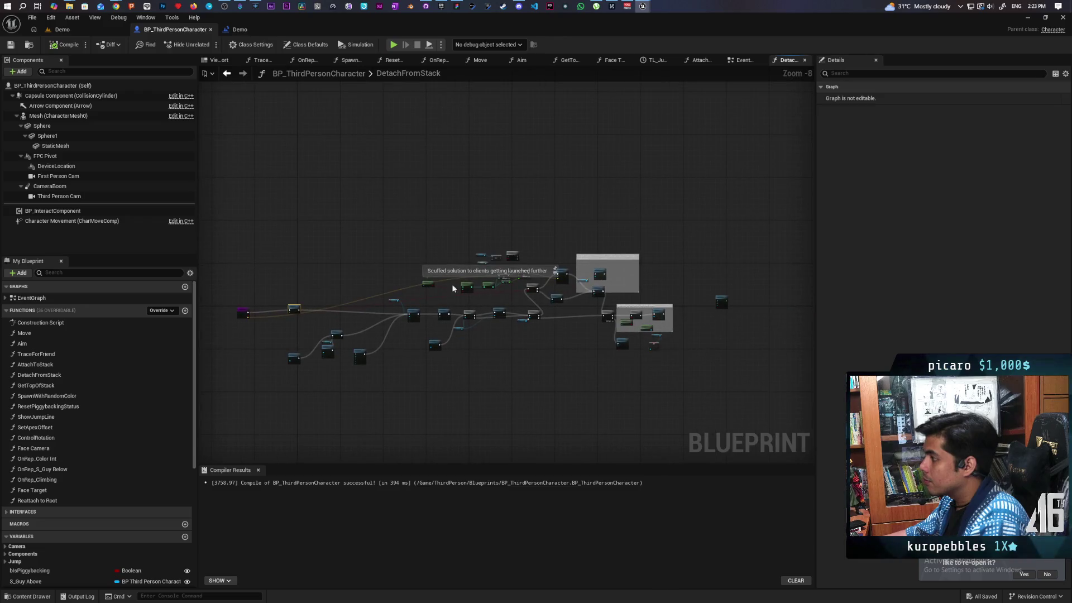
# Step: Return to the EventGraph and open the AttachToStack function graph
pyautogui.click(233, 76)
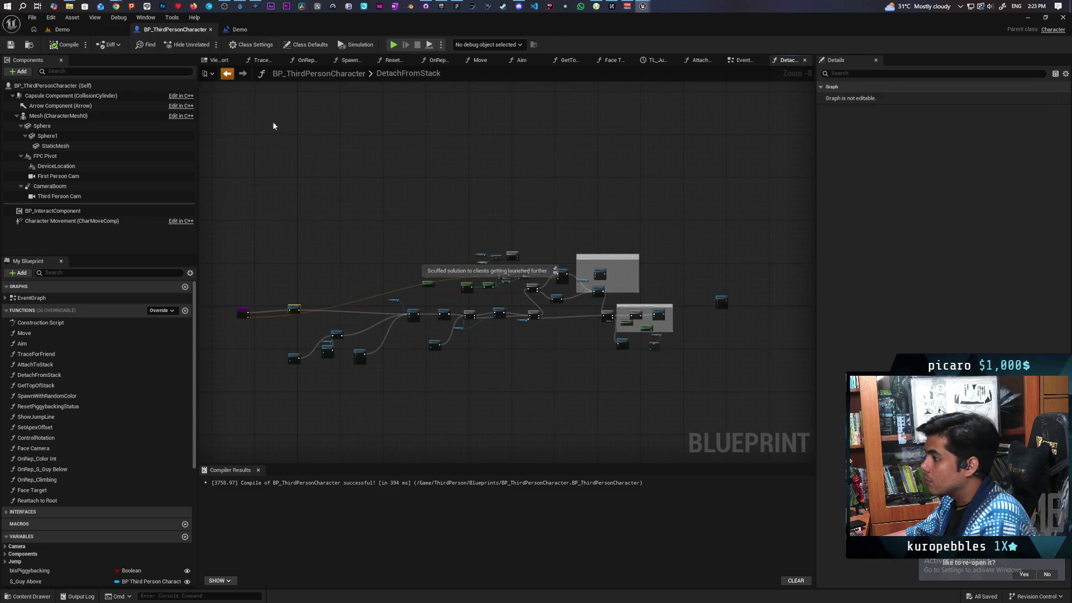
pyautogui.scroll(-5, 584, 272)
pyautogui.scroll(9, 584, 273)
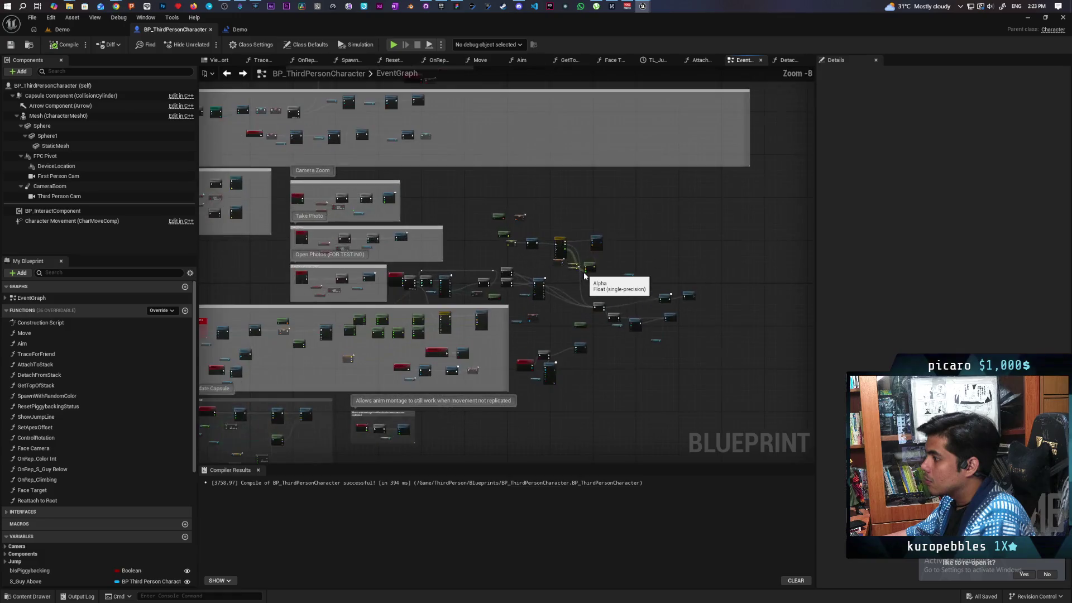
pyautogui.moveTo(539, 294)
pyautogui.mouseDown()
pyautogui.moveTo(516, 273)
pyautogui.moveTo(506, 306)
pyautogui.moveTo(520, 285)
pyautogui.mouseUp()
pyautogui.scroll(-3, 519, 285)
pyautogui.scroll(2, 544, 238)
pyautogui.scroll(3, 544, 239)
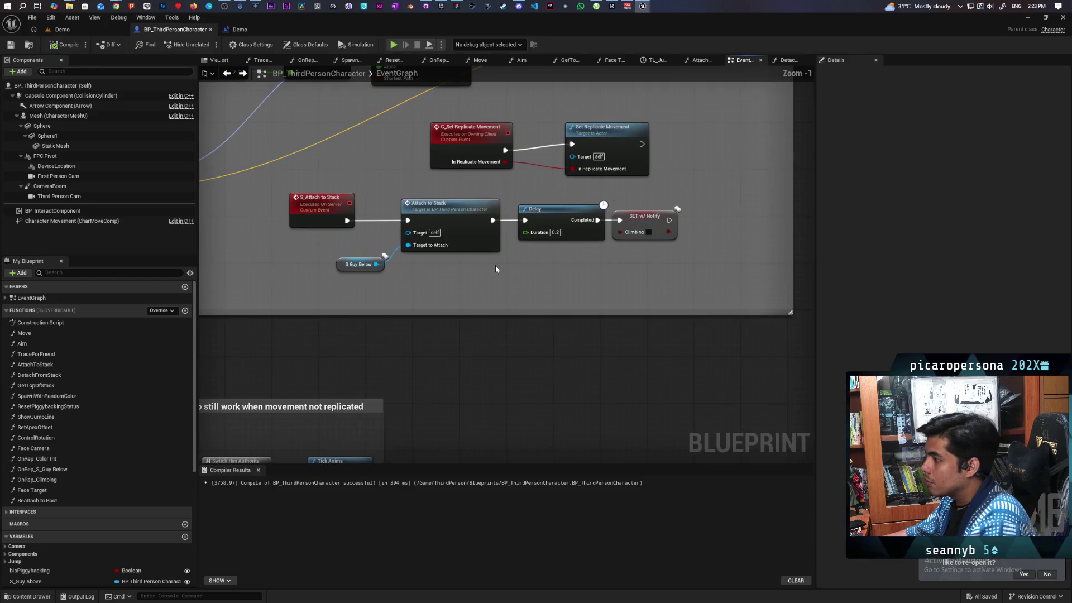
pyautogui.doubleClick(505, 239)
pyautogui.scroll(2, 668, 363)
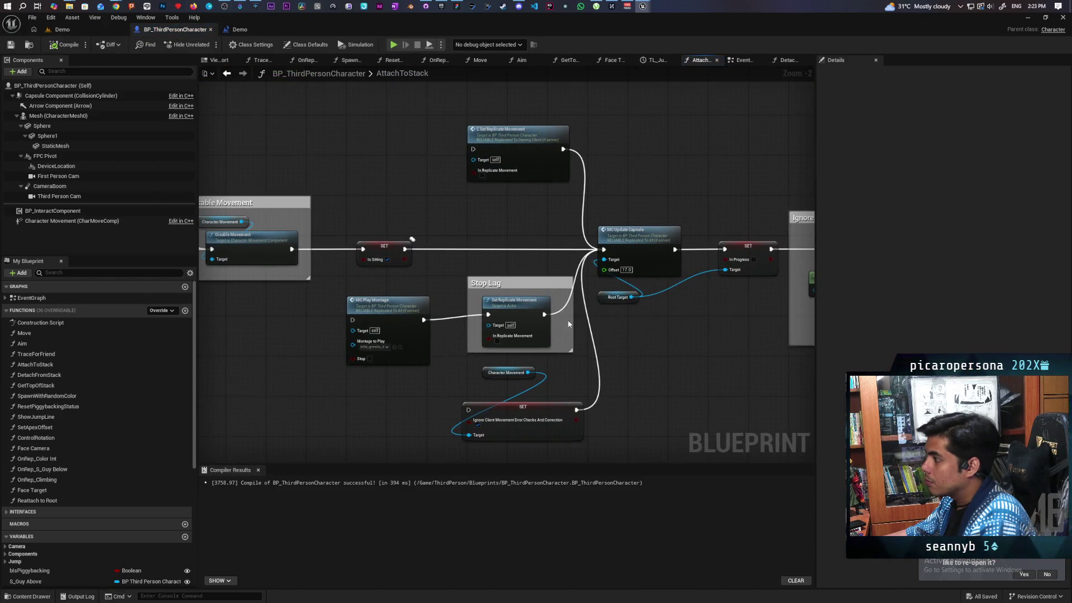
# Step: Move the Capsule Component node upward in AttachToStack and pan around the collision and attach nodes
pyautogui.moveTo(669, 367)
pyautogui.mouseDown()
pyautogui.moveTo(756, 337)
pyautogui.moveTo(624, 342)
pyautogui.mouseUp()
pyautogui.scroll(2, 624, 342)
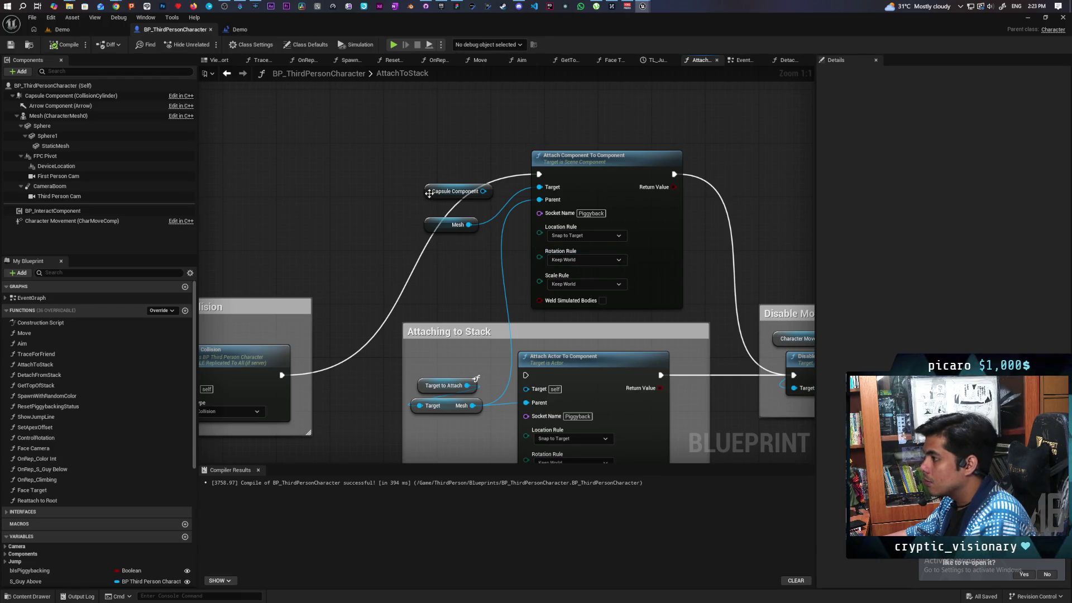
pyautogui.moveTo(429, 193); pyautogui.dragTo(415, 153)
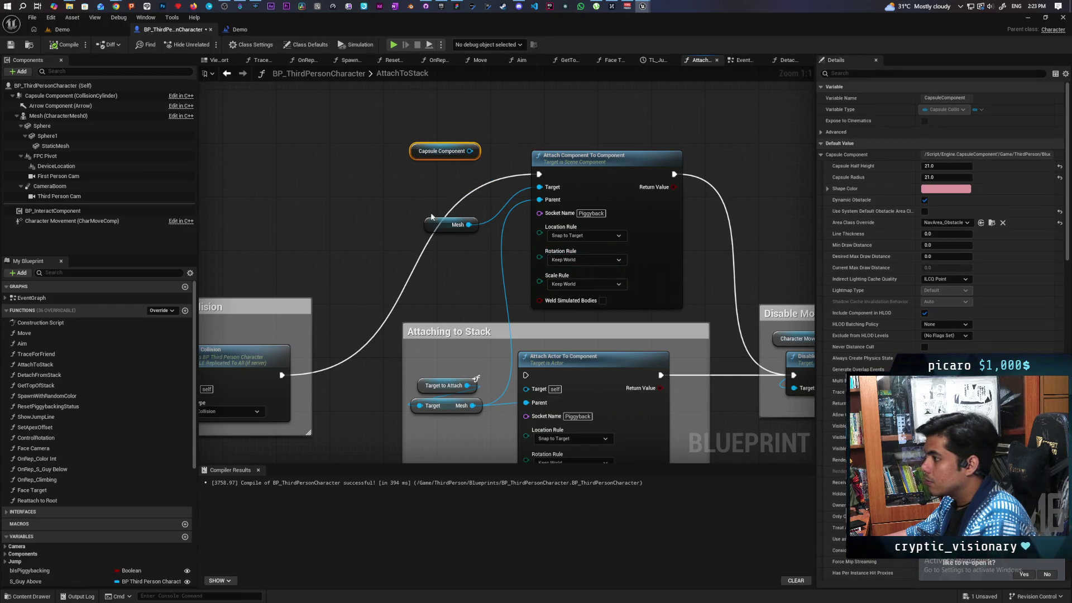
pyautogui.click(461, 262)
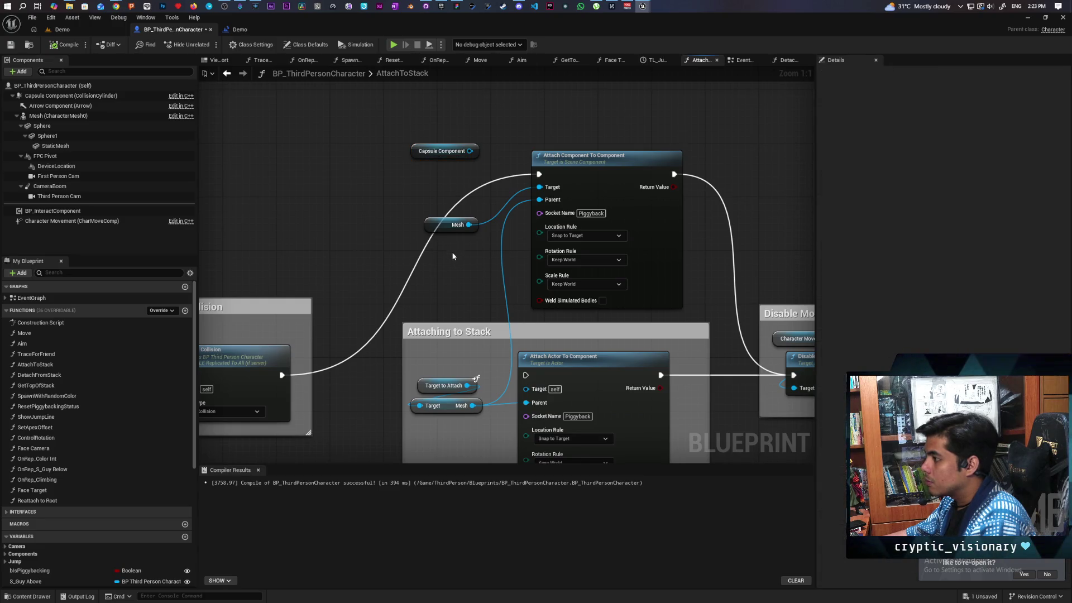
pyautogui.scroll(-4, 452, 254)
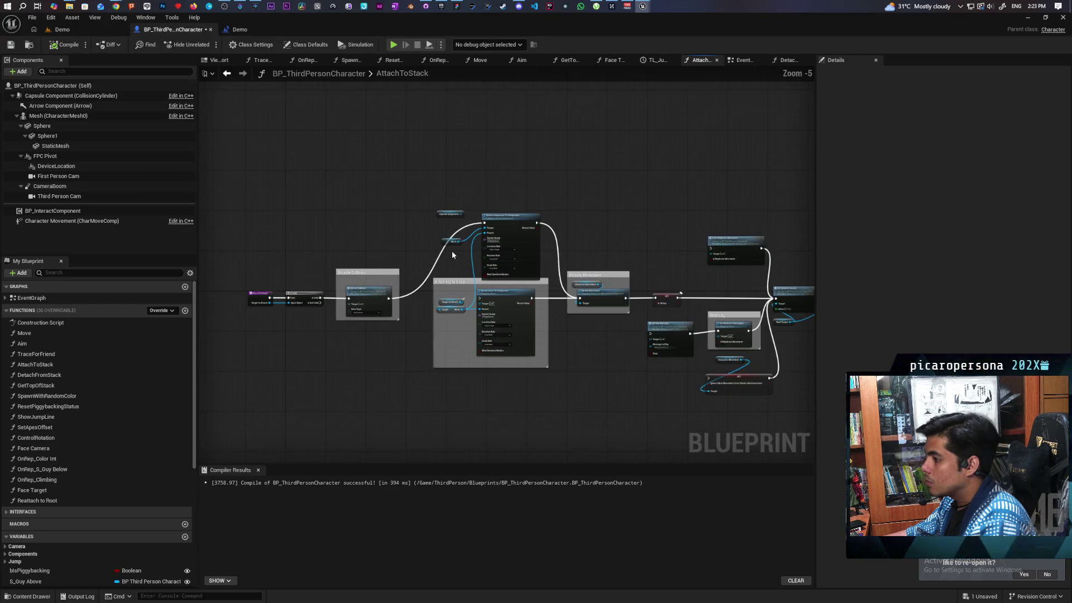
pyautogui.scroll(1, 452, 255)
pyautogui.moveTo(452, 255); pyautogui.dragTo(543, 264)
pyautogui.scroll(1, 565, 273)
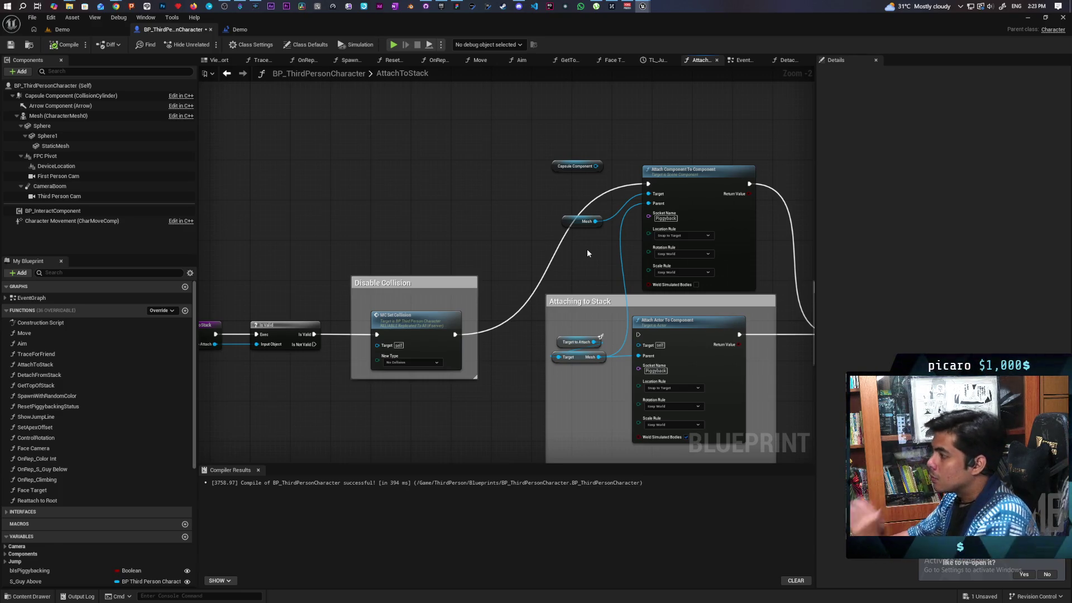
pyautogui.moveTo(587, 253)
pyautogui.mouseDown()
pyautogui.moveTo(504, 292)
pyautogui.moveTo(374, 302)
pyautogui.moveTo(424, 293)
pyautogui.mouseUp()
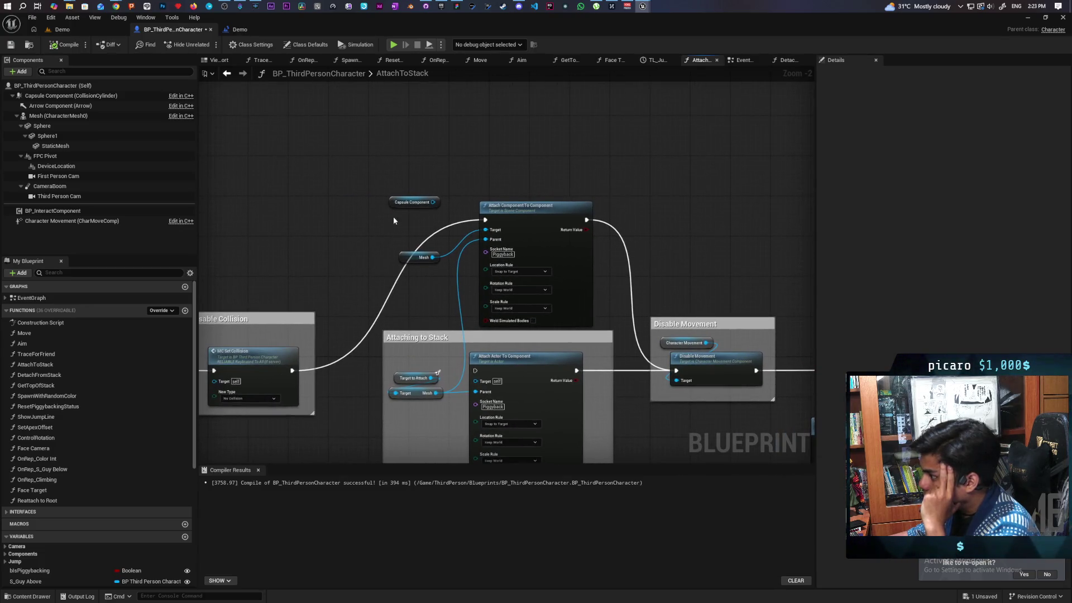
# Step: Shift the Capsule Component node up-left, select the Mesh and attach nodes, and inspect the graph's right side
pyautogui.moveTo(391, 202)
pyautogui.mouseDown()
pyautogui.moveTo(358, 186)
pyautogui.moveTo(592, 293)
pyautogui.mouseUp()
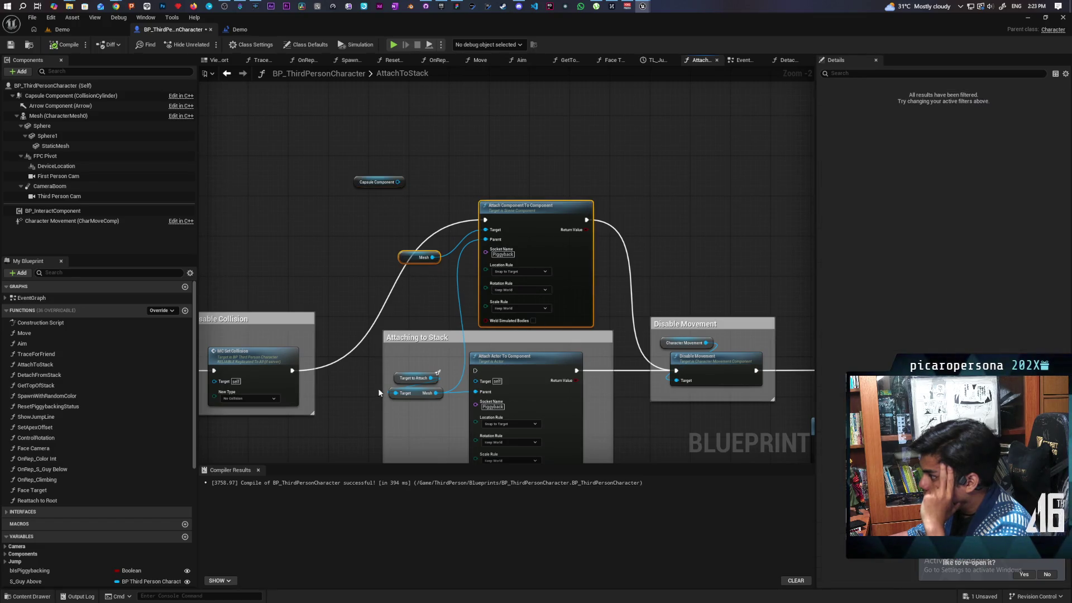
pyautogui.moveTo(377, 387)
pyautogui.mouseDown()
pyautogui.moveTo(610, 347)
pyautogui.moveTo(228, 330)
pyautogui.mouseUp()
pyautogui.scroll(-2, 585, 353)
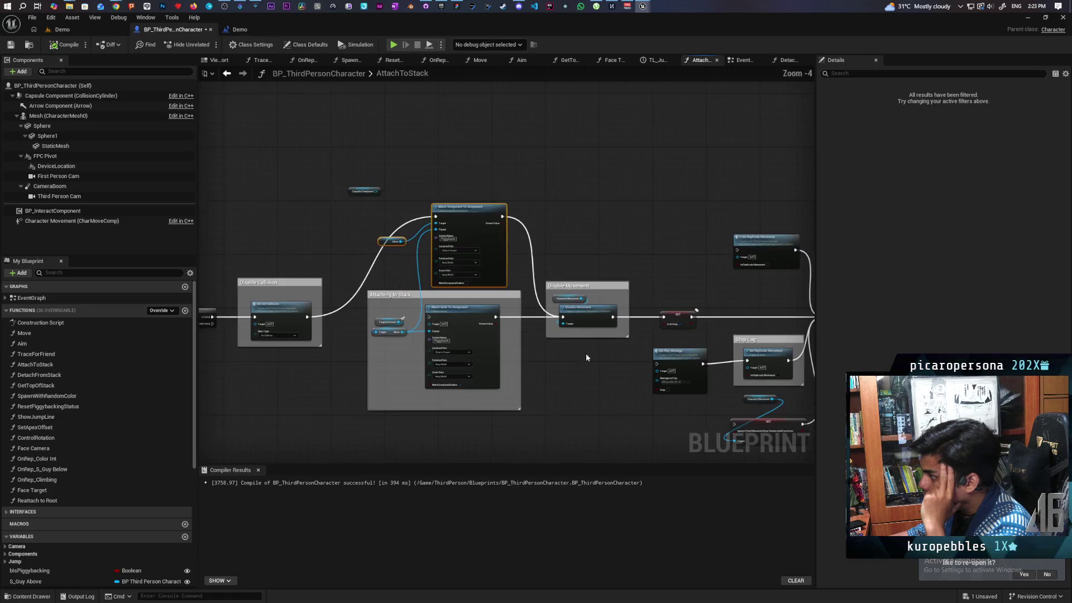
pyautogui.moveTo(585, 353)
pyautogui.mouseDown()
pyautogui.moveTo(323, 342)
pyautogui.moveTo(495, 361)
pyautogui.moveTo(622, 341)
pyautogui.mouseUp()
pyautogui.scroll(1, 497, 355)
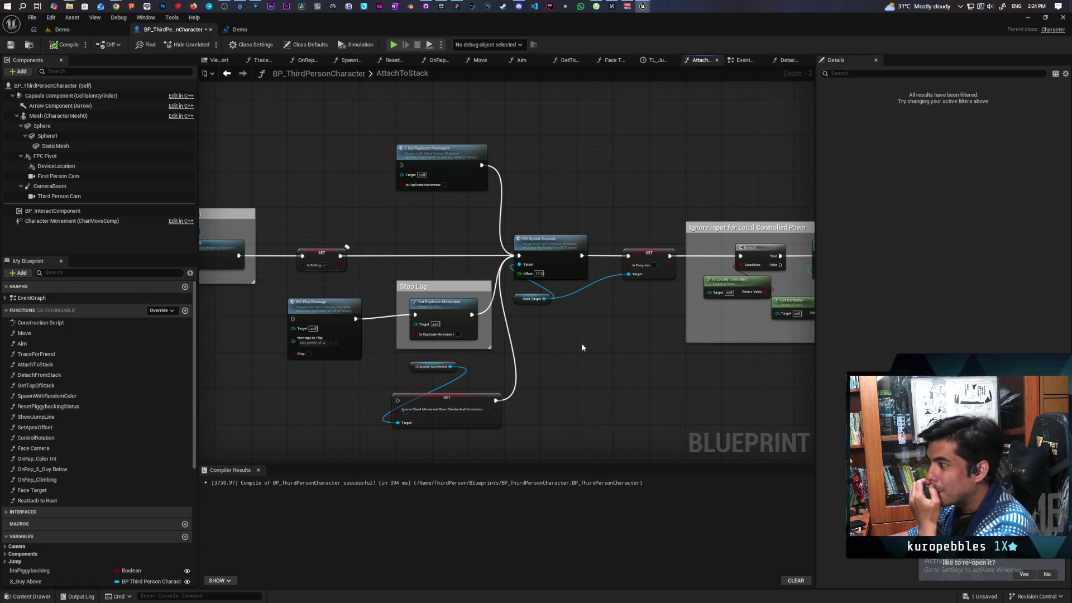
pyautogui.moveTo(455, 370); pyautogui.dragTo(509, 352)
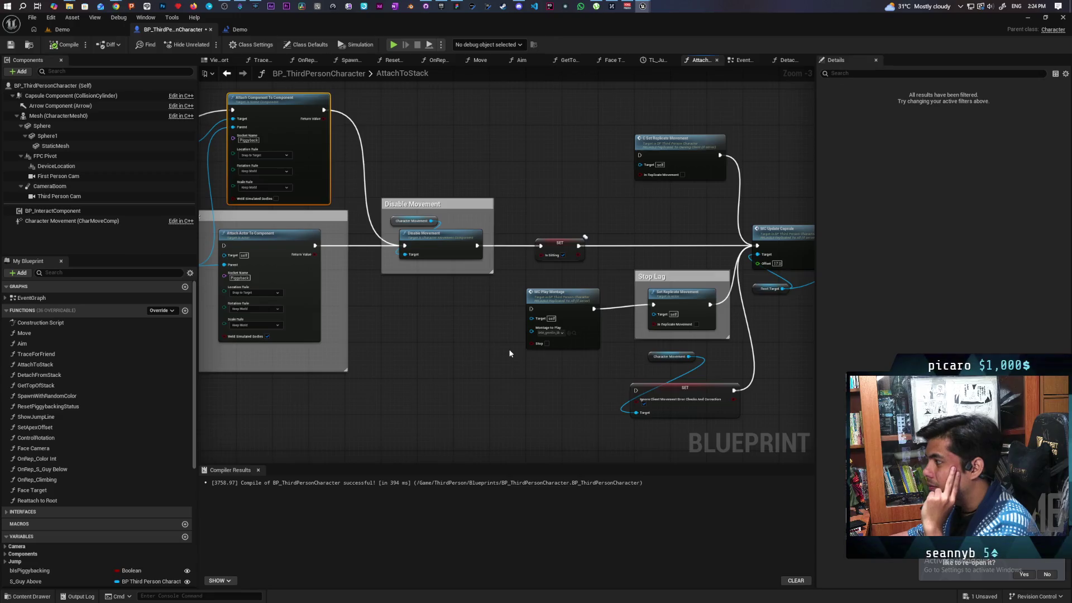
pyautogui.scroll(-2, 567, 362)
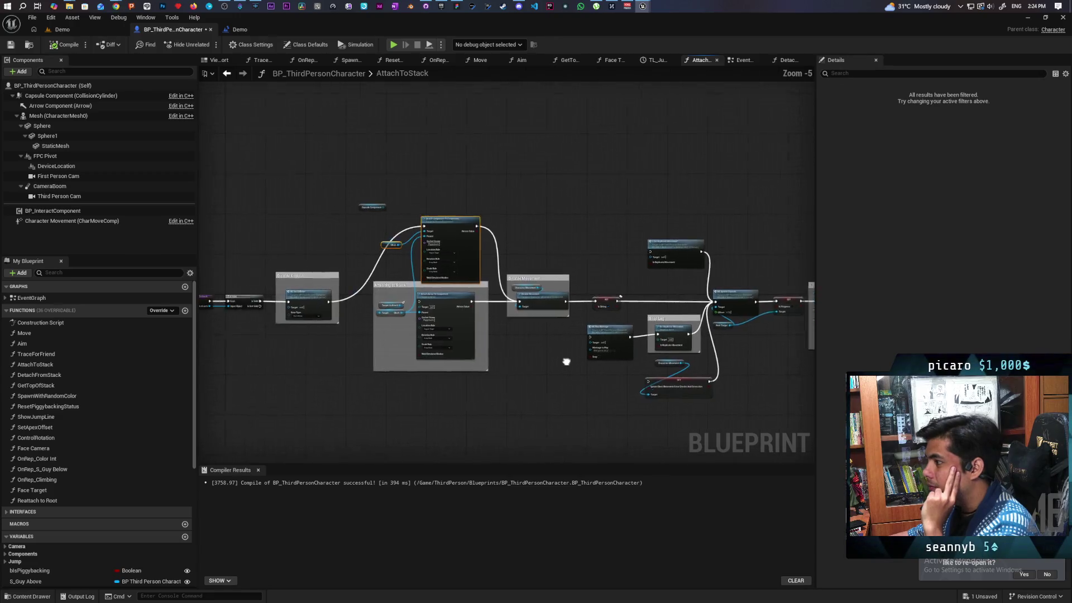
# Step: Return to the EventGraph and bring up the actions for a Set Replicate Movement node
pyautogui.click(229, 76)
pyautogui.scroll(-5, 484, 276)
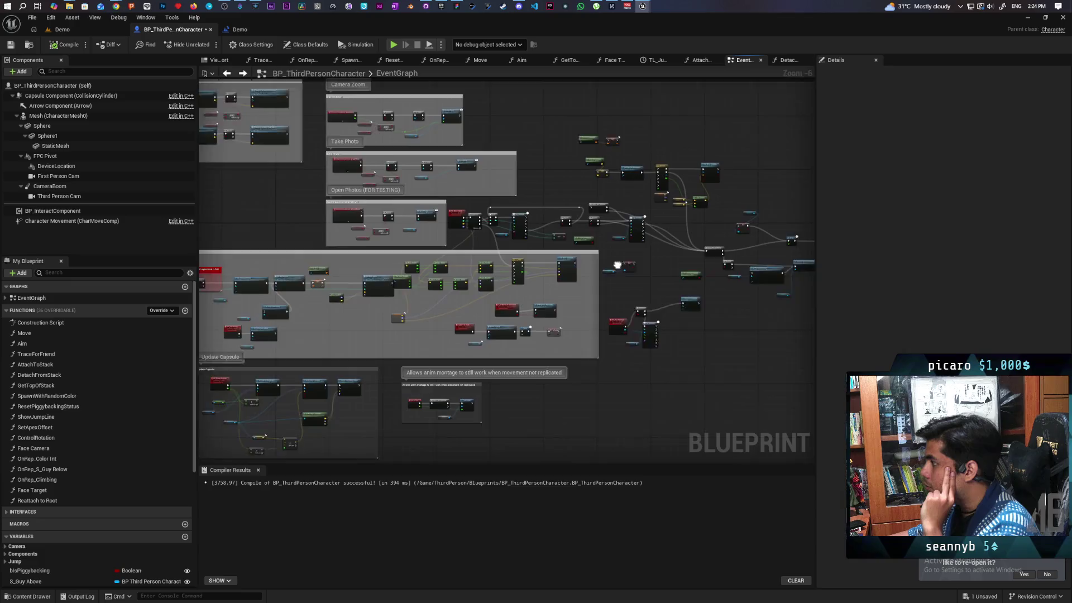
pyautogui.scroll(2, 492, 226)
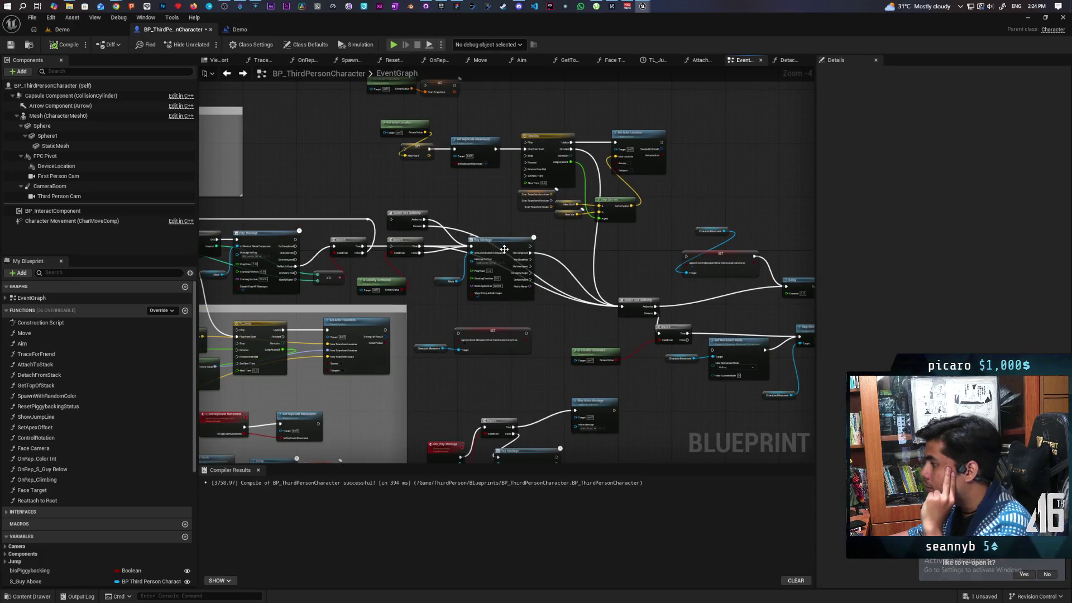
pyautogui.moveTo(557, 319)
pyautogui.mouseDown()
pyautogui.moveTo(548, 311)
pyautogui.moveTo(616, 303)
pyautogui.moveTo(718, 313)
pyautogui.moveTo(660, 250)
pyautogui.moveTo(624, 251)
pyautogui.moveTo(530, 307)
pyautogui.moveTo(372, 318)
pyautogui.moveTo(326, 211)
pyautogui.mouseUp()
pyautogui.moveTo(507, 270)
pyautogui.mouseDown()
pyautogui.moveTo(488, 268)
pyautogui.moveTo(530, 304)
pyautogui.mouseUp()
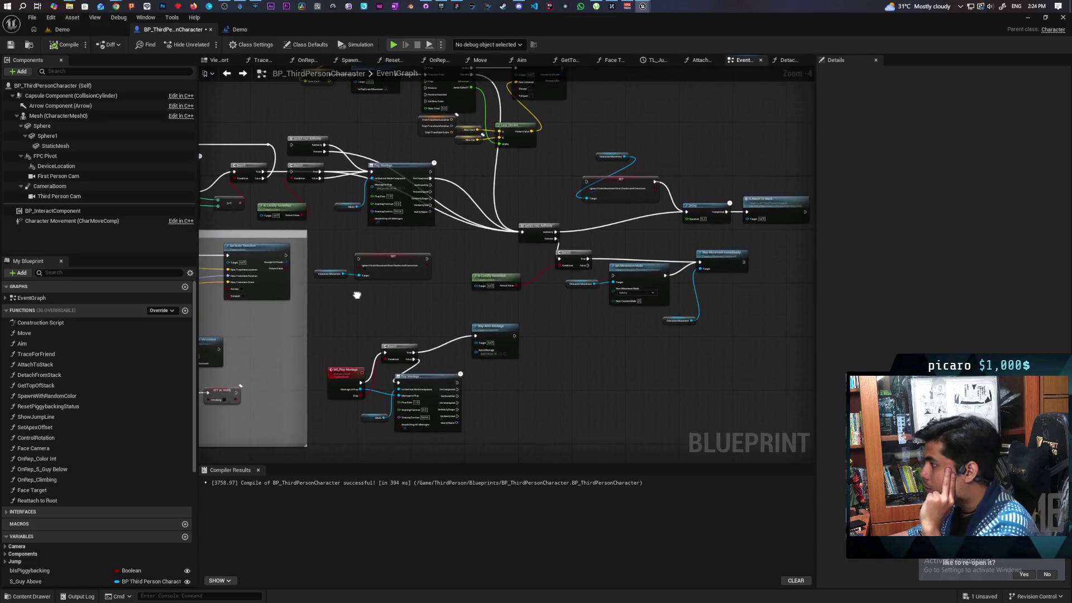
pyautogui.moveTo(454, 298)
pyautogui.mouseDown()
pyautogui.moveTo(632, 286)
pyautogui.moveTo(636, 250)
pyautogui.mouseUp()
pyautogui.rightClick(706, 169)
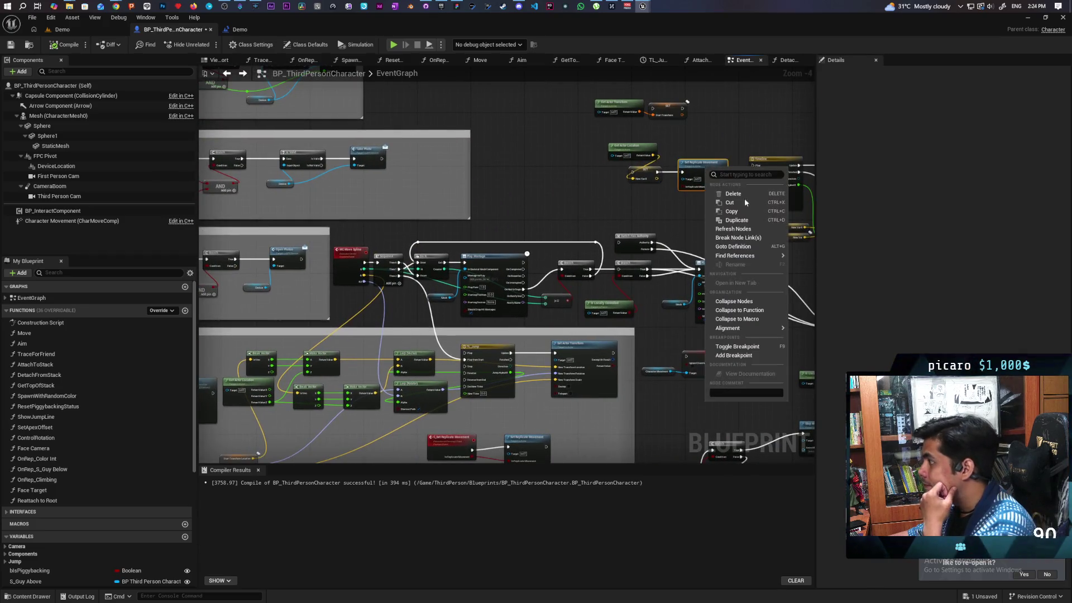
# Step: Find all Set Replicate Movement references and step through the four EventGraph calls
pyautogui.moveTo(742, 257)
pyautogui.click(825, 263)
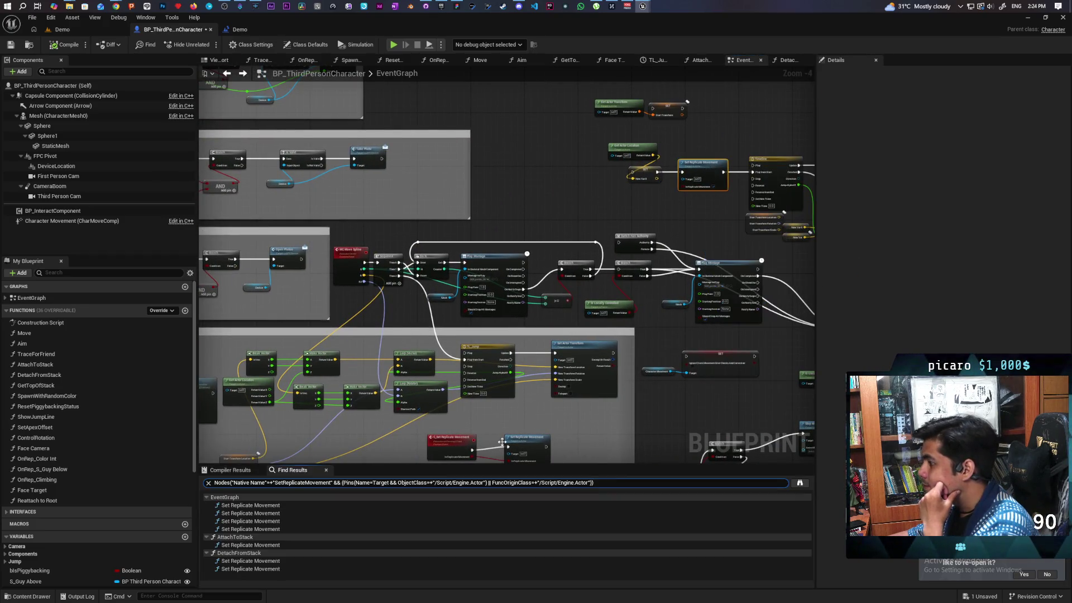
pyautogui.click(261, 505)
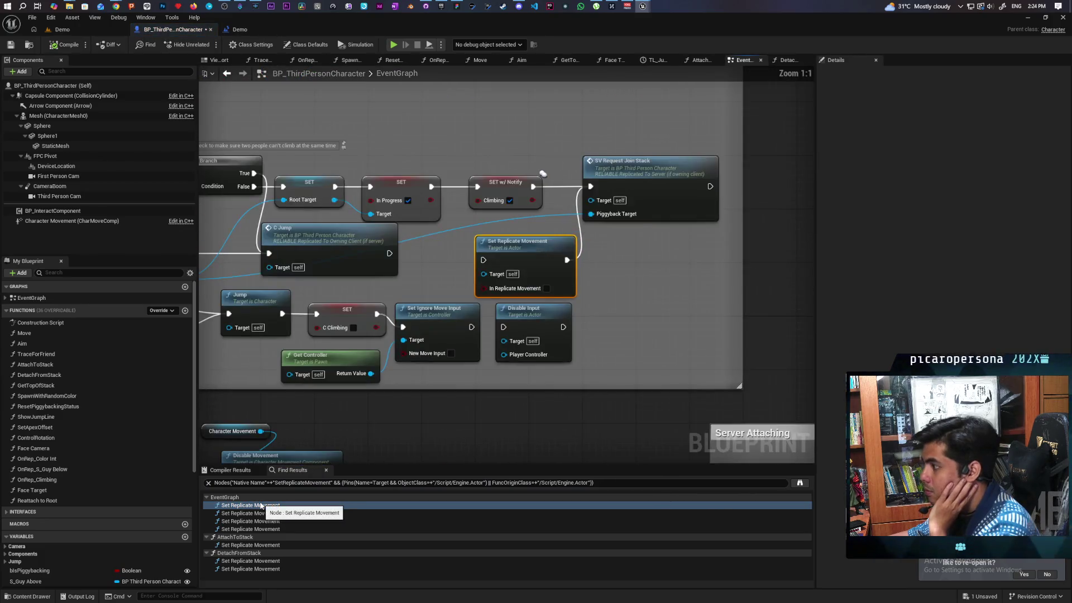
pyautogui.click(260, 513)
pyautogui.click(261, 521)
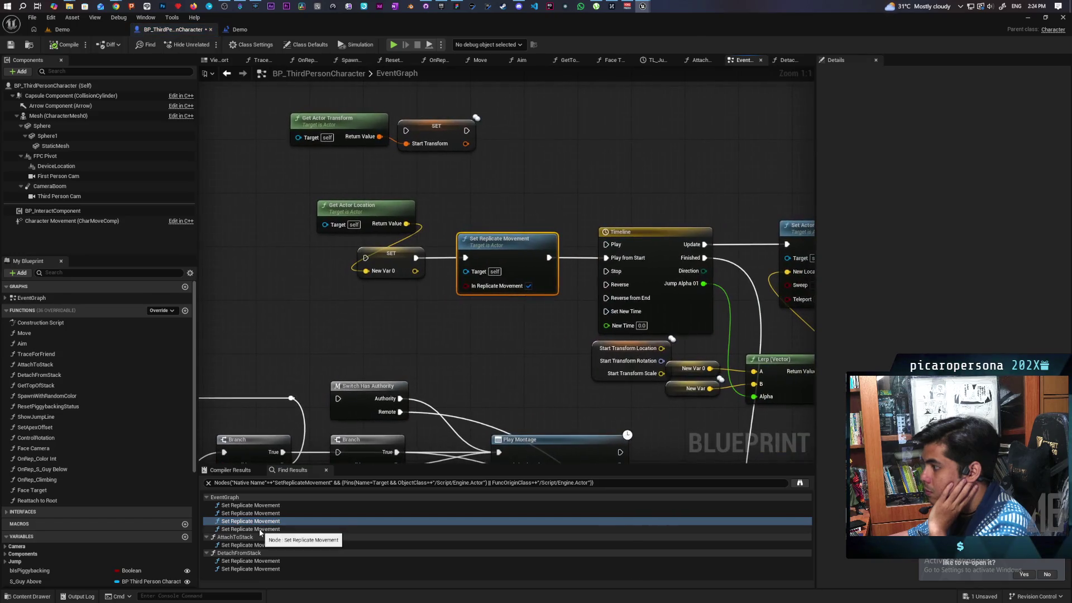
pyautogui.click(259, 528)
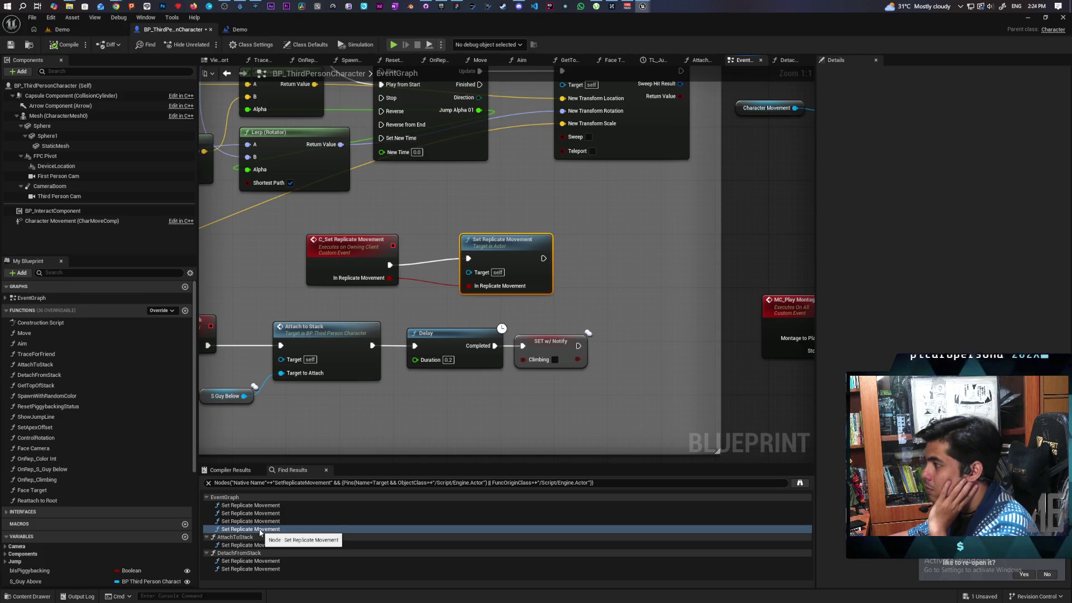
# Step: Find C_Set Replicate Movement references by class member and visit each in AttachToStack, DetachFromStack and EventGraph
pyautogui.rightClick(361, 263)
pyautogui.moveTo(407, 350)
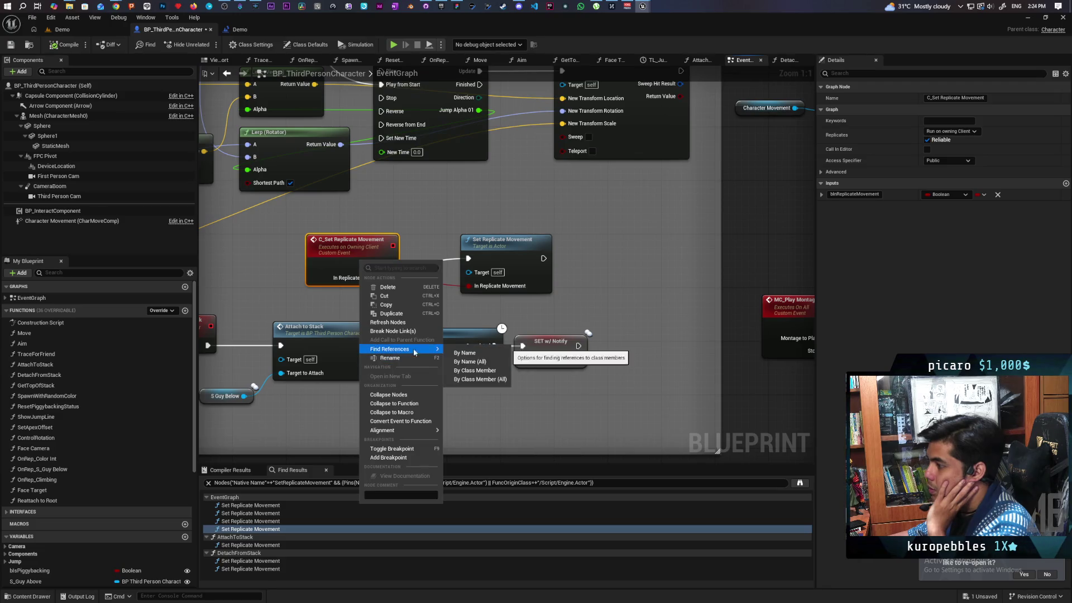
pyautogui.click(466, 373)
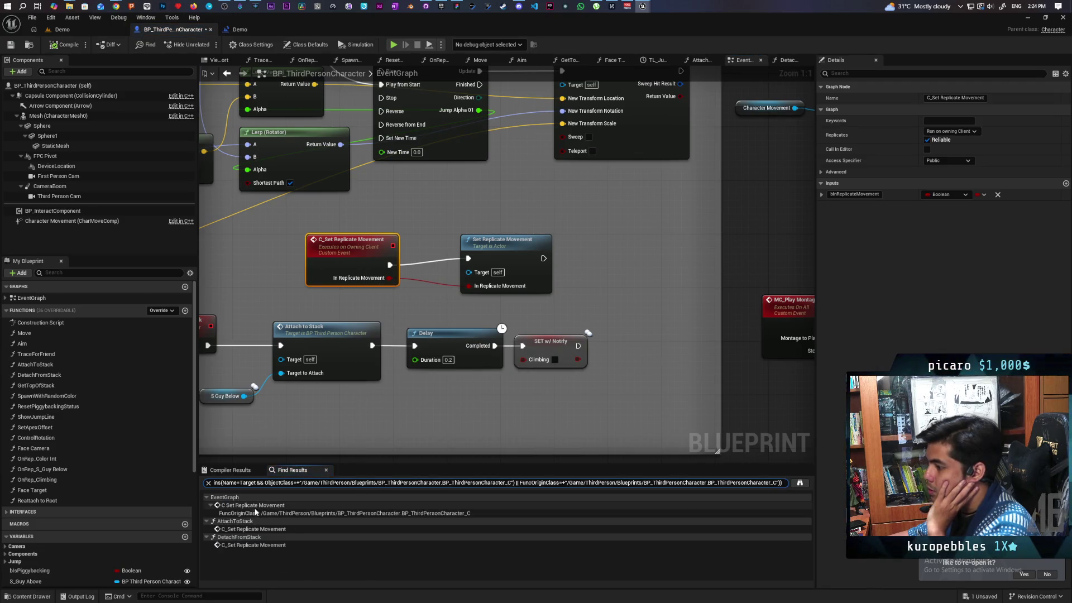
pyautogui.click(253, 529)
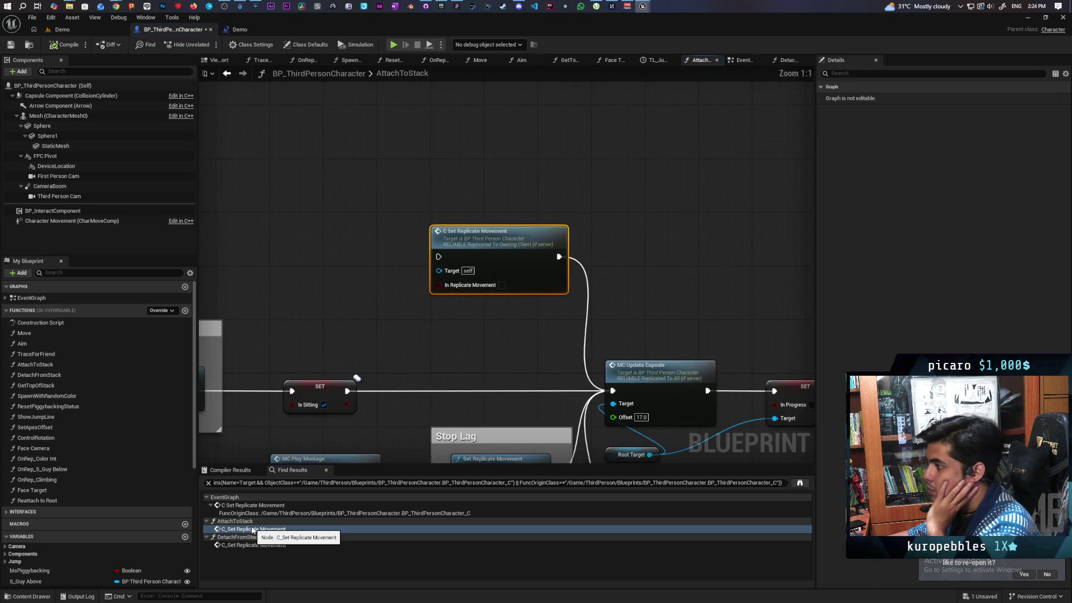
pyautogui.click(249, 546)
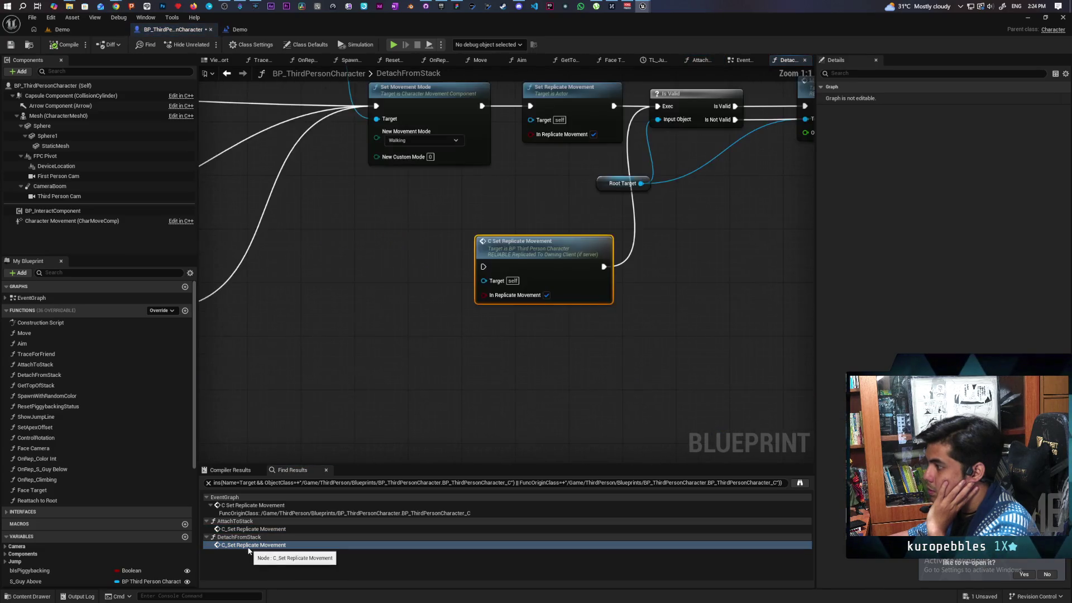
pyautogui.click(252, 505)
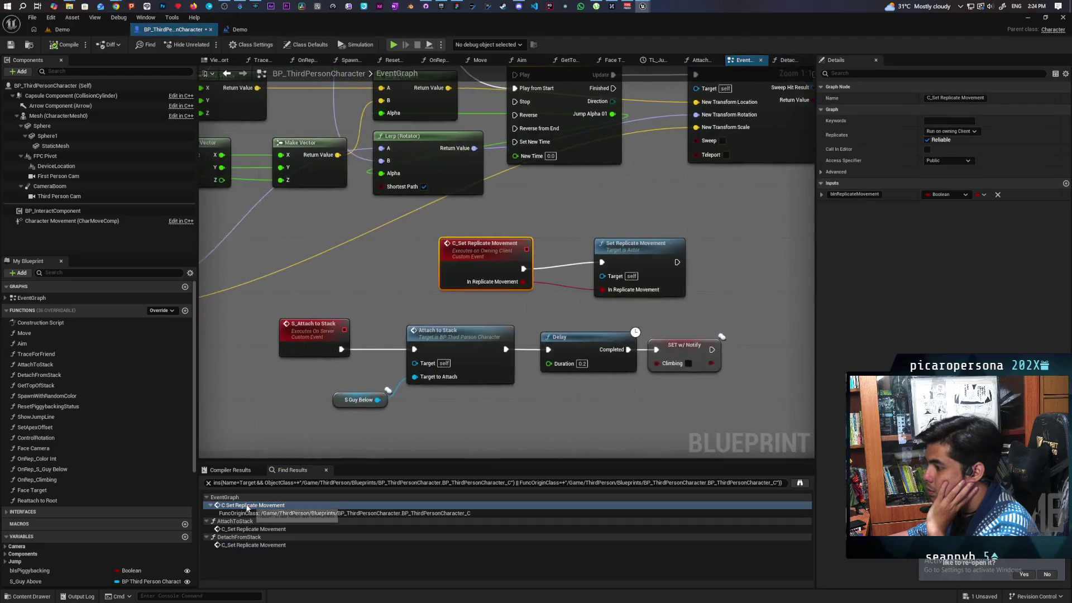
# Step: Re-run Find References on Set Replicate Movement and visit all seven results in turn
pyautogui.rightClick(662, 260)
pyautogui.click(774, 365)
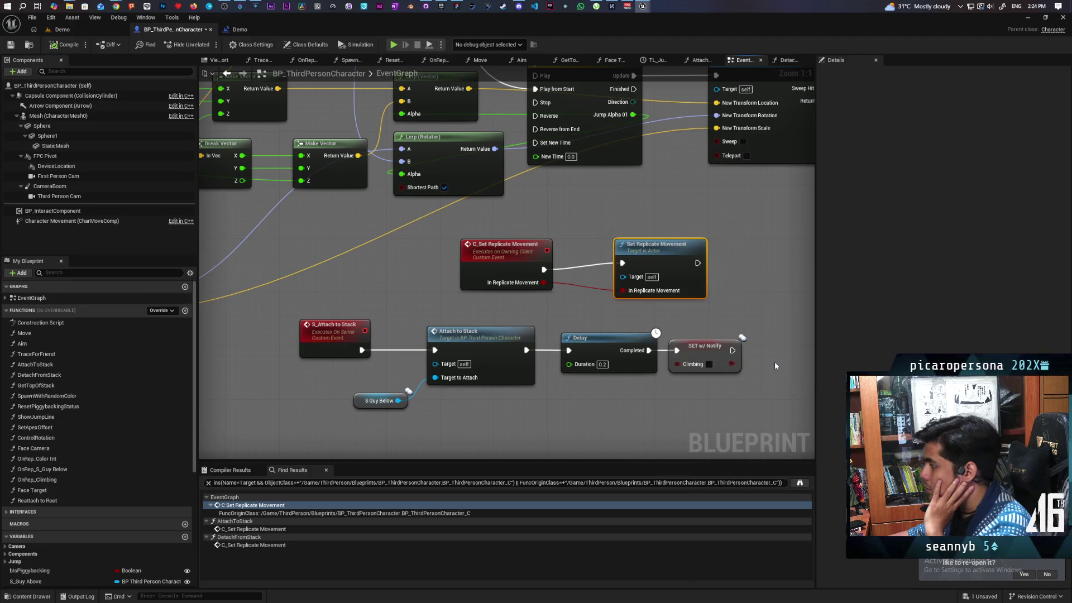
pyautogui.click(254, 545)
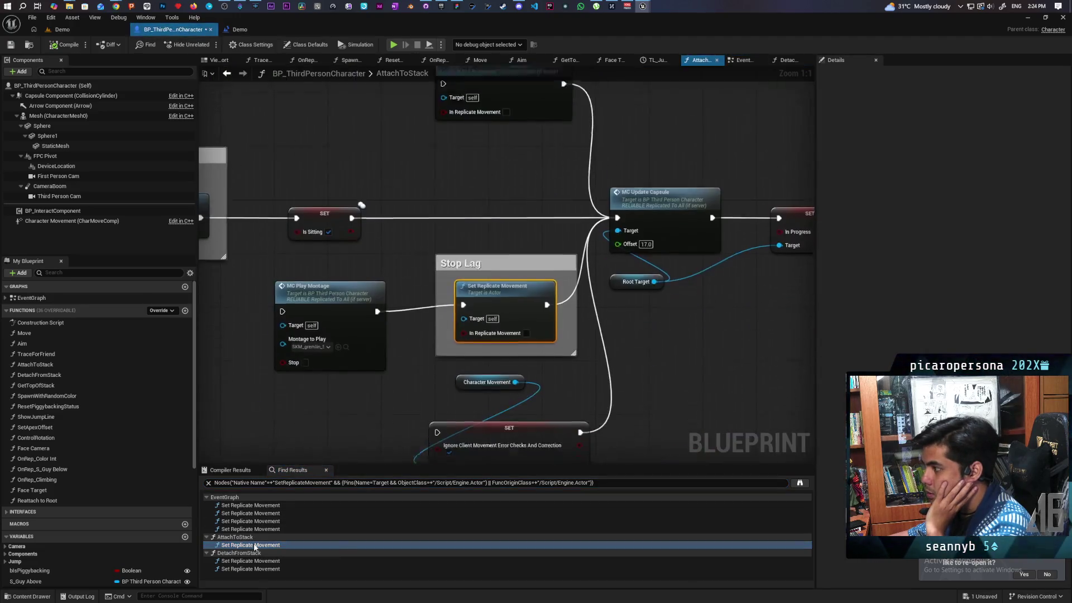
pyautogui.click(252, 561)
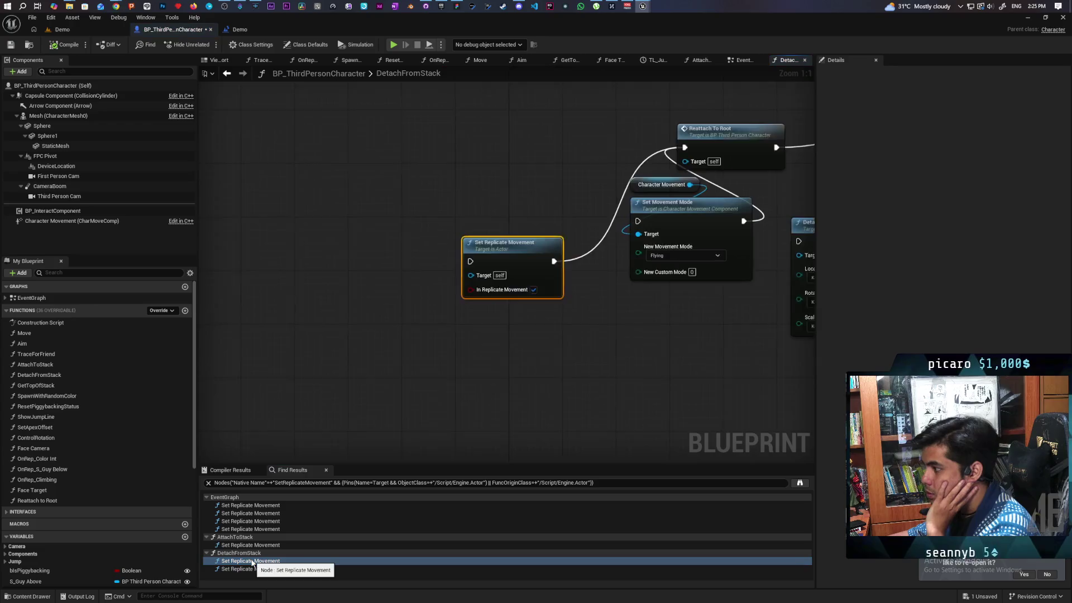
pyautogui.click(256, 569)
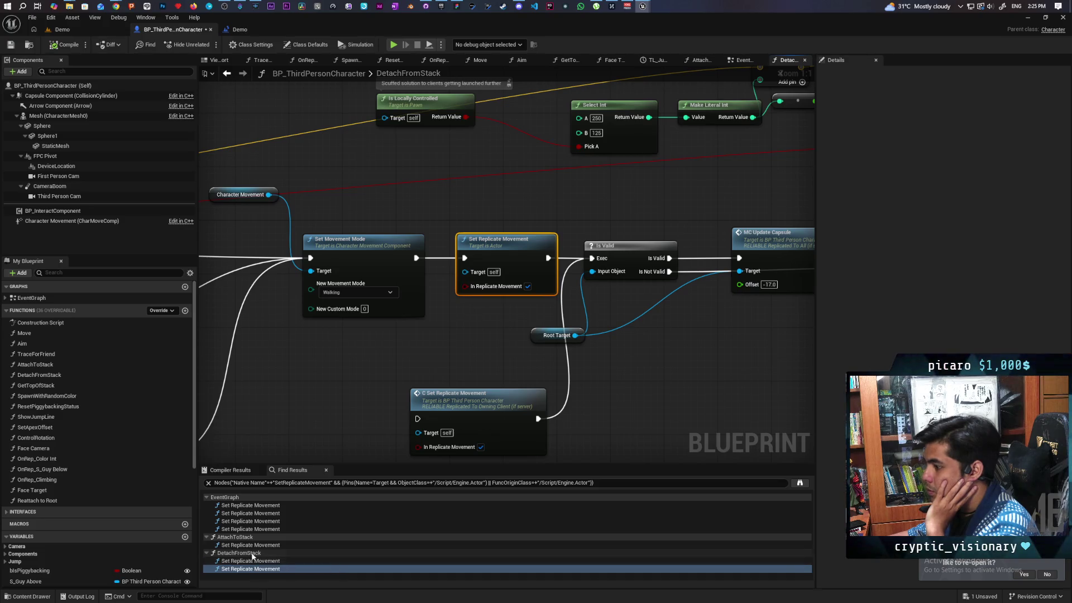
pyautogui.click(244, 505)
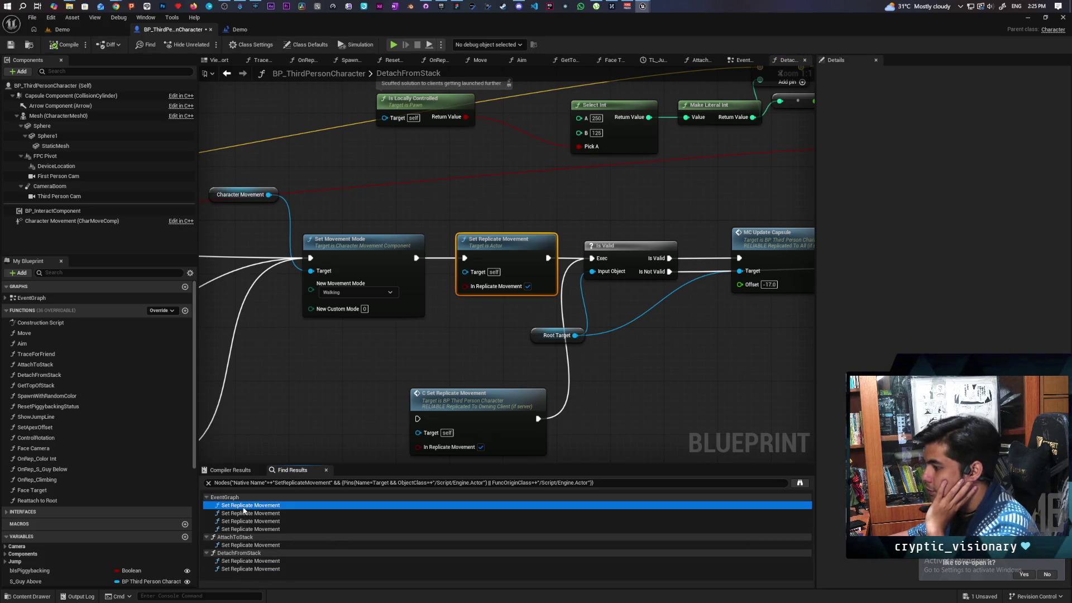
pyautogui.click(244, 513)
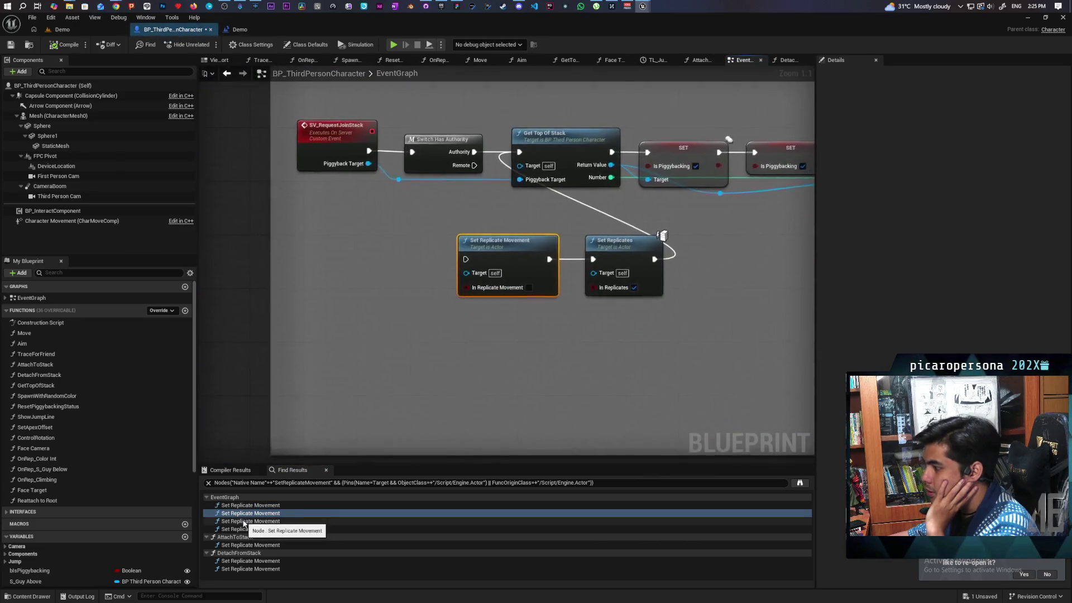
pyautogui.click(244, 521)
pyautogui.click(247, 529)
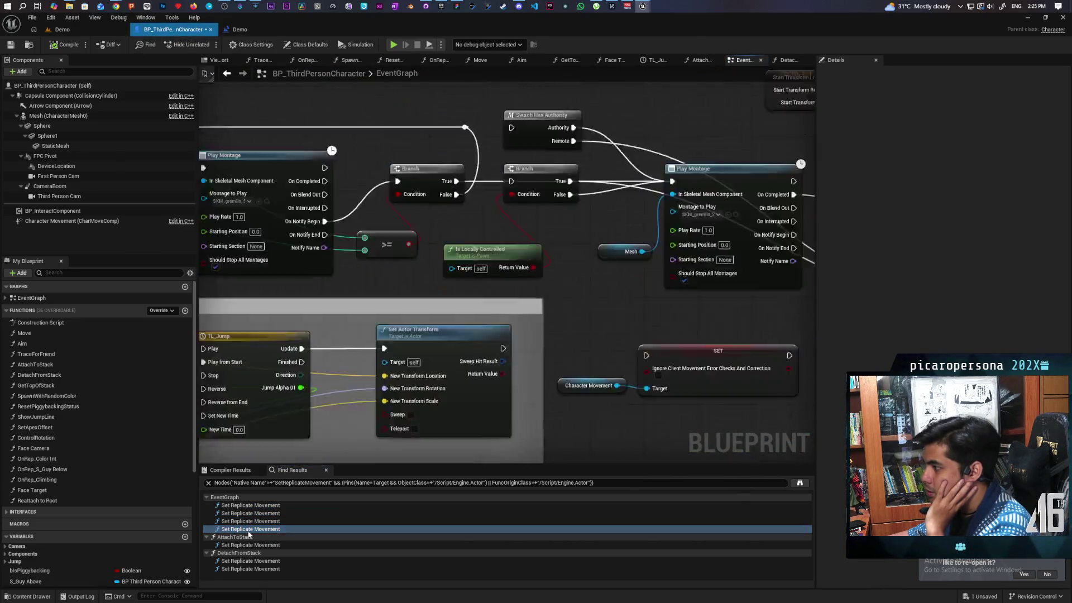
pyautogui.click(249, 545)
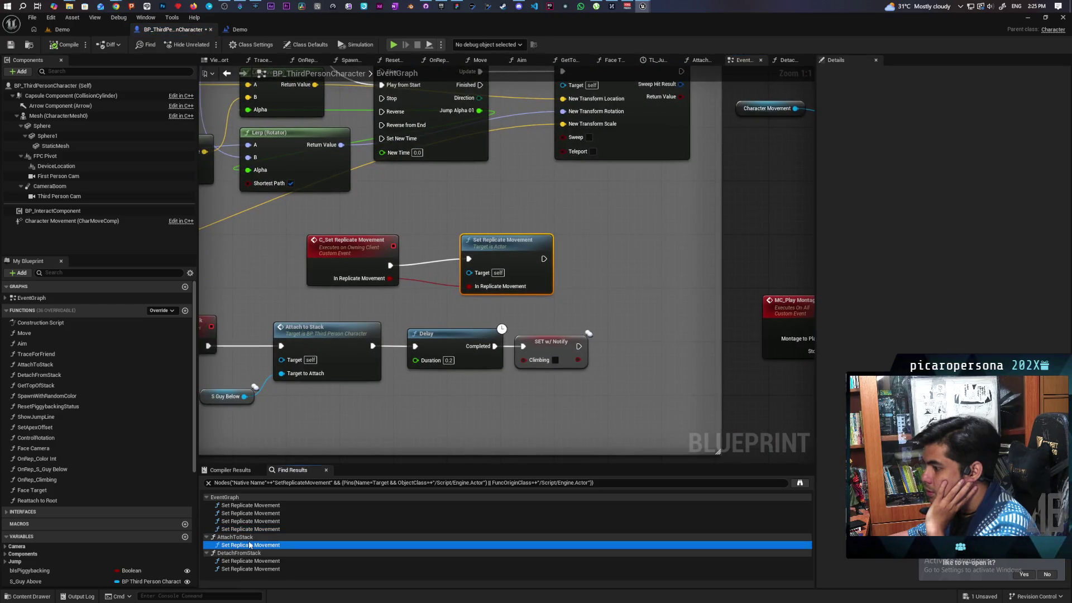
pyautogui.click(249, 561)
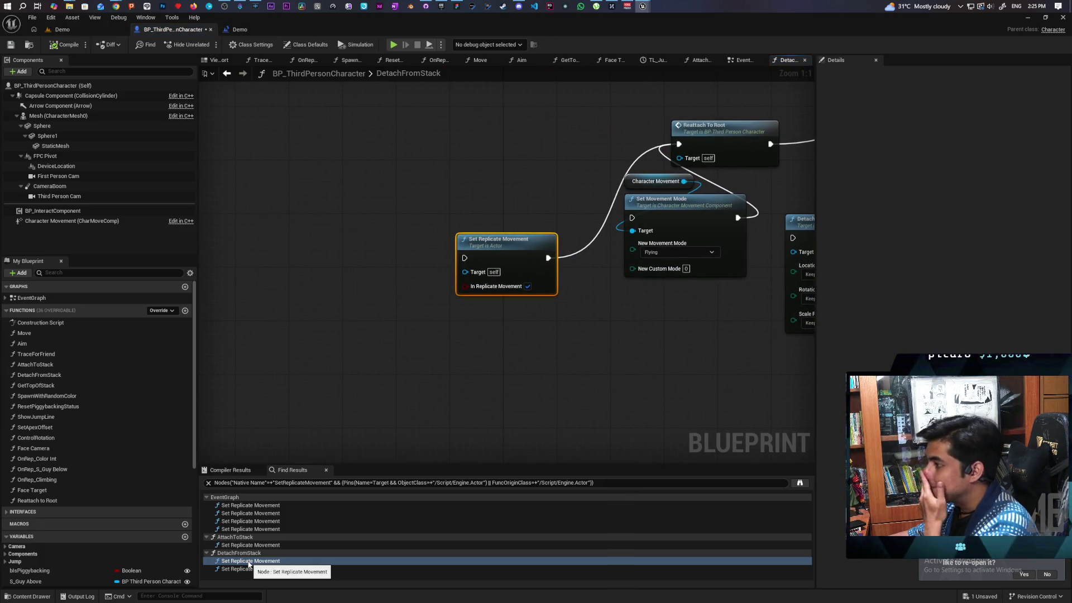
pyautogui.click(249, 569)
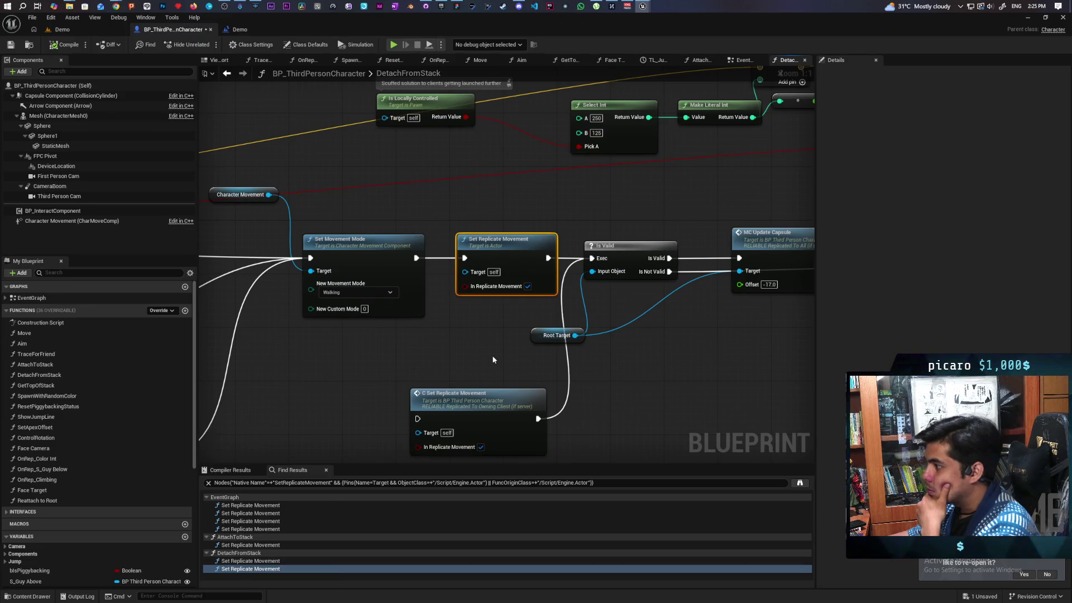
# Step: Frame the Set Replicate Movement node, save the character blueprint, and save all assets
pyautogui.scroll(-4, 773, 278)
pyautogui.press('f')
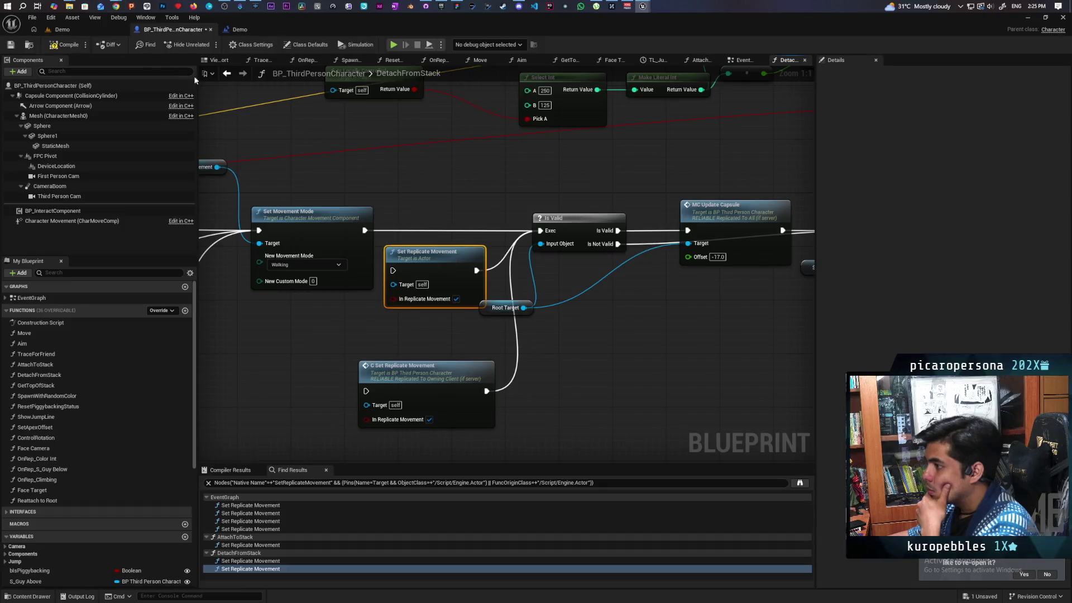
pyautogui.click(9, 47)
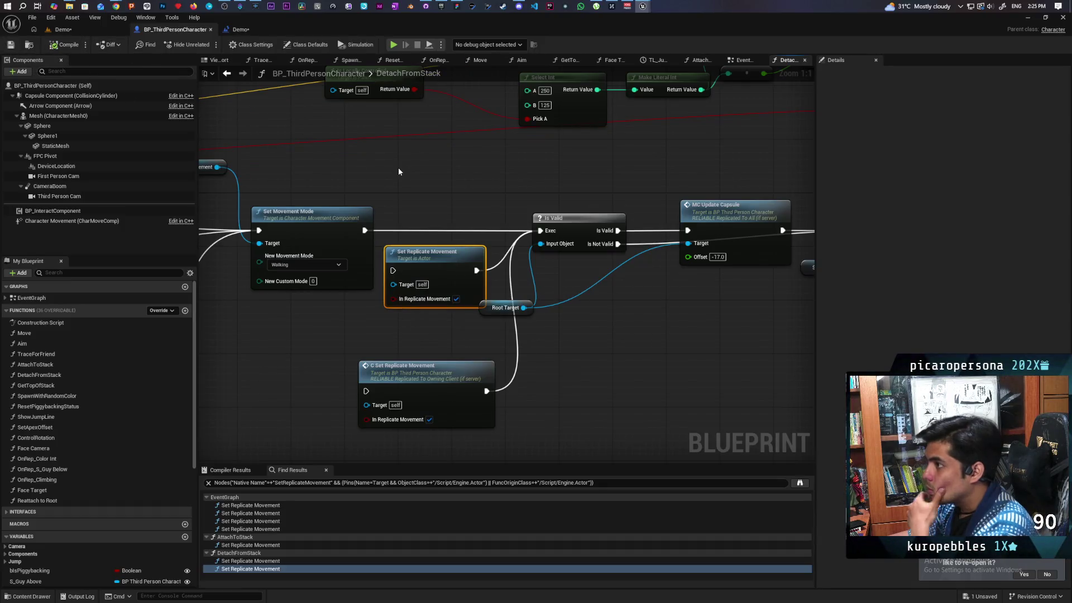
pyautogui.hotkey('ctrl', 'shift', 's')
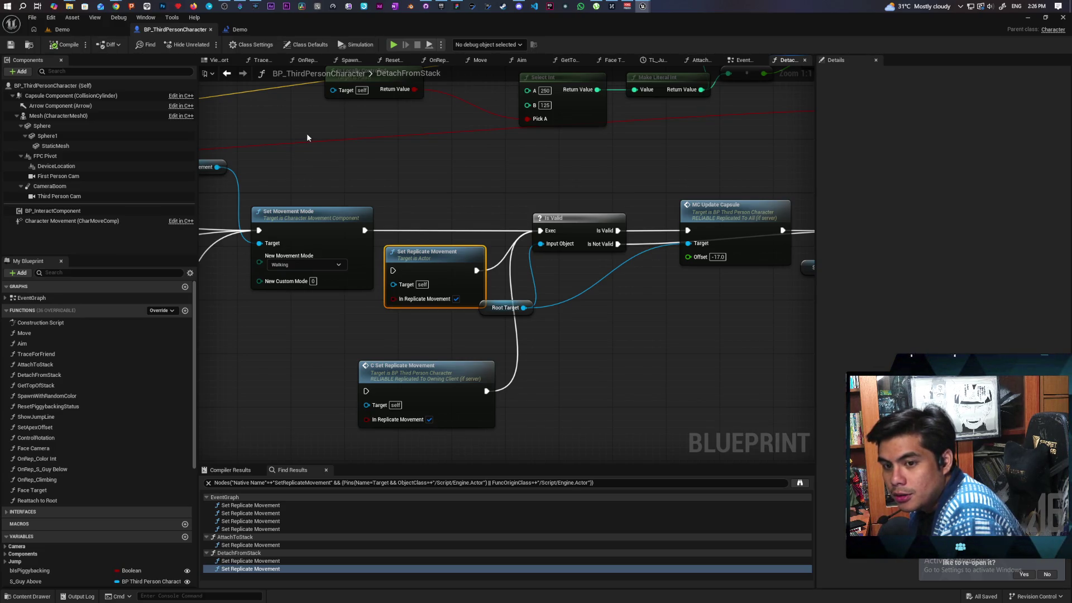
pyautogui.click(1030, 5)
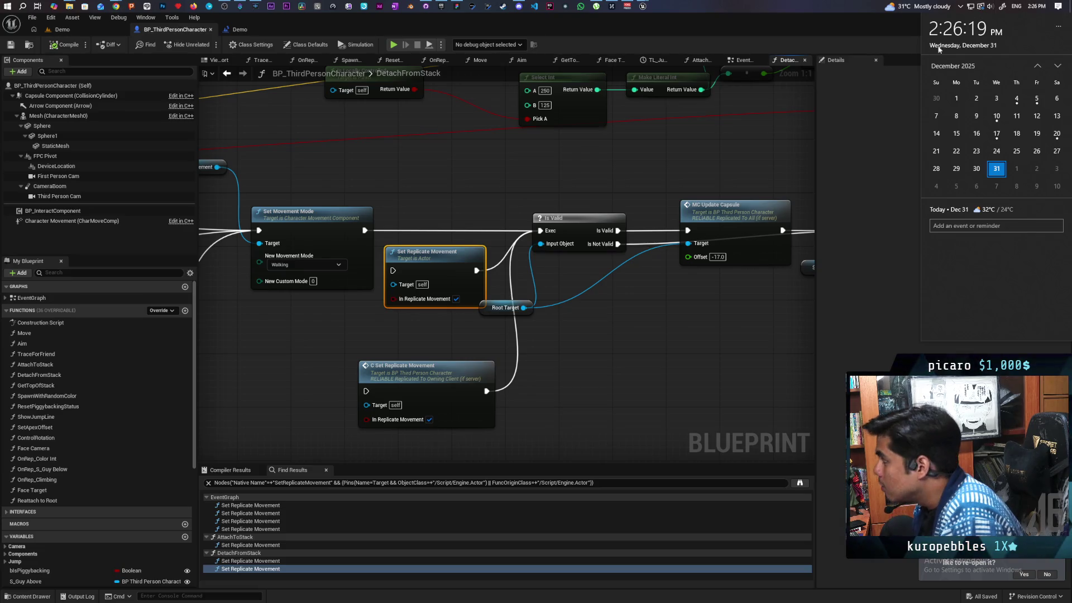
pyautogui.click(875, 93)
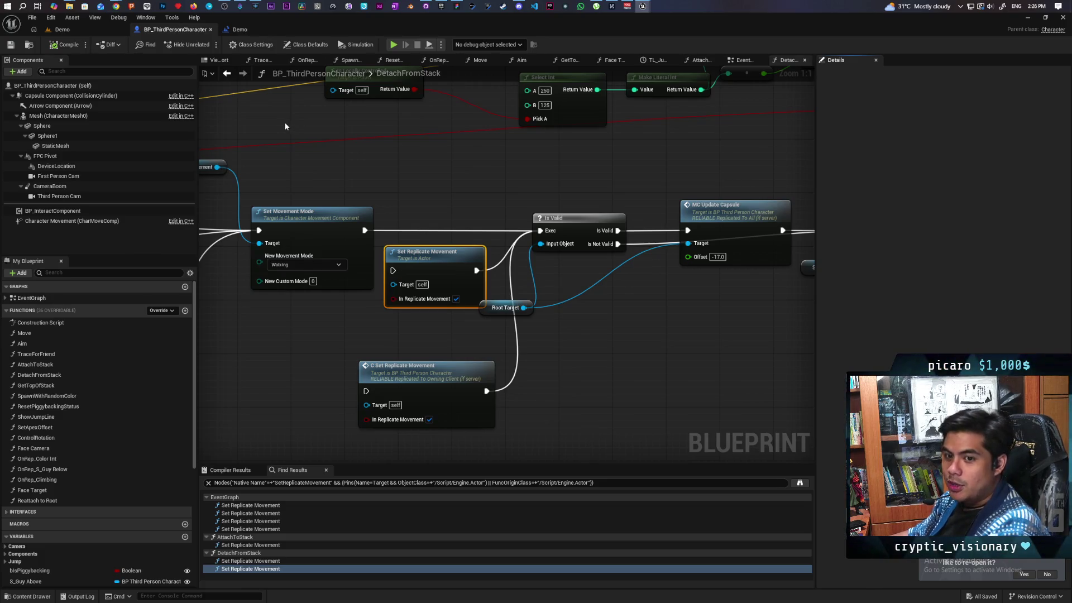
pyautogui.click(1041, 6)
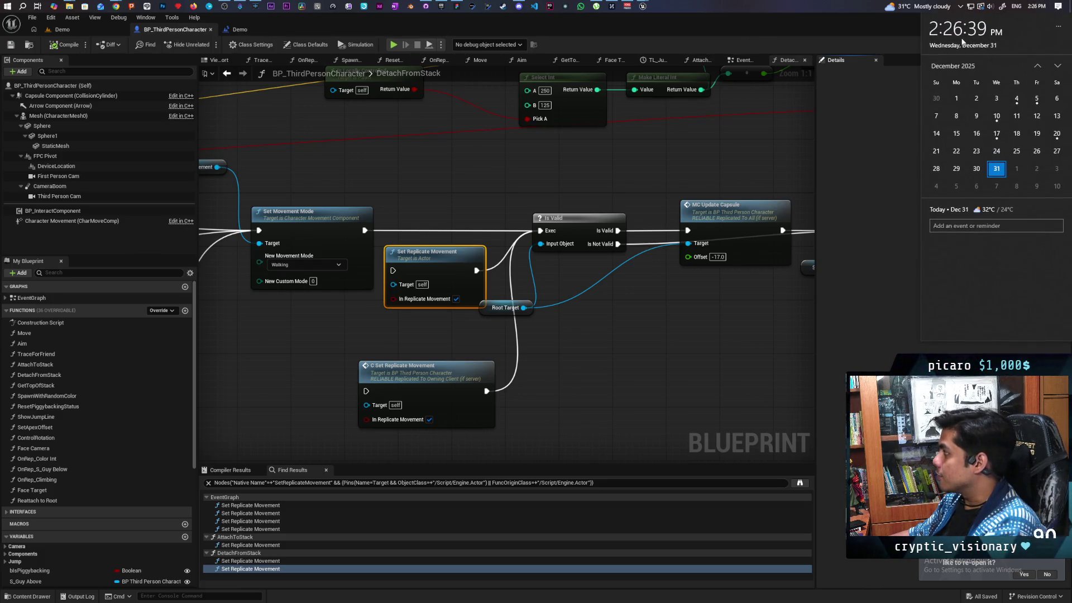
pyautogui.click(698, 28)
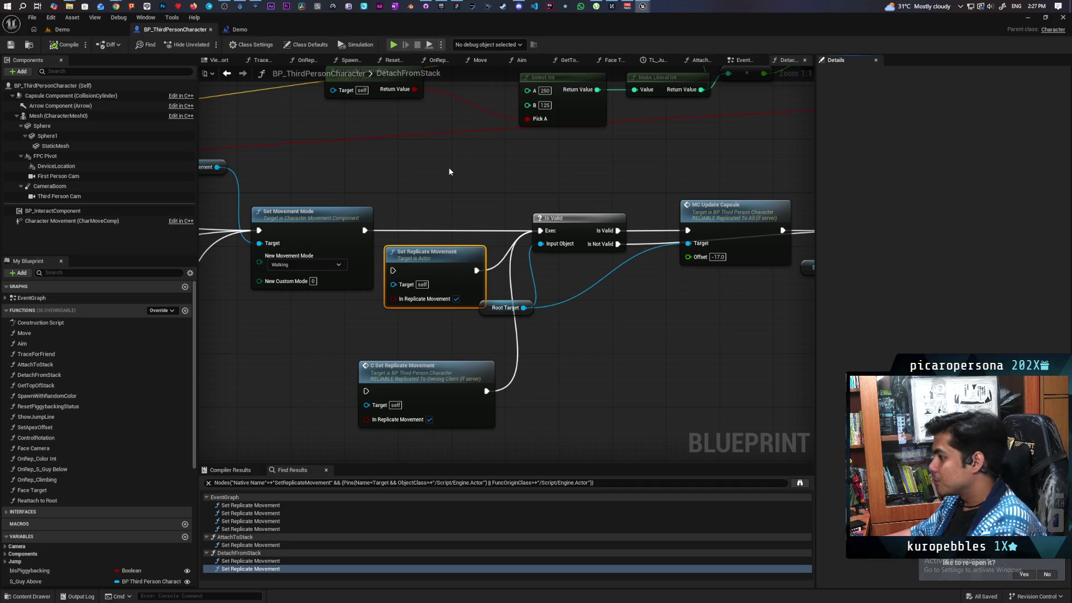
pyautogui.moveTo(449, 170)
pyautogui.mouseDown()
pyautogui.moveTo(591, 181)
pyautogui.moveTo(606, 195)
pyautogui.moveTo(694, 183)
pyautogui.moveTo(535, 181)
pyautogui.mouseUp()
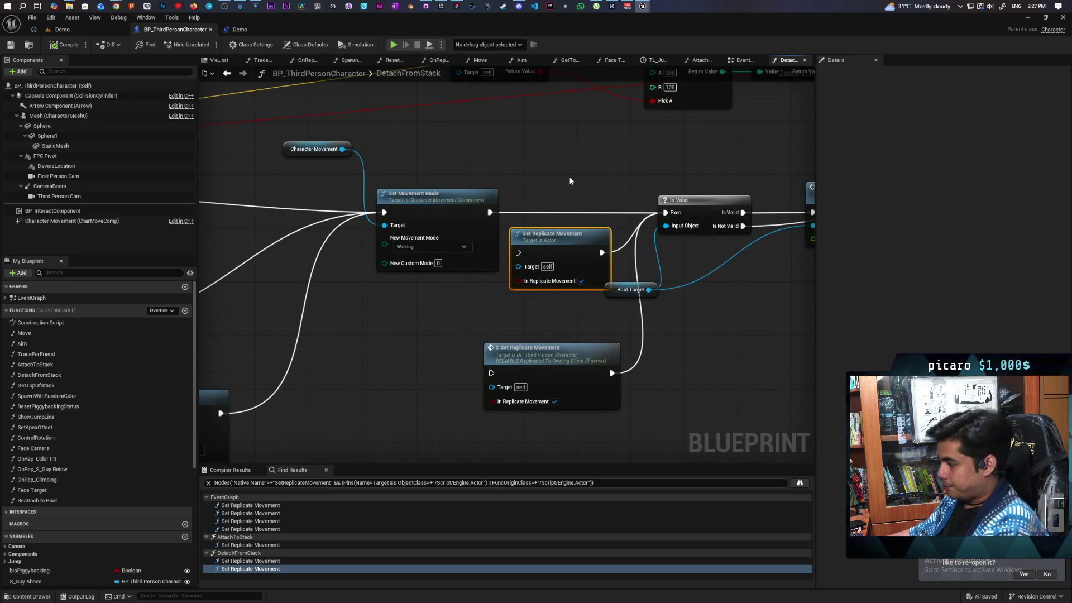
# Step: Paste a Set Replicate Movement copy before MC Reattach To Root and wire it in
pyautogui.scroll(-5, 570, 181)
pyautogui.scroll(5, 502, 244)
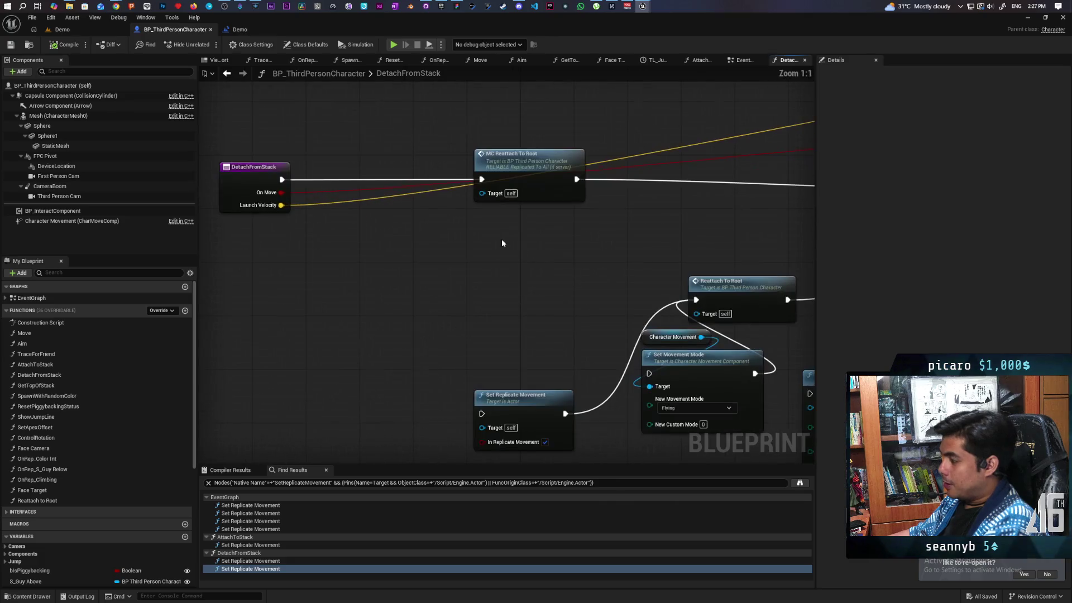
pyautogui.hotkey('ctrl', 'v')
pyautogui.moveTo(449, 248); pyautogui.dragTo(405, 174)
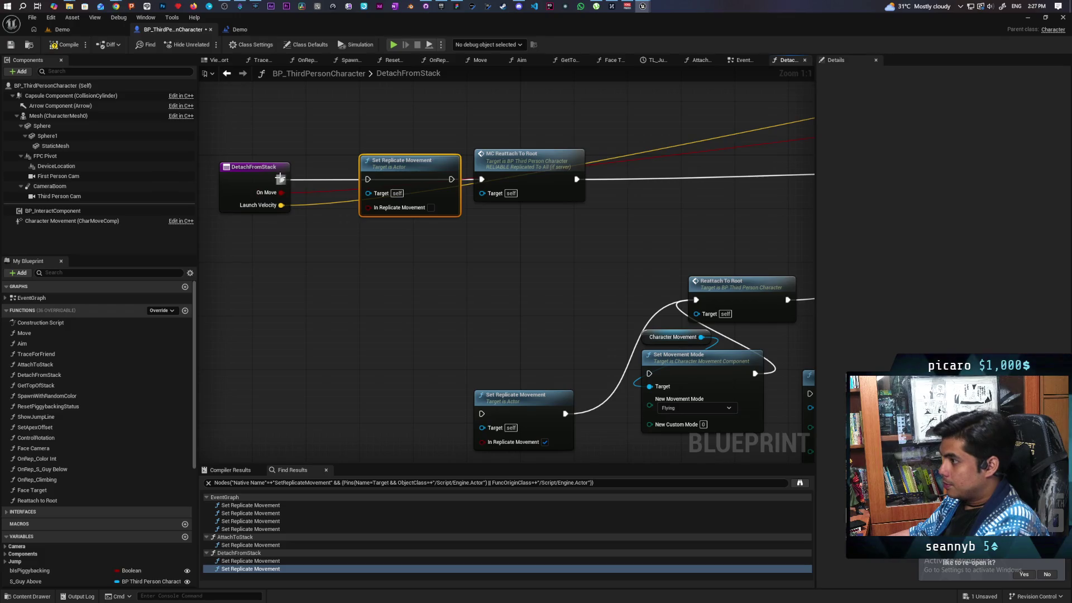
pyautogui.moveTo(451, 180); pyautogui.dragTo(481, 179)
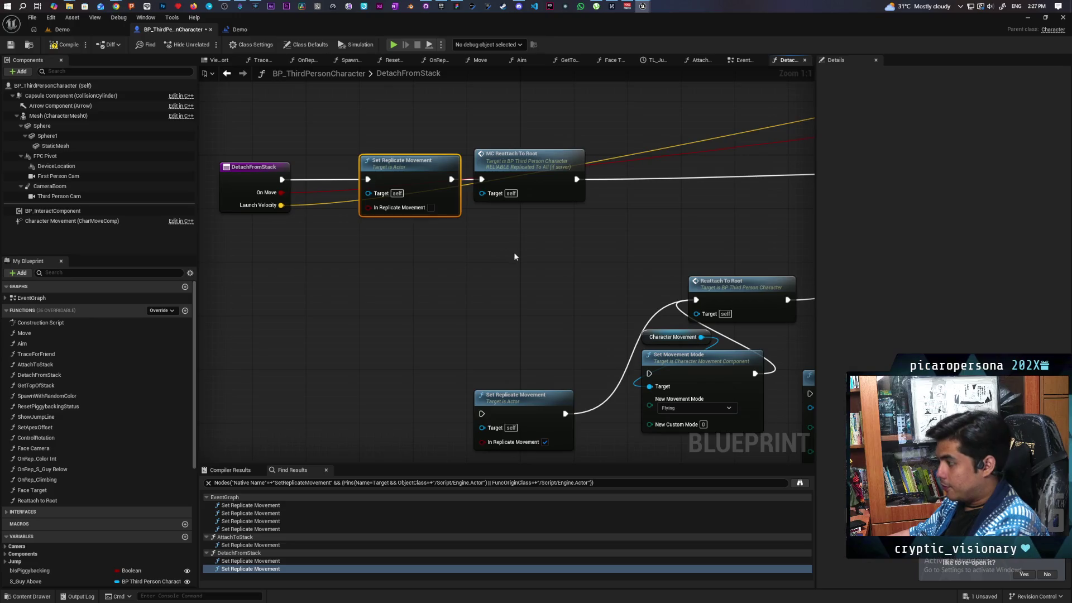
# Step: Paste a second Set Replicate Movement node after MC Reattach To Root
pyautogui.moveTo(511, 257); pyautogui.dragTo(400, 301)
pyautogui.hotkey('ctrl', 'v')
pyautogui.moveTo(536, 267); pyautogui.dragTo(562, 212)
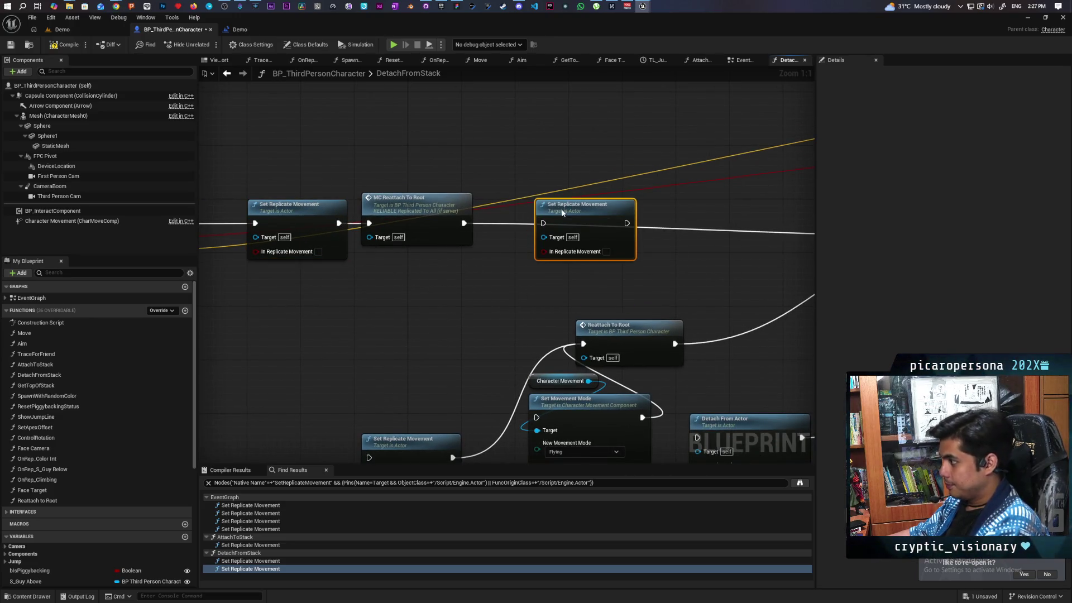
pyautogui.moveTo(558, 312); pyautogui.dragTo(375, 335)
# Step: Move Set Replicate Movement into the chain before Is Valid and connect the execution flow to it
pyautogui.moveTo(402, 234); pyautogui.dragTo(307, 313)
pyautogui.moveTo(502, 317)
pyautogui.mouseDown()
pyautogui.moveTo(575, 313)
pyautogui.moveTo(549, 324)
pyautogui.moveTo(631, 329)
pyautogui.moveTo(720, 311)
pyautogui.mouseUp()
pyautogui.moveTo(435, 258)
pyautogui.mouseDown()
pyautogui.moveTo(461, 217)
pyautogui.moveTo(424, 221)
pyautogui.mouseUp()
pyautogui.moveTo(413, 282); pyautogui.dragTo(800, 271)
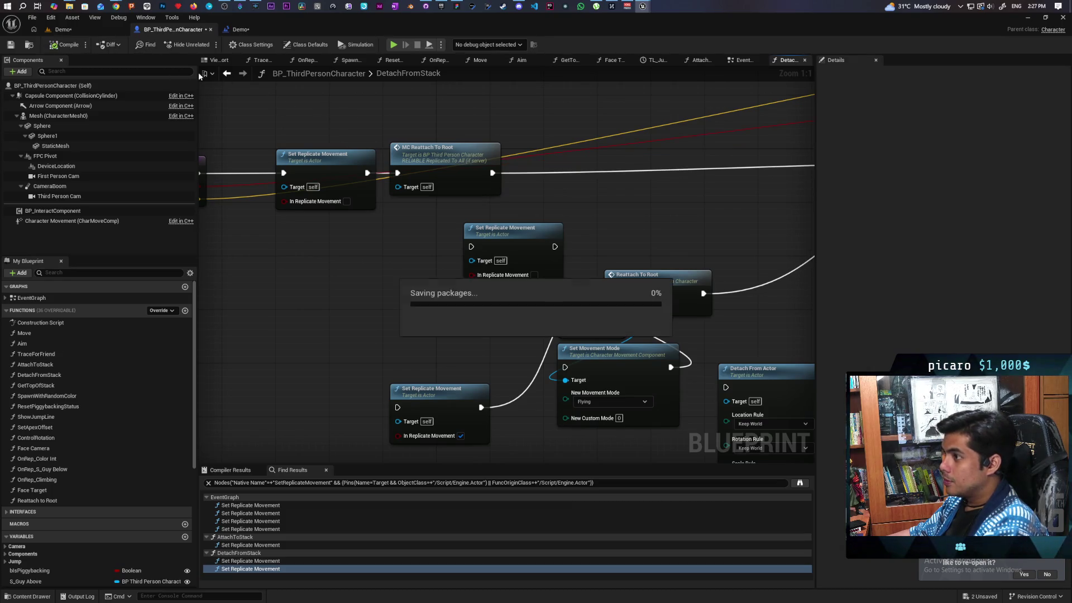
# Step: Start a four-client play session on the Demo level and walk a character forward
pyautogui.click(62, 29)
pyautogui.moveTo(350, 36)
pyautogui.mouseDown()
pyautogui.moveTo(524, 90)
pyautogui.moveTo(717, 54)
pyautogui.mouseUp()
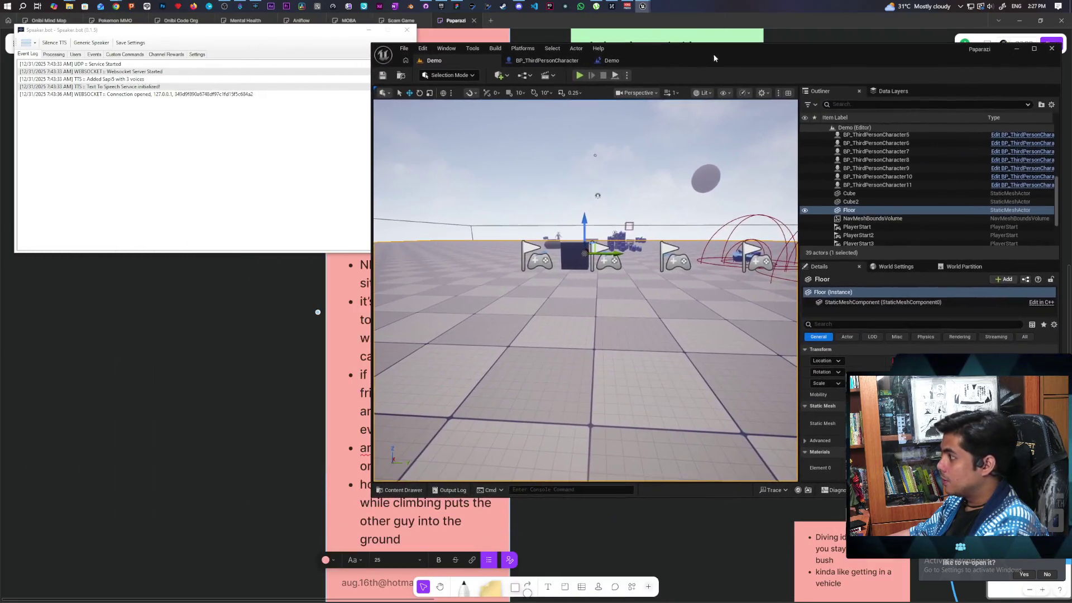
pyautogui.click(582, 75)
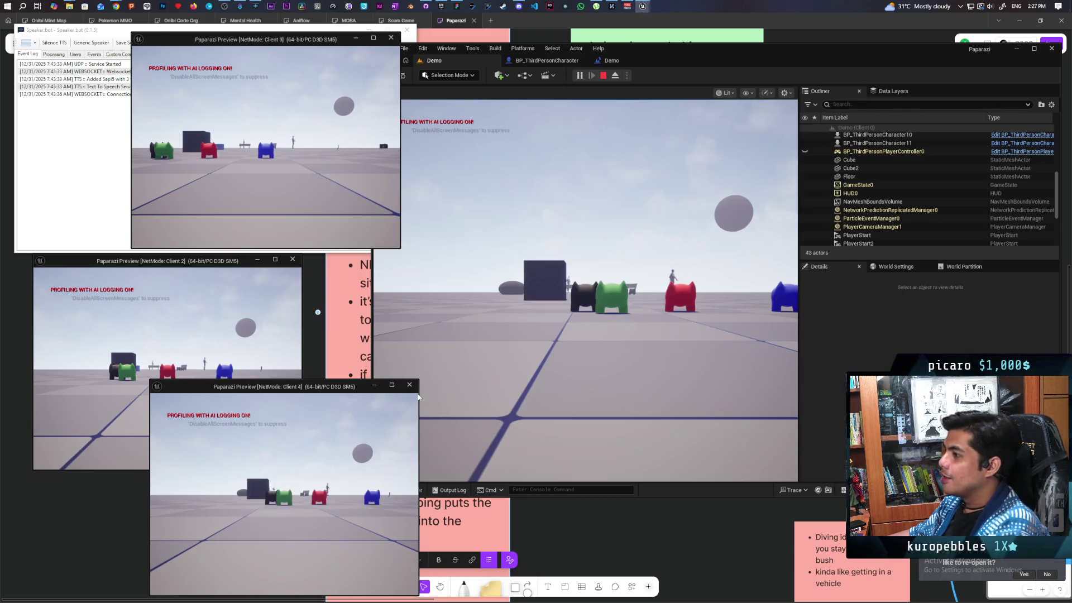
pyautogui.click(426, 397)
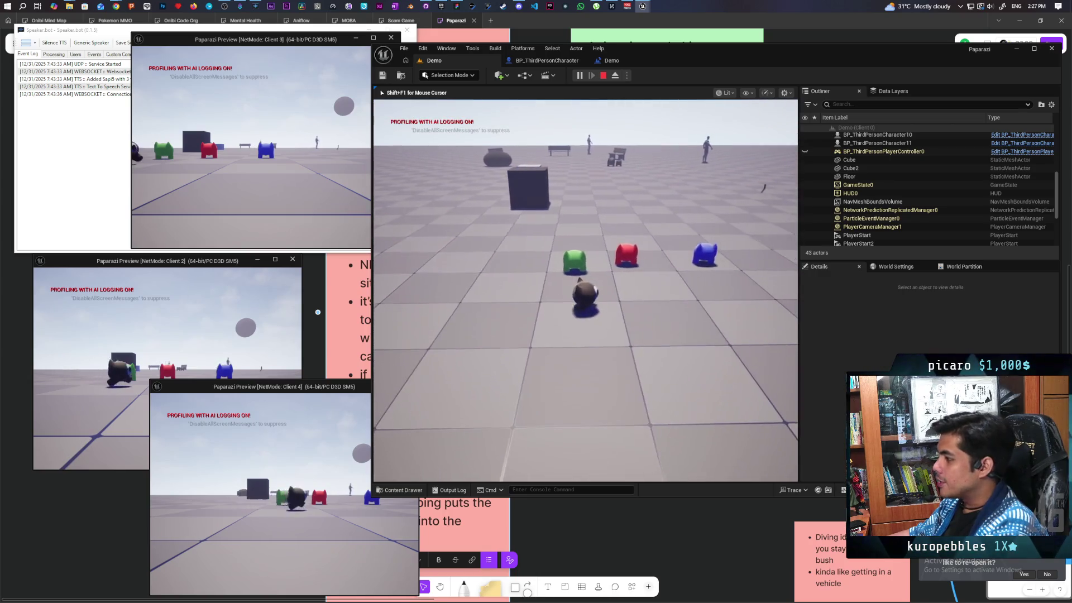
pyautogui.press('w')
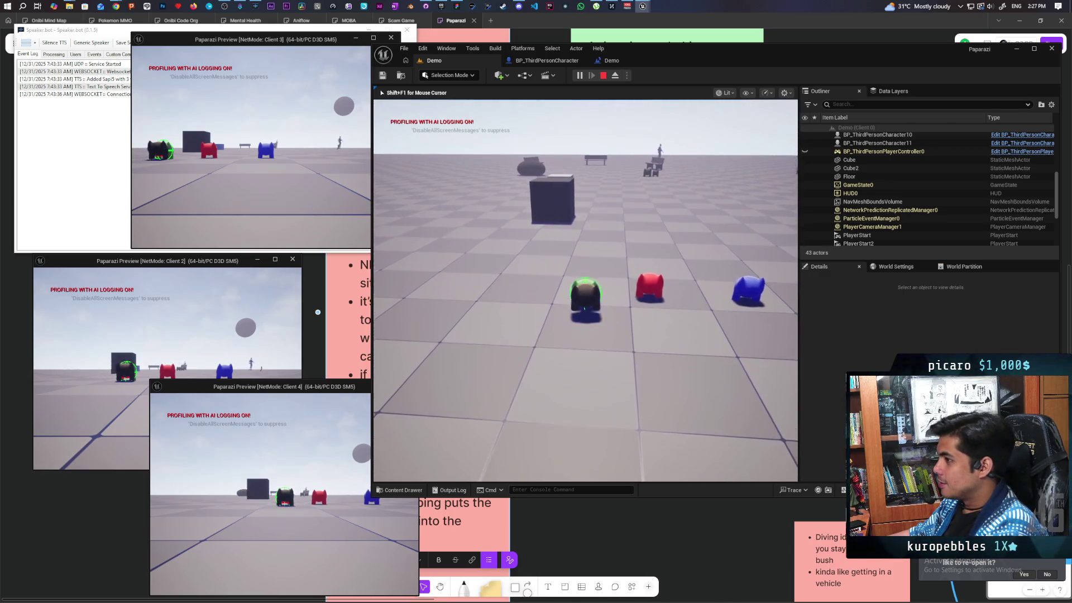
pyautogui.press('w')
pyautogui.hotkey('alt', 'Tab')
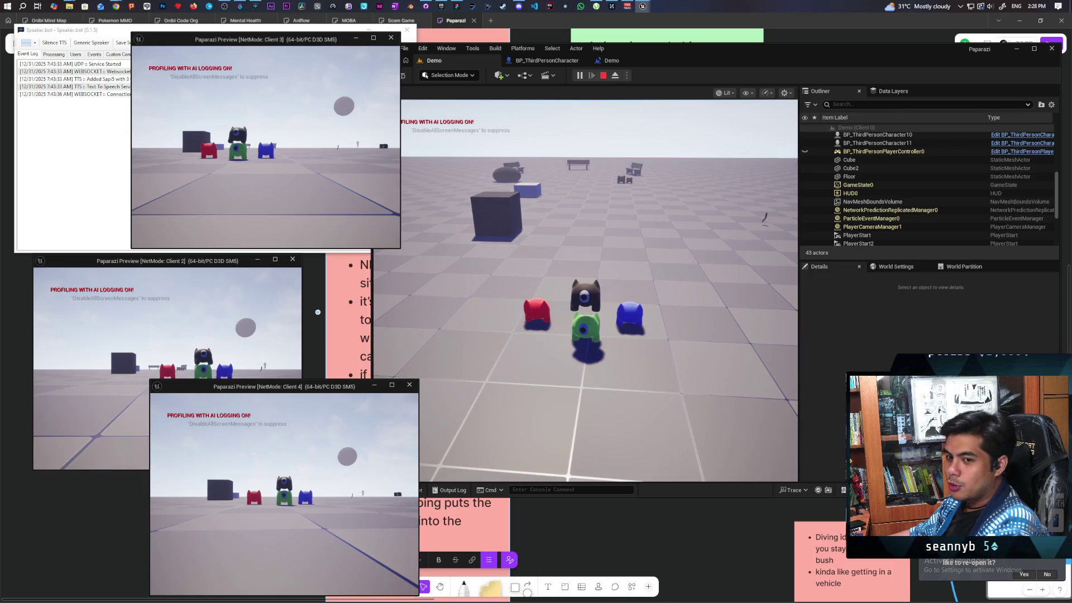
pyautogui.hotkey('alt', 'Tab')
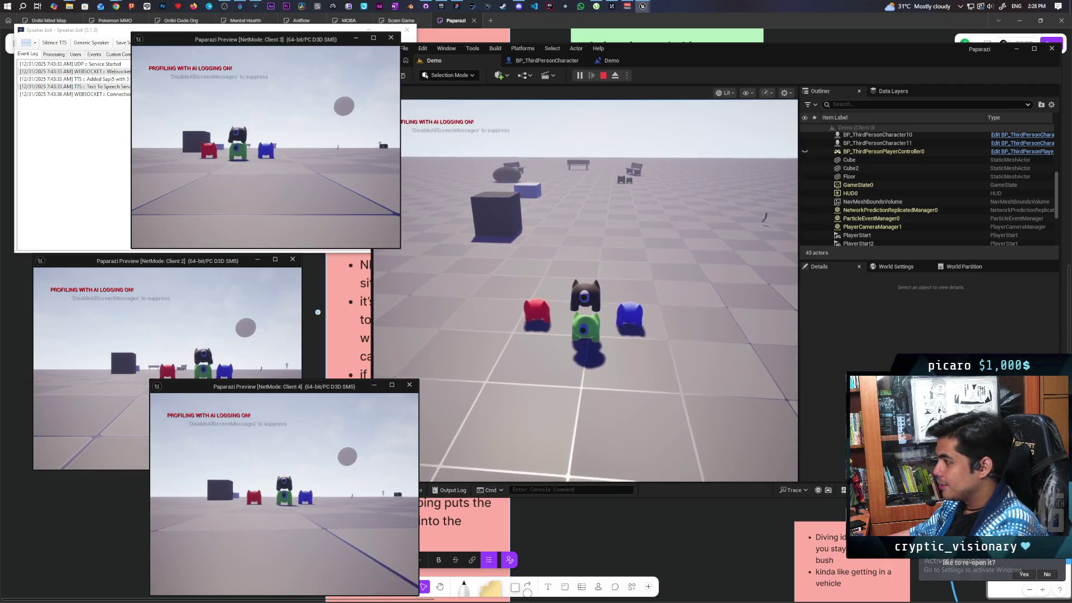
# Step: Jump the black character onto the green one's head, detach it, and walk toward the cube
pyautogui.click(458, 350)
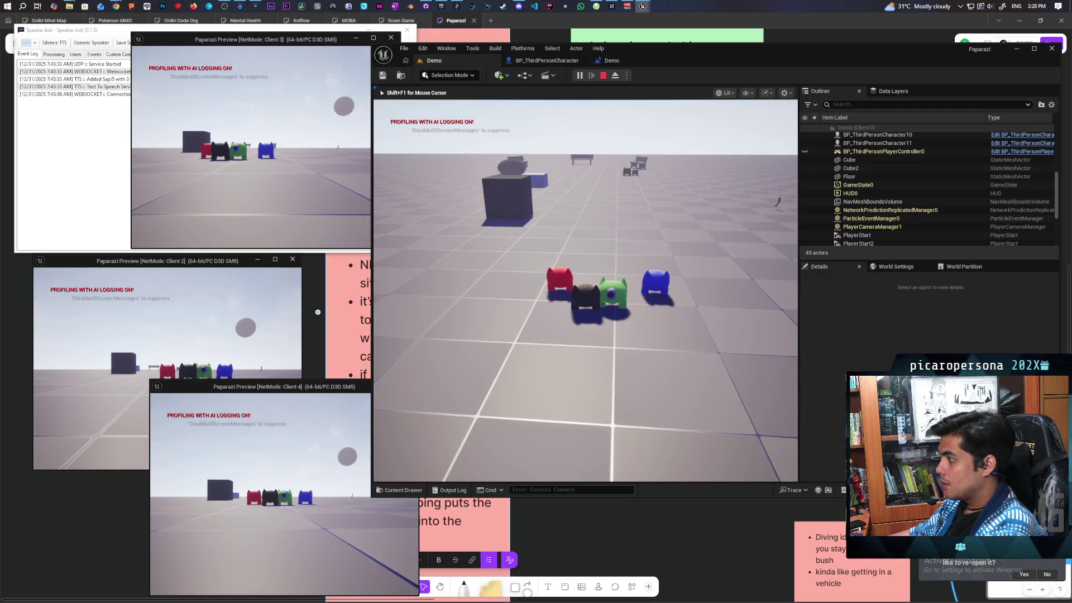
pyautogui.press('s')
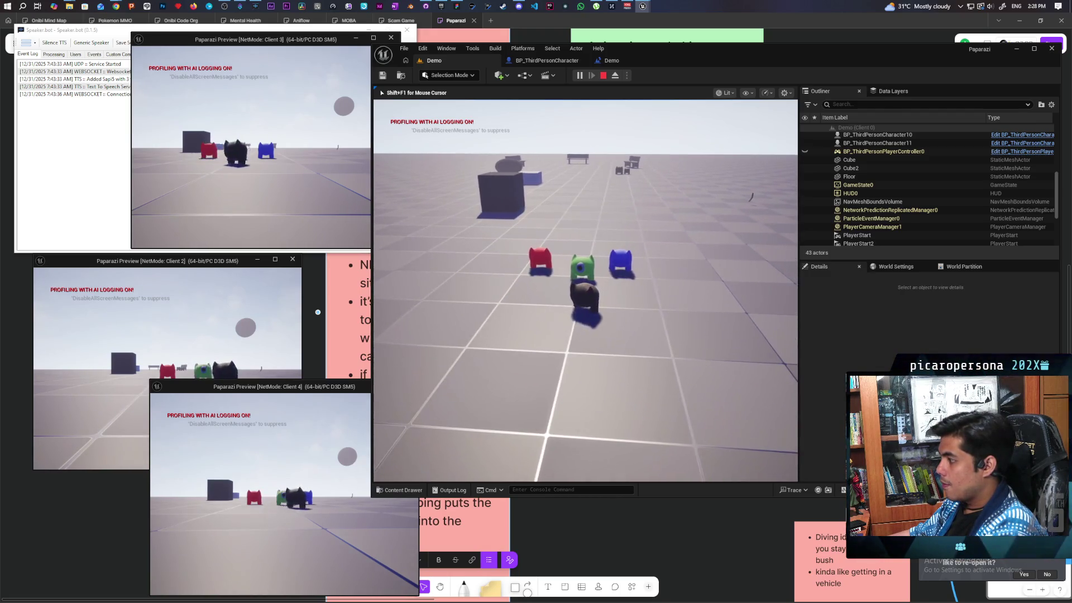
pyautogui.press('s')
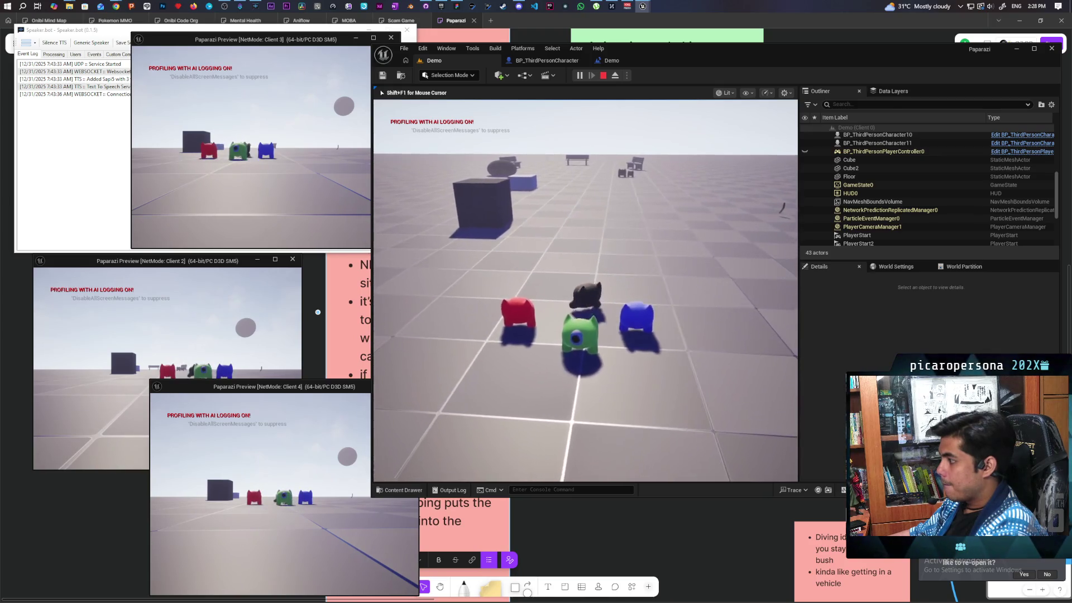
pyautogui.press('space')
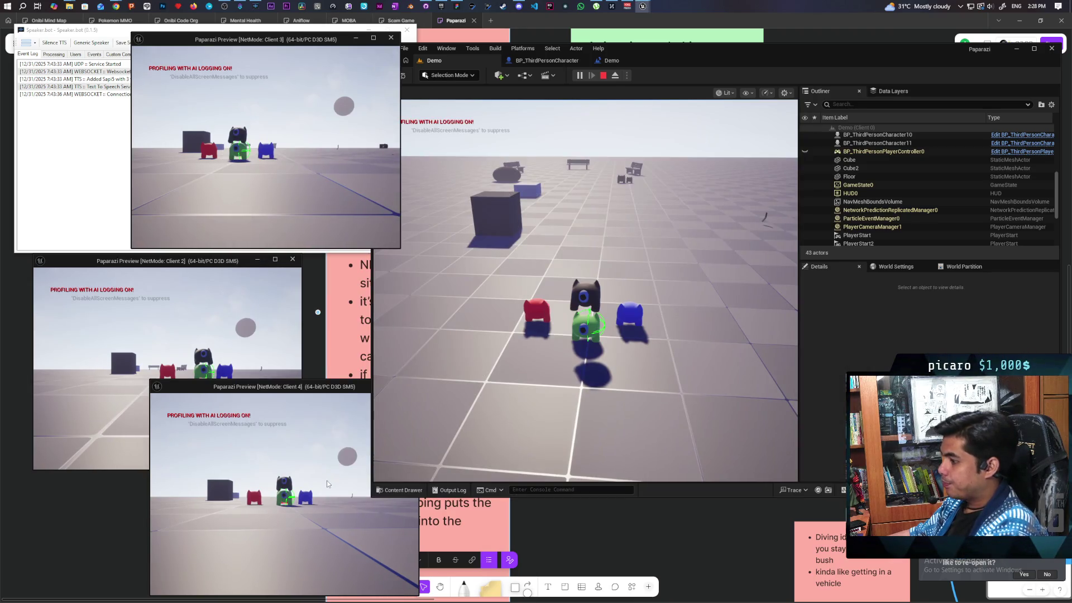
pyautogui.press('w')
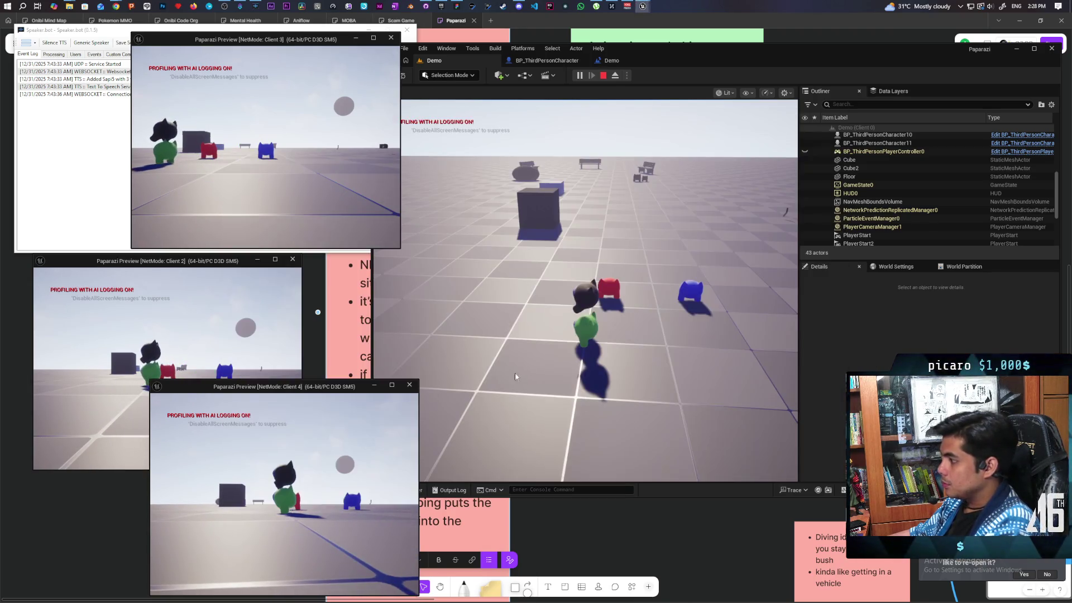
pyautogui.click(586, 291)
pyautogui.press('w')
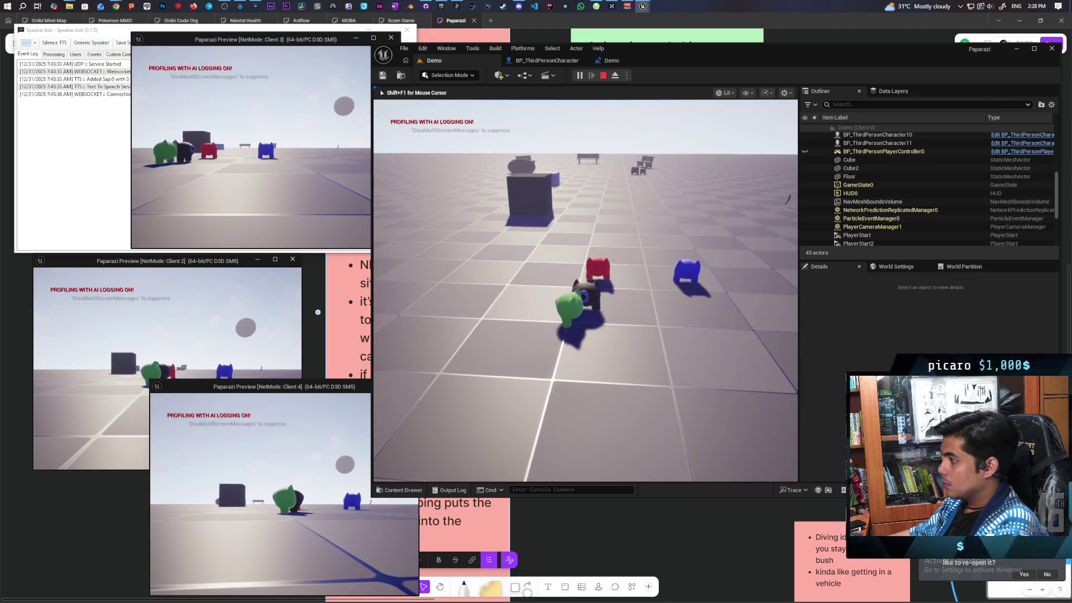
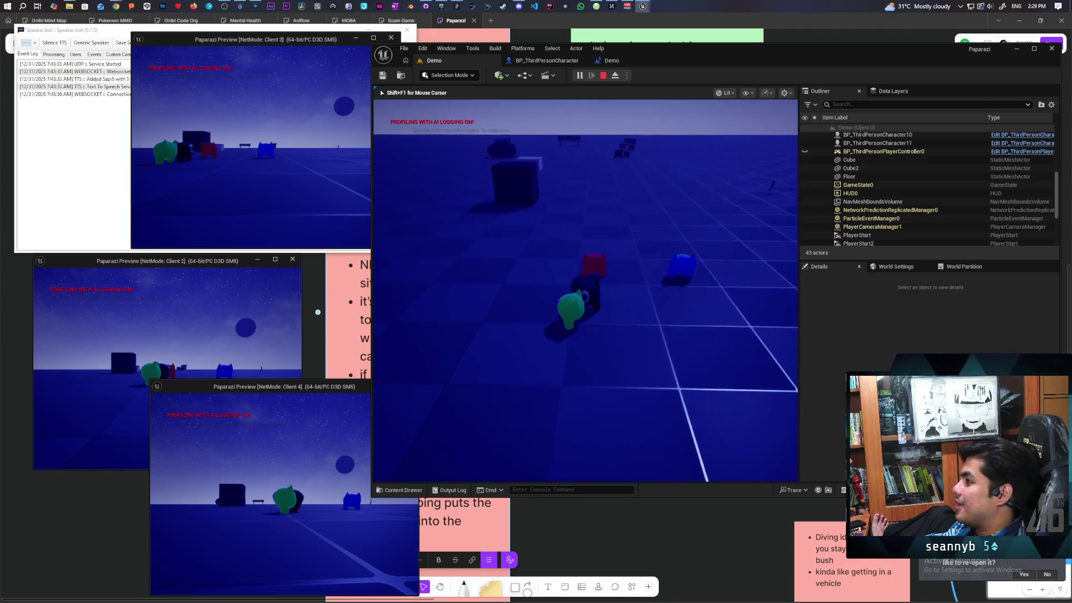
# Step: Stop the multiplayer play-test and bring up the BP_ThirdPersonCharacter DetachFromStack graph
pyautogui.press('Escape')
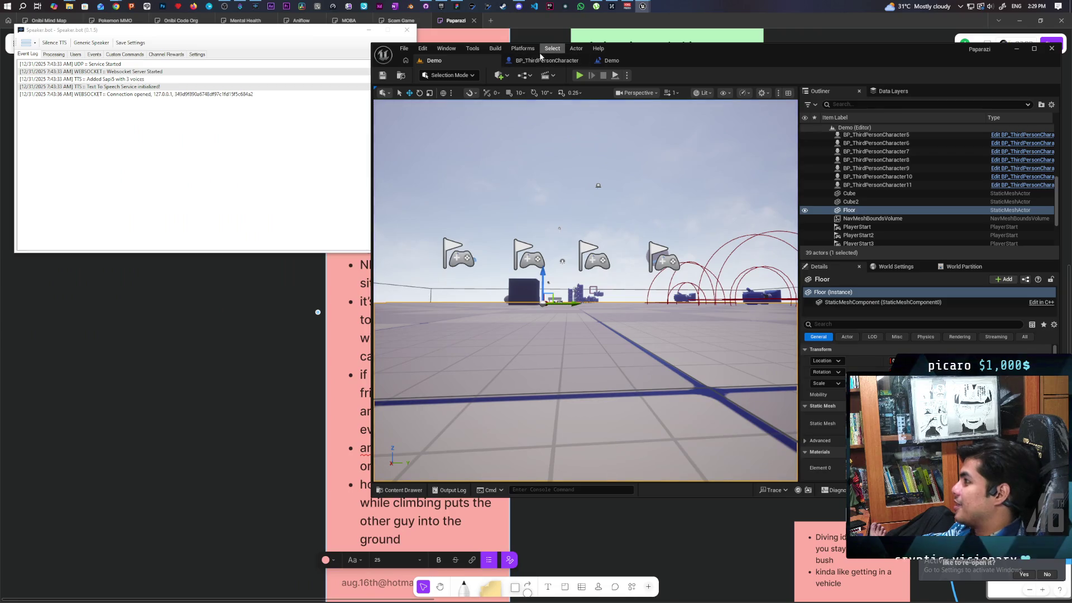
pyautogui.click(547, 60)
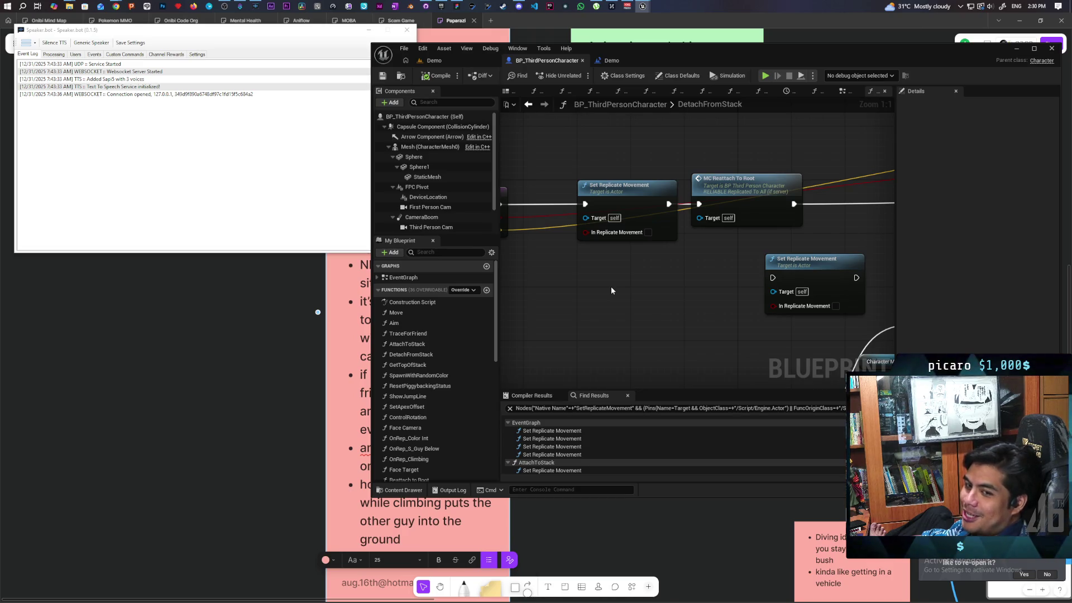
# Step: Pan and zoom over the DetachFromStack entry and nodes, then return to the Demo level
pyautogui.press('capslock')
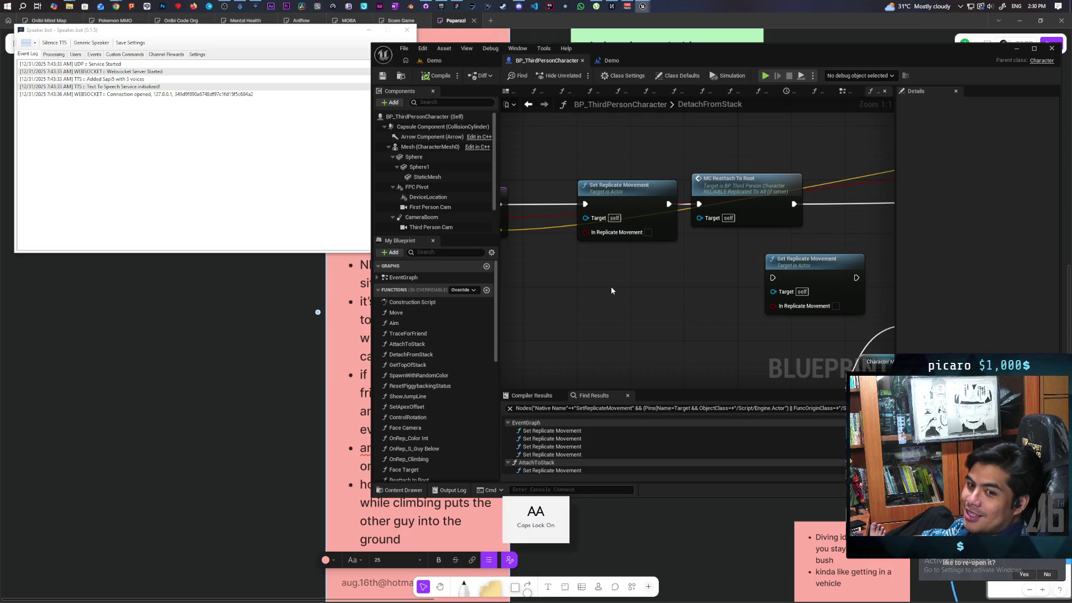
pyautogui.press('capslock')
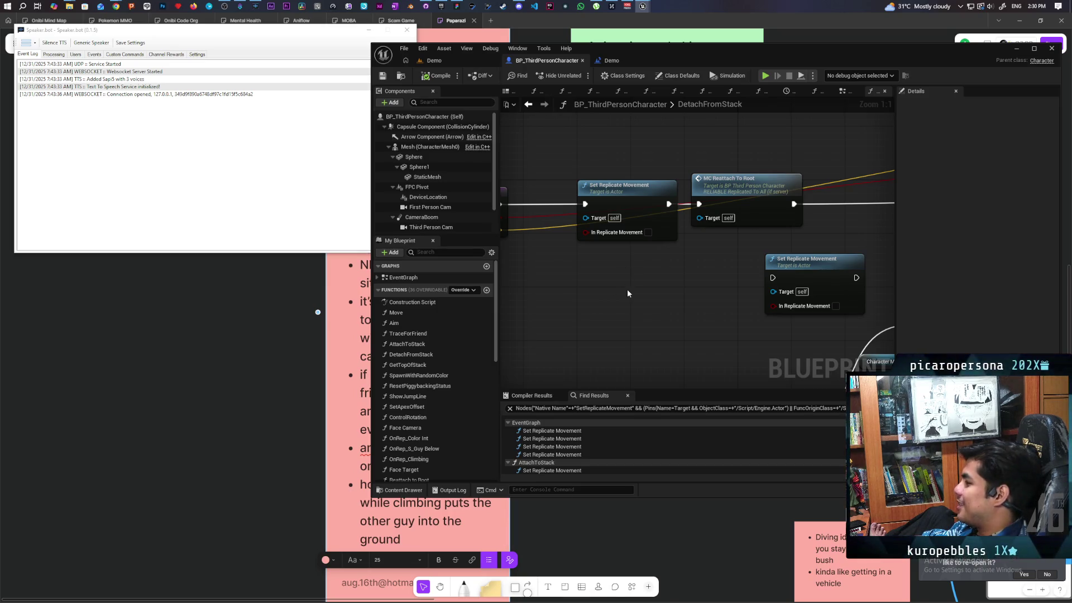
pyautogui.moveTo(628, 289); pyautogui.dragTo(670, 294)
pyautogui.scroll(-4, 542, 282)
pyautogui.scroll(2, 559, 277)
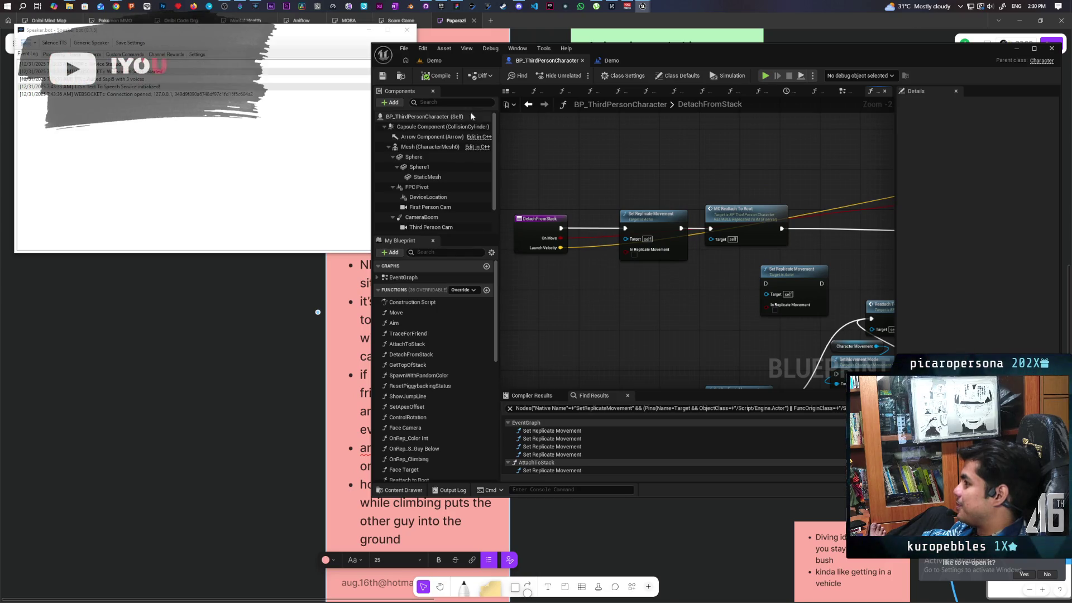
pyautogui.click(436, 65)
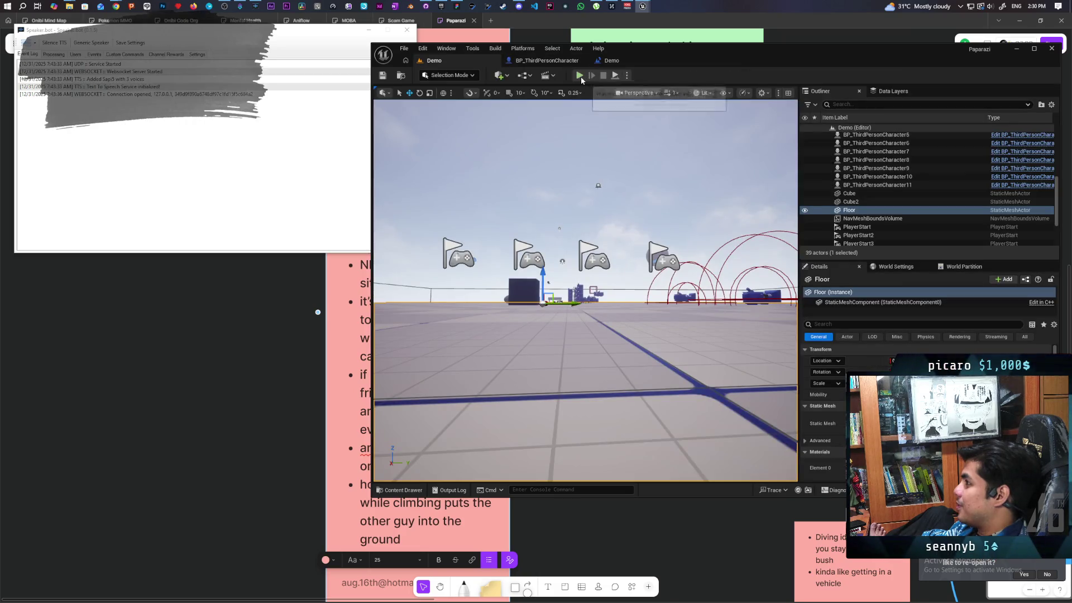
pyautogui.click(555, 63)
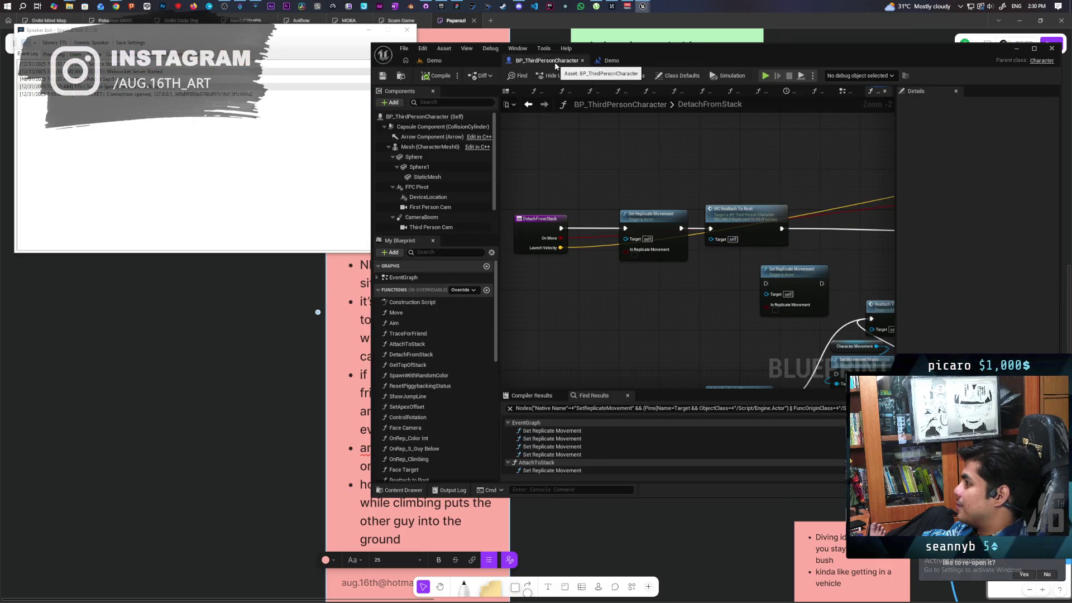
pyautogui.click(435, 60)
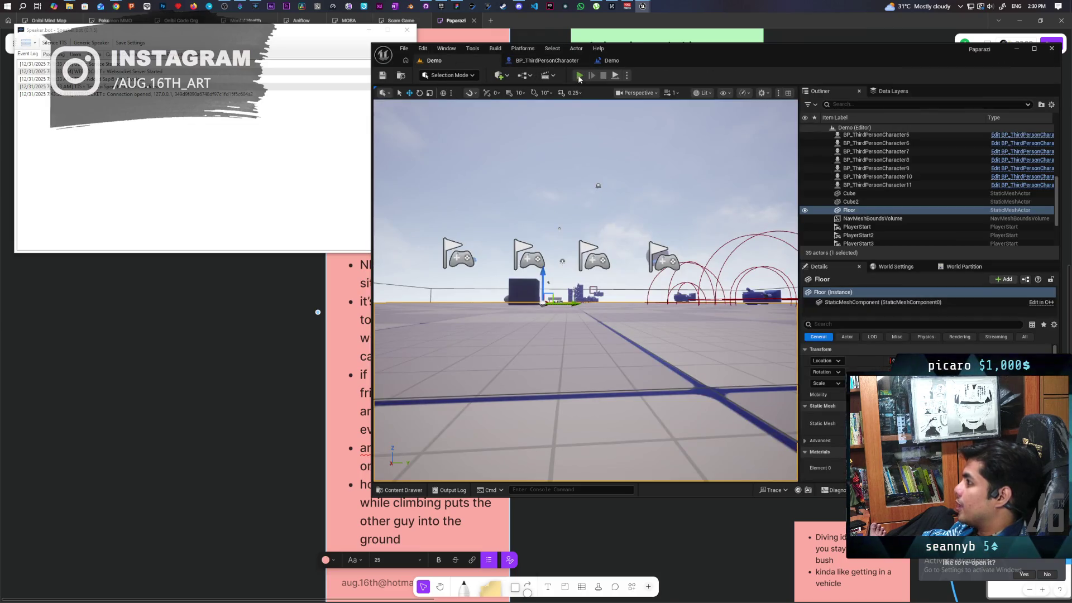
pyautogui.hotkey('alt', 'p')
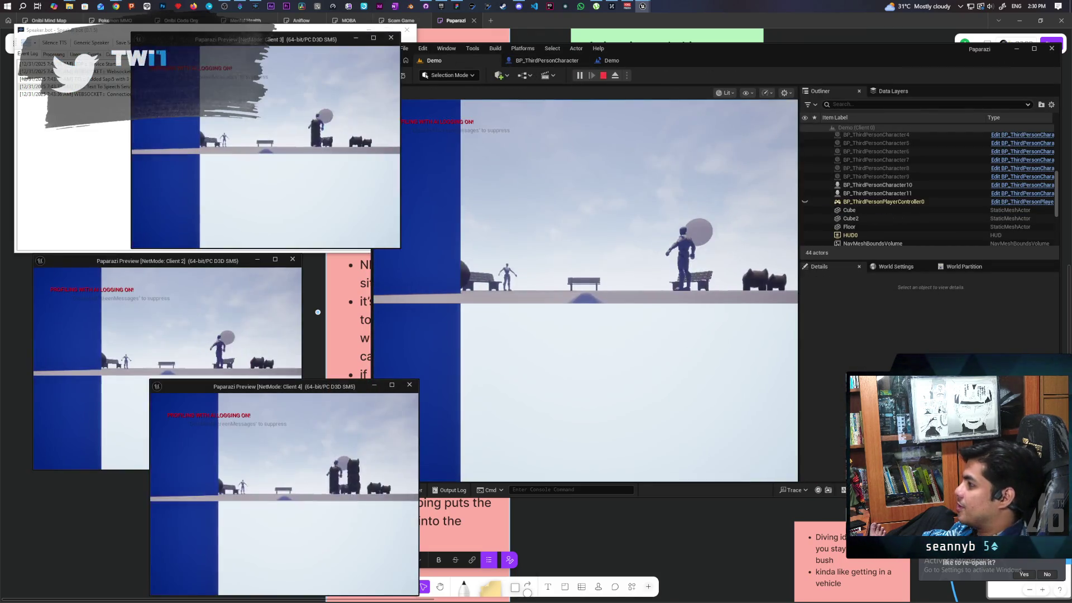
pyautogui.click(523, 332)
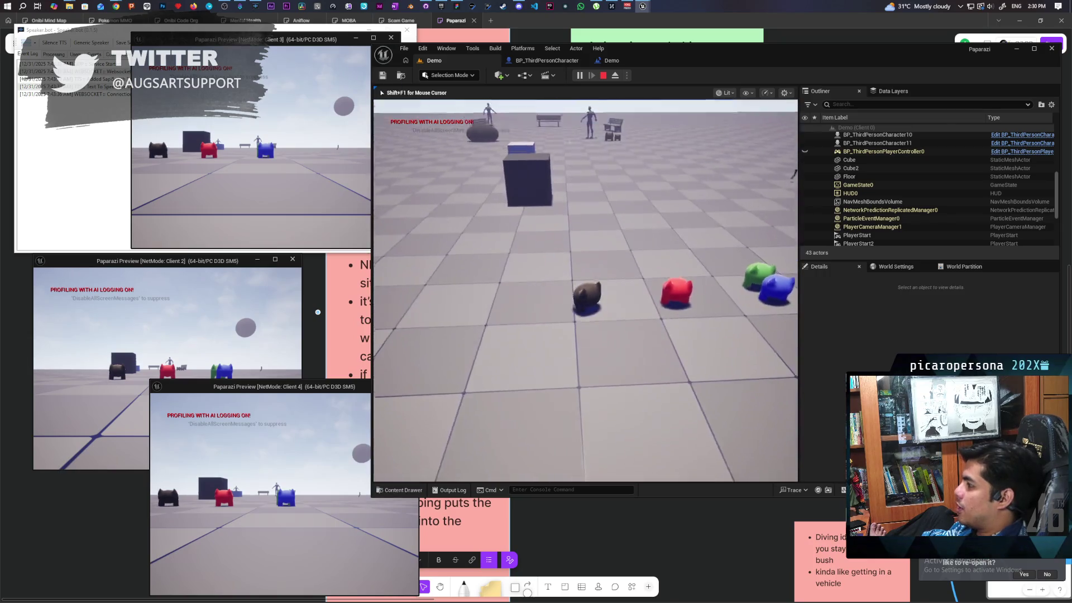
pyautogui.press('w')
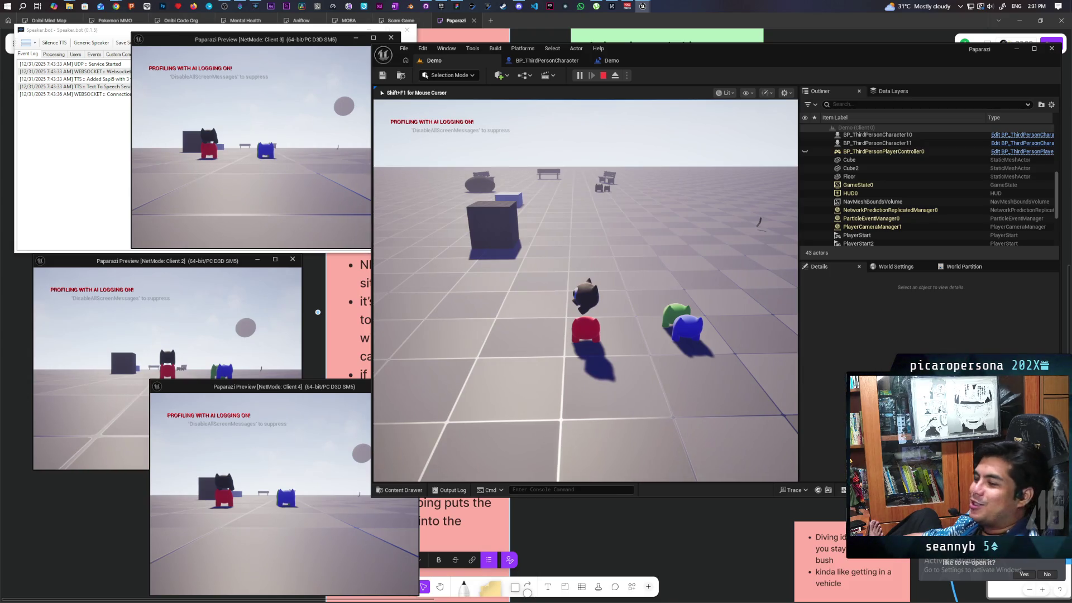
pyautogui.press('Escape')
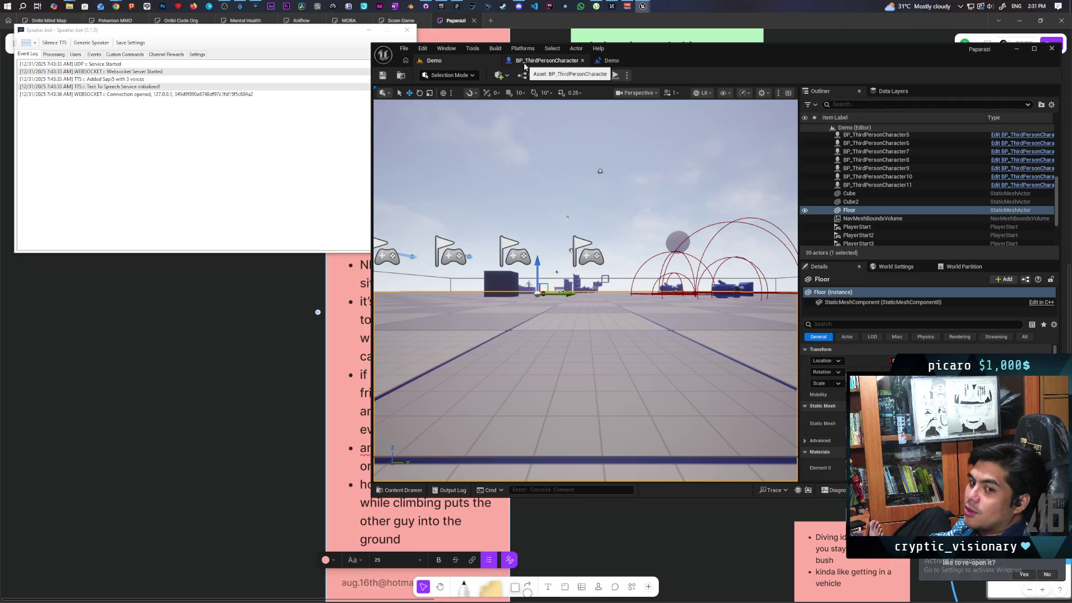
pyautogui.click(524, 65)
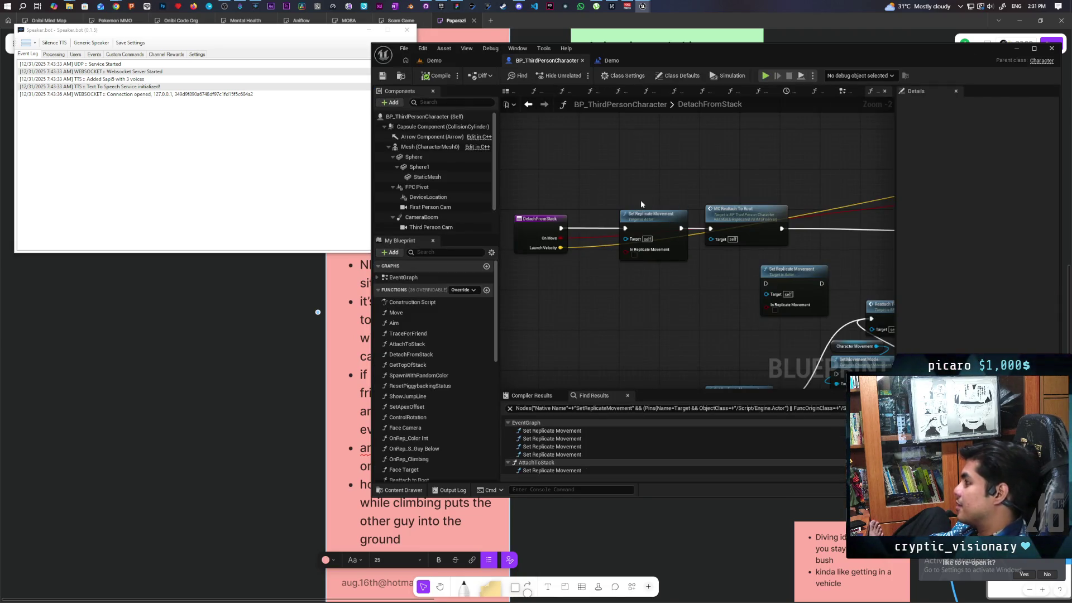
# Step: Look over the DetachFromStack nodes, then move to the blueprint's EventGraph
pyautogui.scroll(-3, 641, 205)
pyautogui.moveTo(605, 282); pyautogui.dragTo(575, 301)
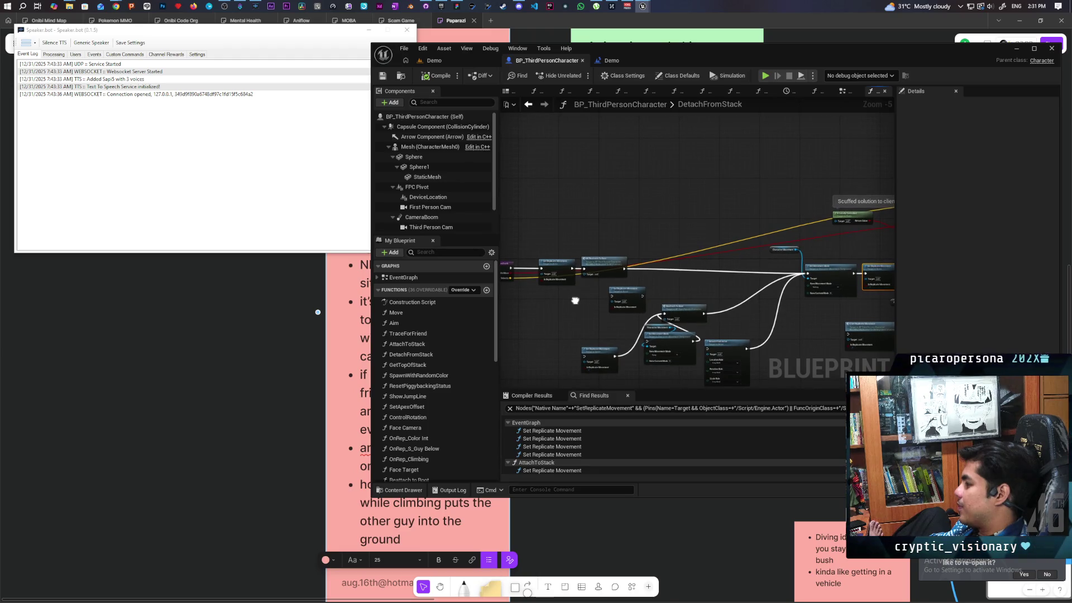
pyautogui.scroll(1, 574, 299)
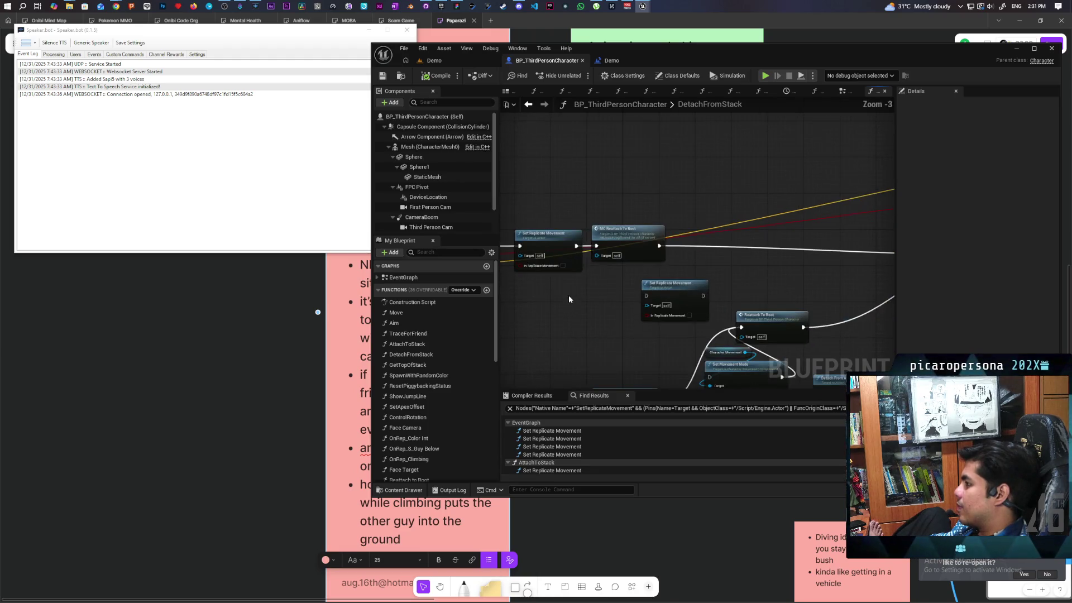
pyautogui.click(533, 104)
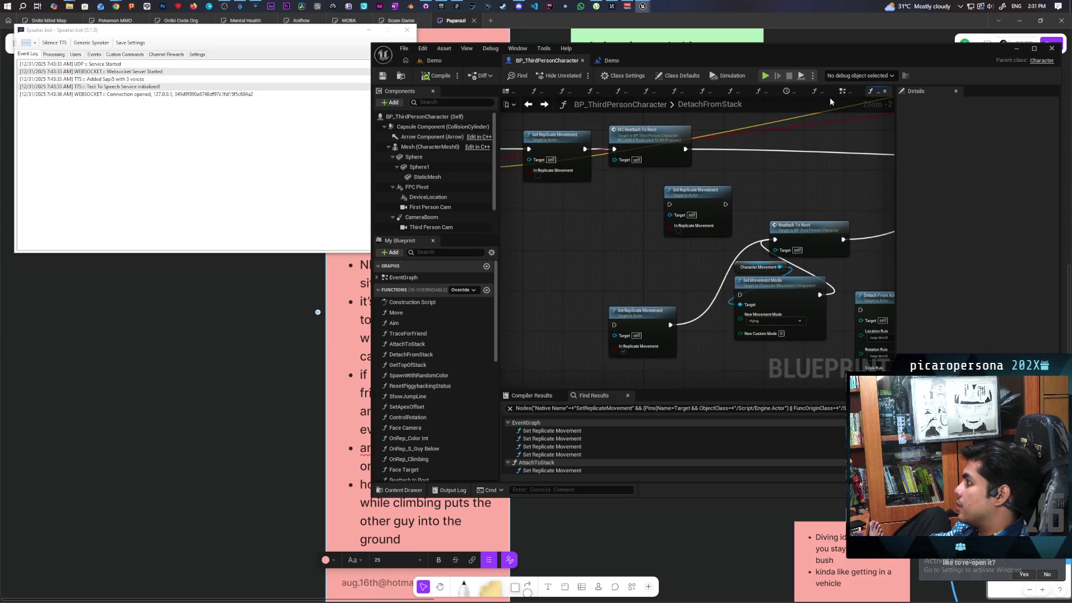
pyautogui.click(843, 92)
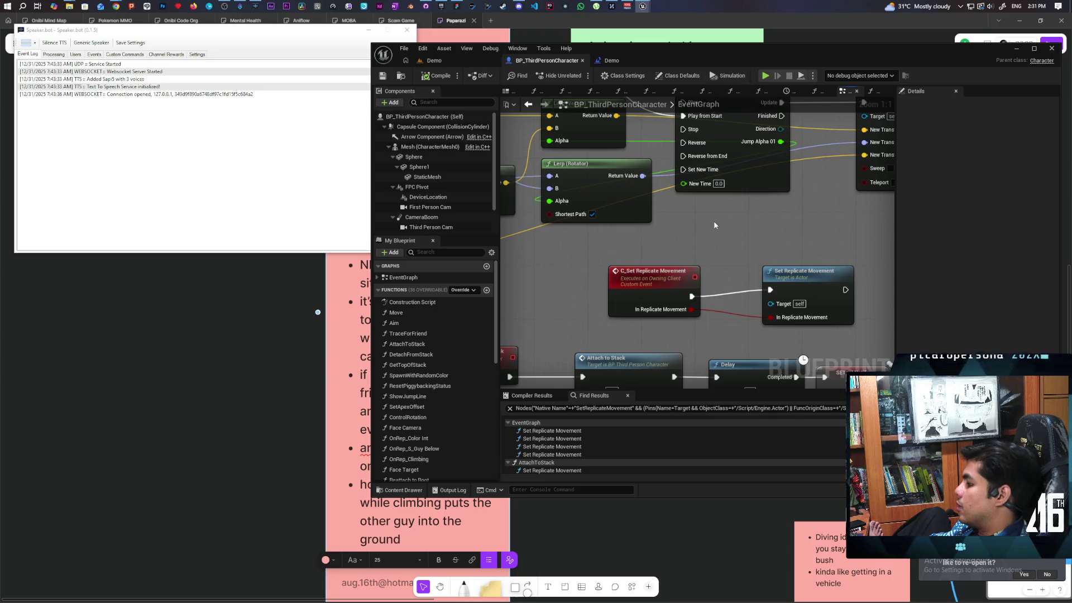
pyautogui.scroll(-5, 714, 220)
pyautogui.scroll(-2, 711, 289)
pyautogui.moveTo(711, 290)
pyautogui.mouseDown()
pyautogui.moveTo(723, 226)
pyautogui.moveTo(697, 278)
pyautogui.moveTo(654, 271)
pyautogui.moveTo(628, 210)
pyautogui.moveTo(556, 290)
pyautogui.moveTo(691, 246)
pyautogui.moveTo(592, 230)
pyautogui.mouseUp()
pyautogui.scroll(5, 697, 278)
pyautogui.scroll(-2, 627, 209)
pyautogui.scroll(1, 691, 246)
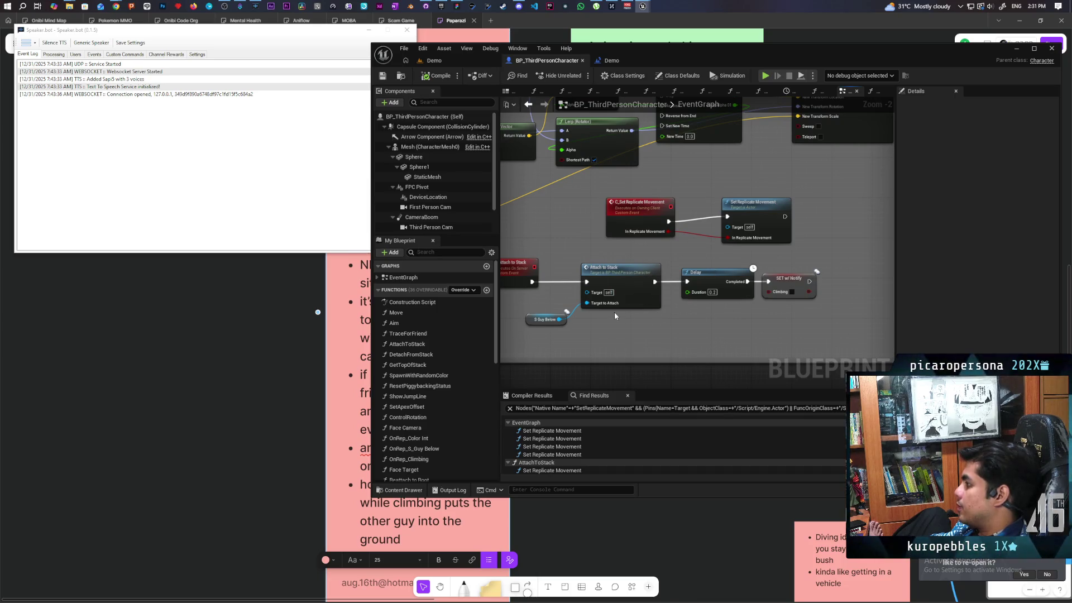
# Step: Open the AttachToStack function and bring its Attaching to Stack nodes into view
pyautogui.doubleClick(624, 280)
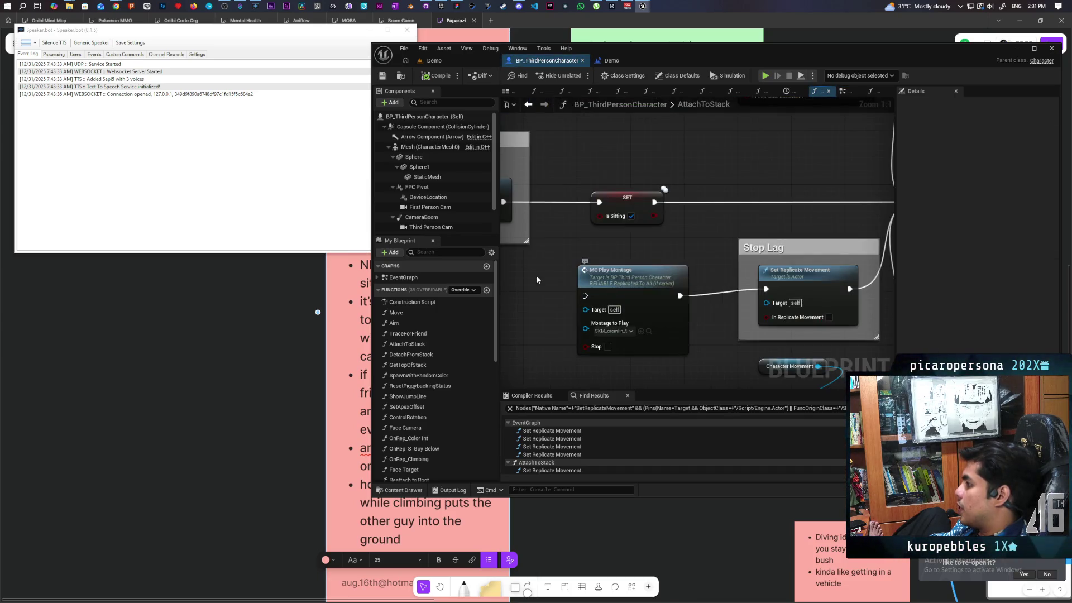
pyautogui.moveTo(539, 276); pyautogui.dragTo(588, 283)
pyautogui.scroll(-3, 588, 283)
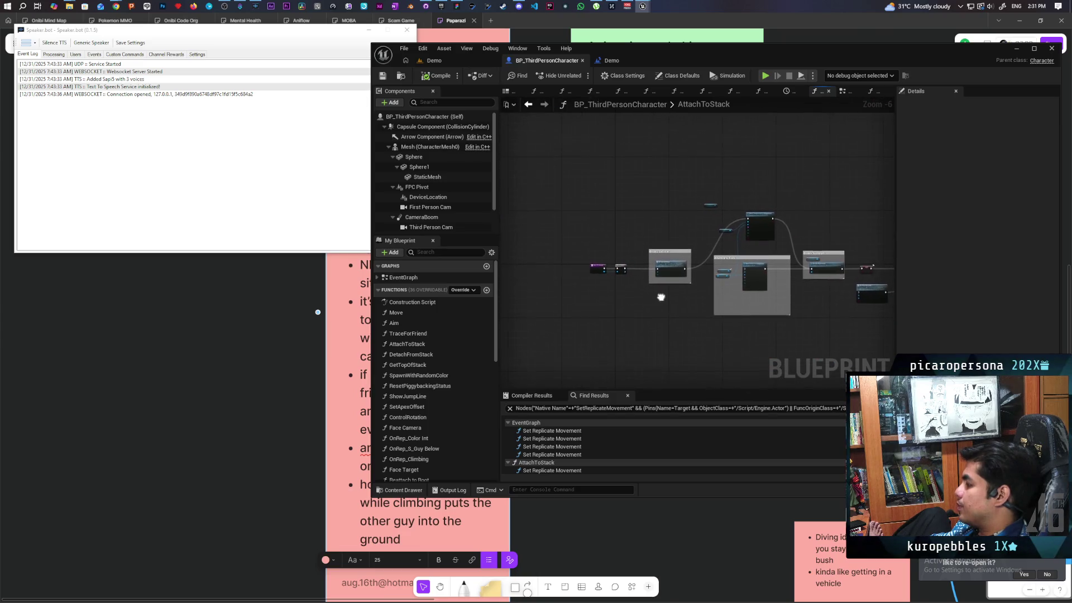
pyautogui.scroll(3, 637, 289)
pyautogui.moveTo(756, 304)
pyautogui.mouseDown()
pyautogui.moveTo(560, 343)
pyautogui.moveTo(508, 367)
pyautogui.mouseUp()
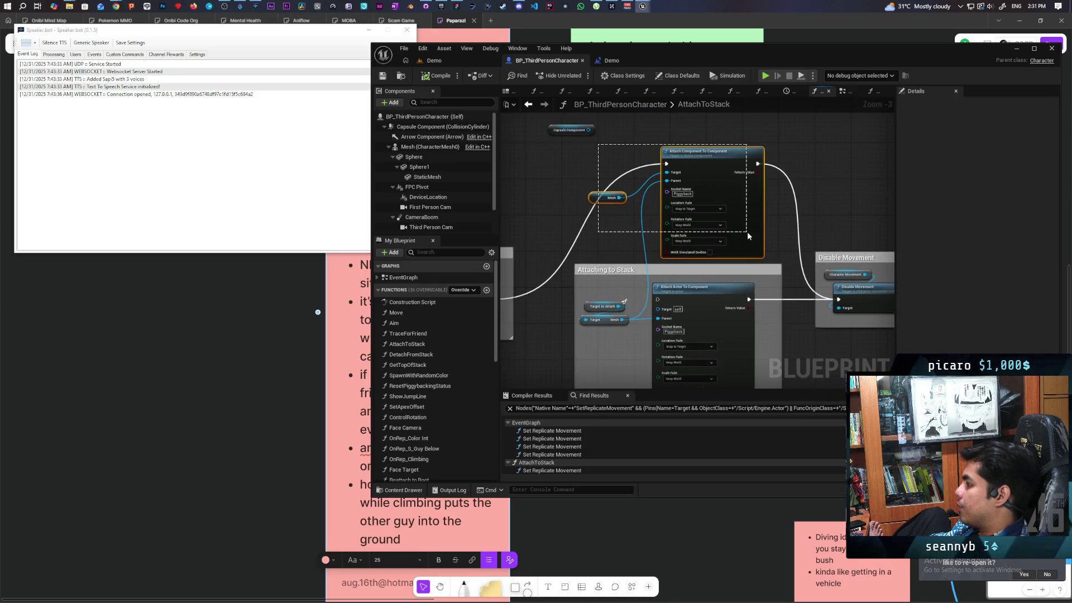
pyautogui.scroll(3, 664, 234)
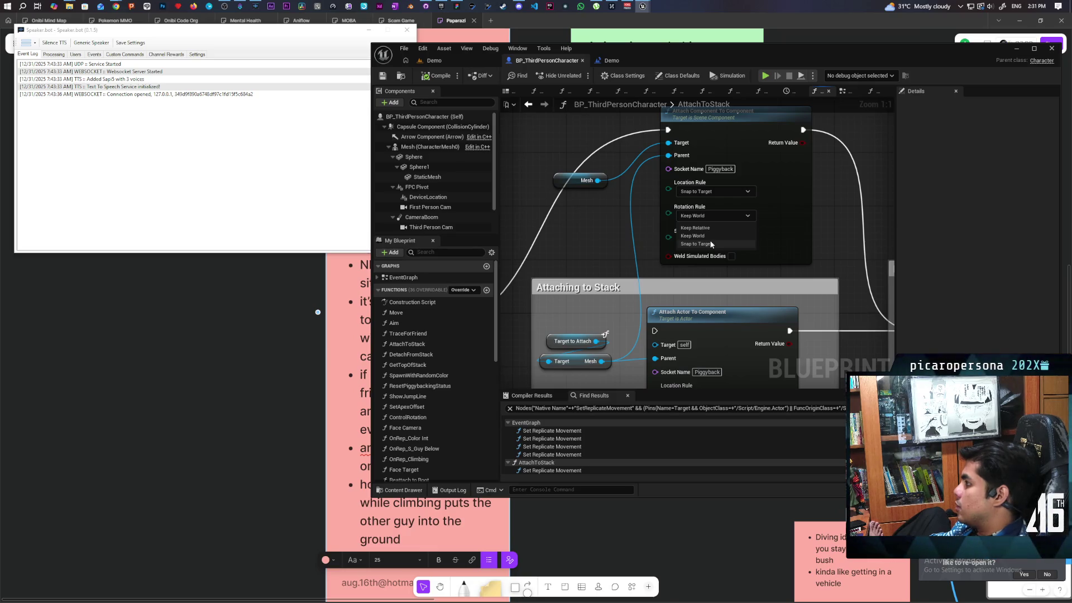
# Step: Set the Mesh attach Rotation Rule to Snap to Target, then compile and save
pyautogui.click(711, 244)
pyautogui.click(434, 80)
pyautogui.click(447, 62)
pyautogui.hotkey('ctrl', 's')
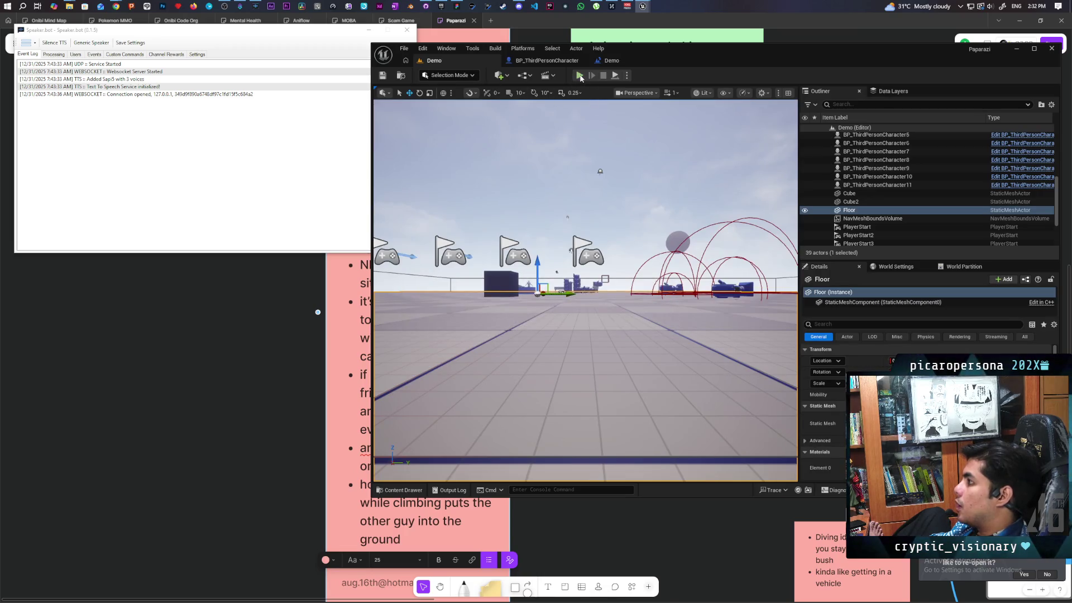
# Step: Start a multiplayer play-test and jump the black character onto the blue one
pyautogui.hotkey('alt', 'p')
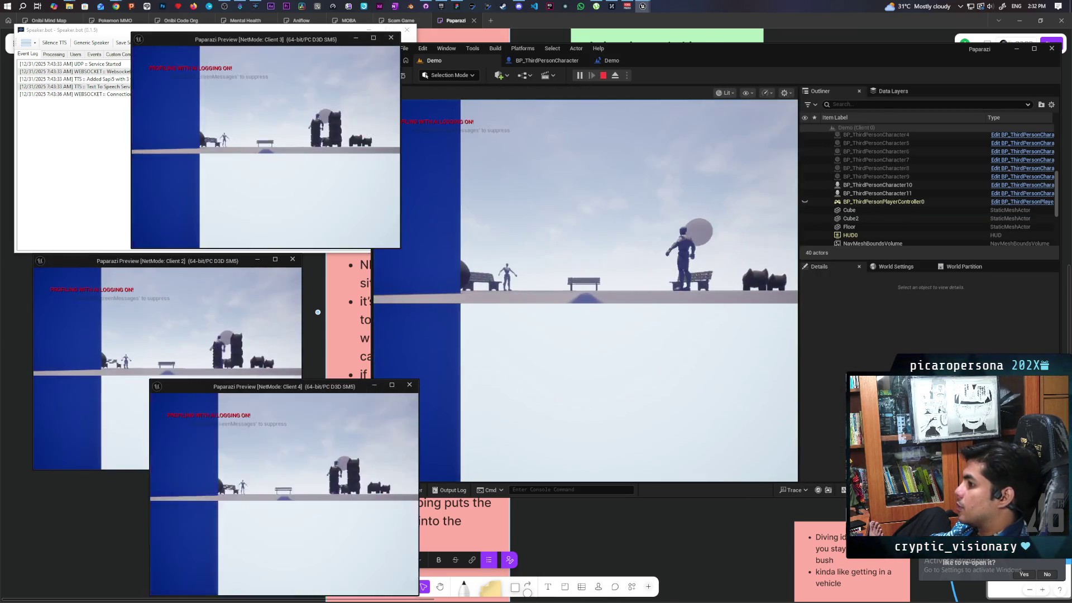
pyautogui.click(441, 413)
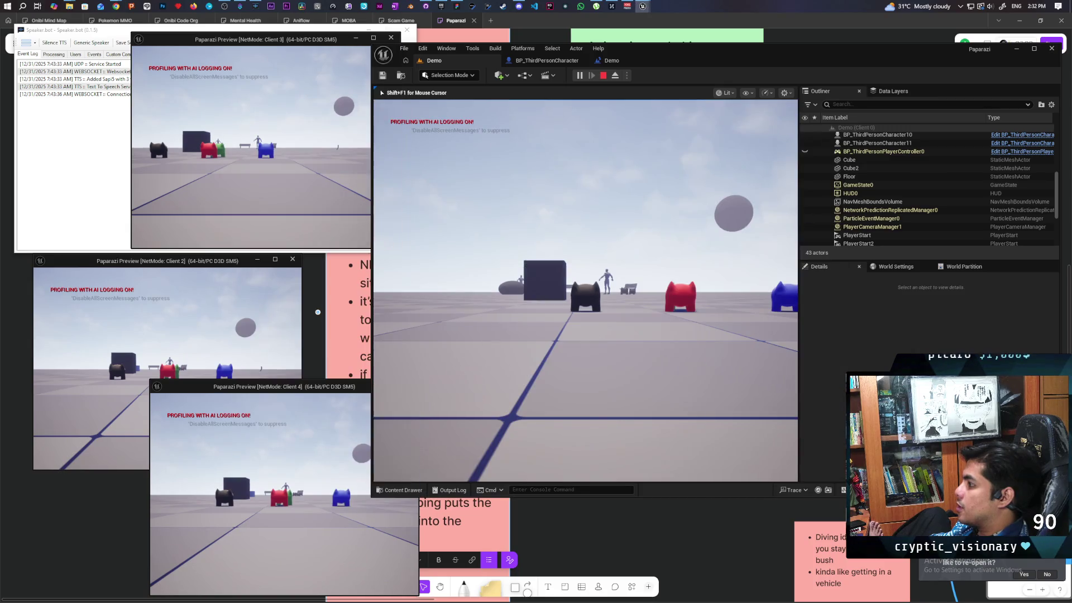
pyautogui.press('w')
pyautogui.press('w')
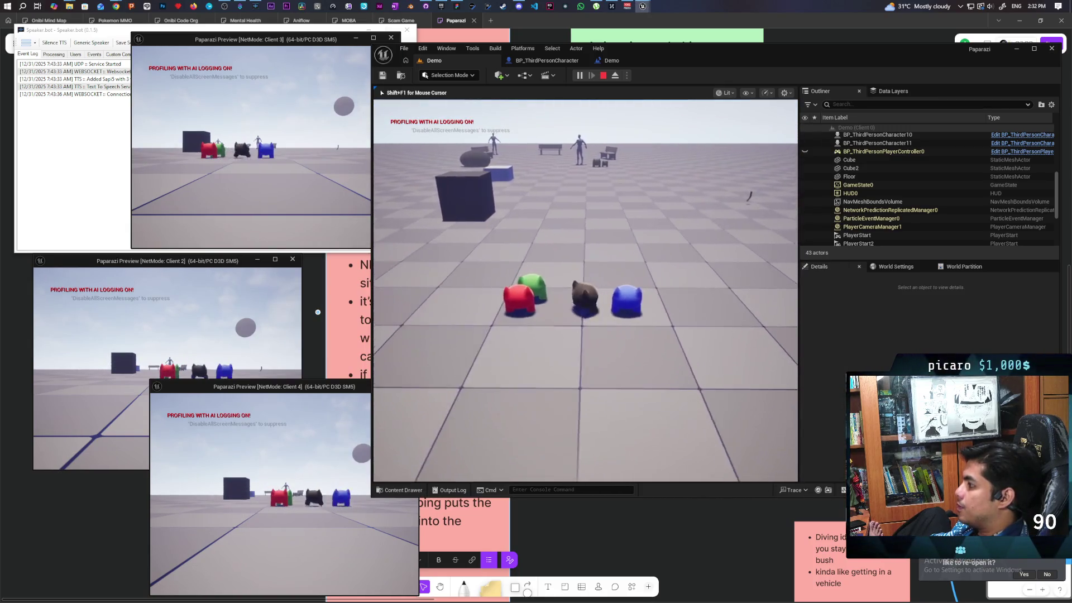
pyautogui.press('space')
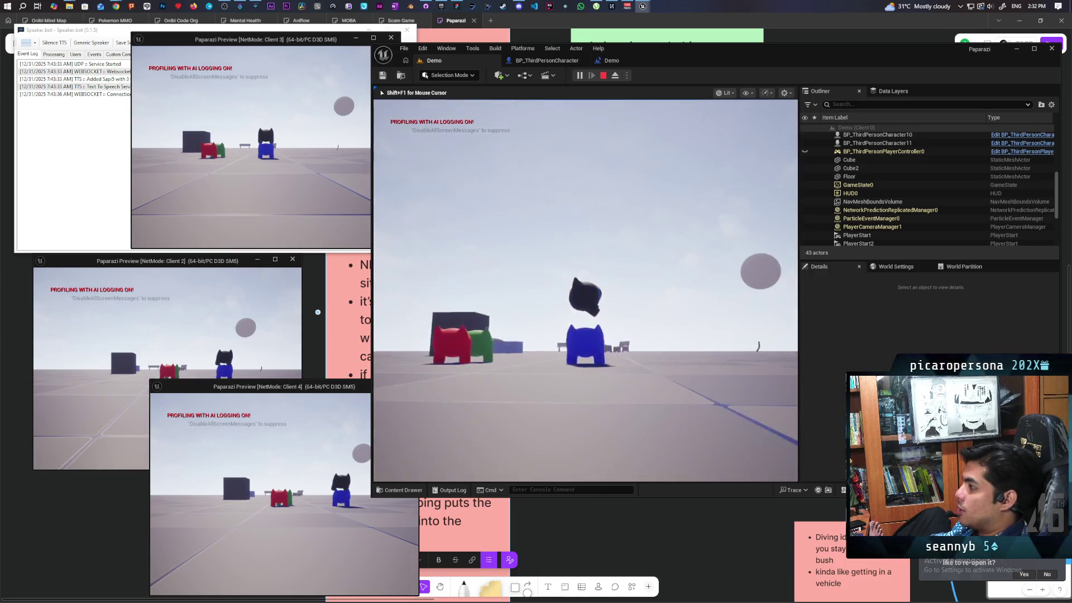
pyautogui.press('space')
pyautogui.press('w')
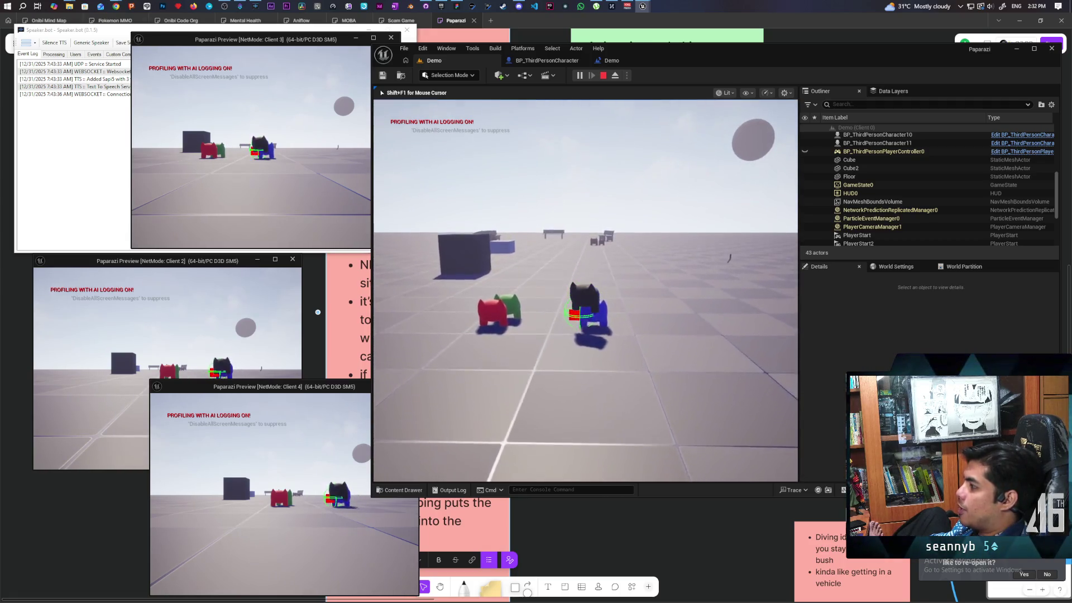
pyautogui.press('space')
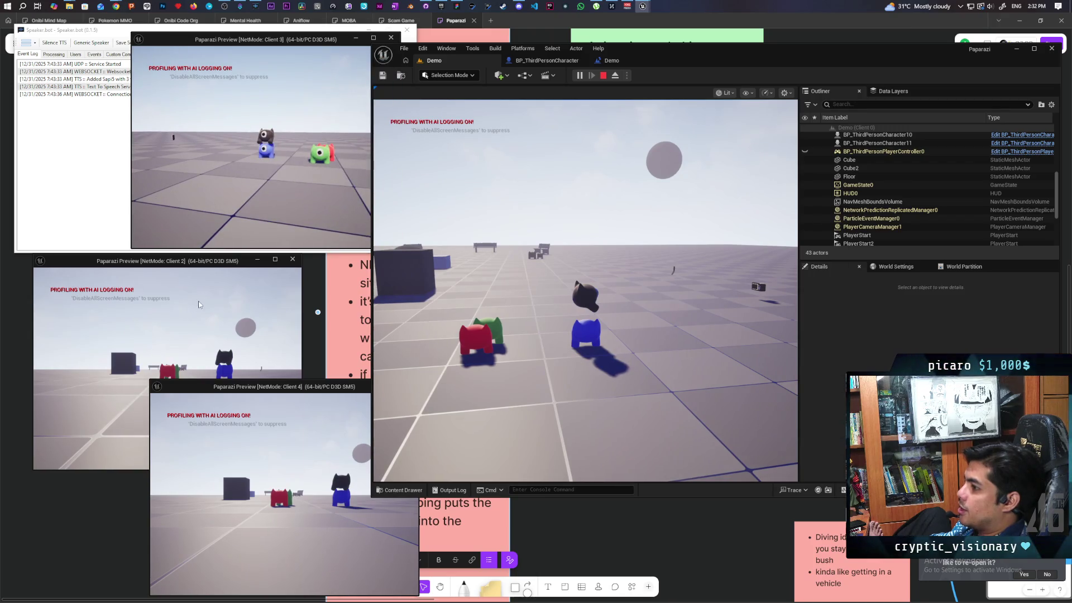
# Step: Bring the Client 2 and Client 4 windows forward, then stop the play session
pyautogui.click(199, 304)
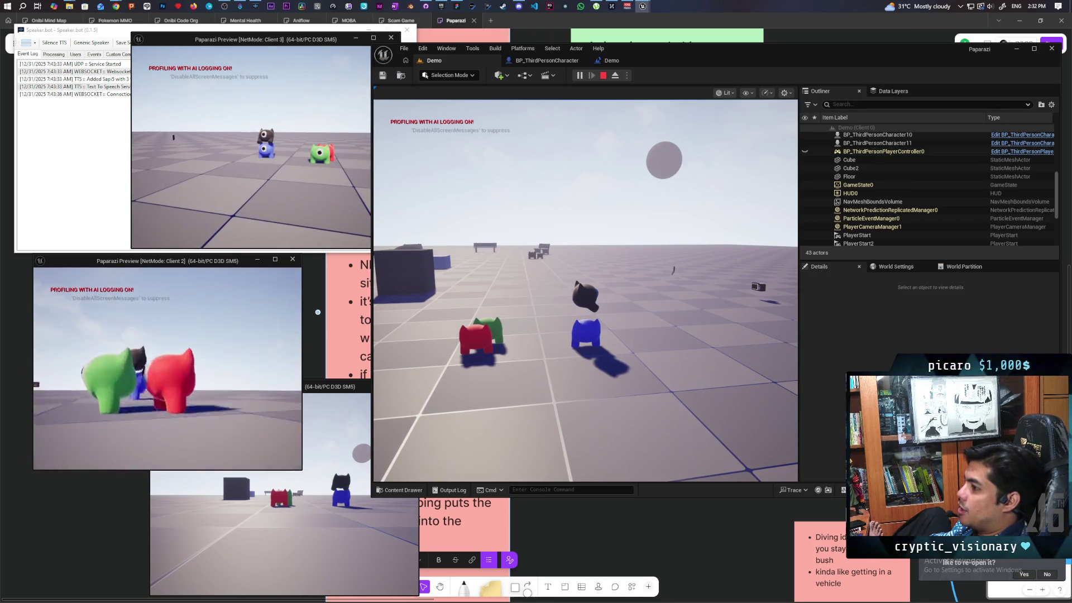
pyautogui.click(334, 587)
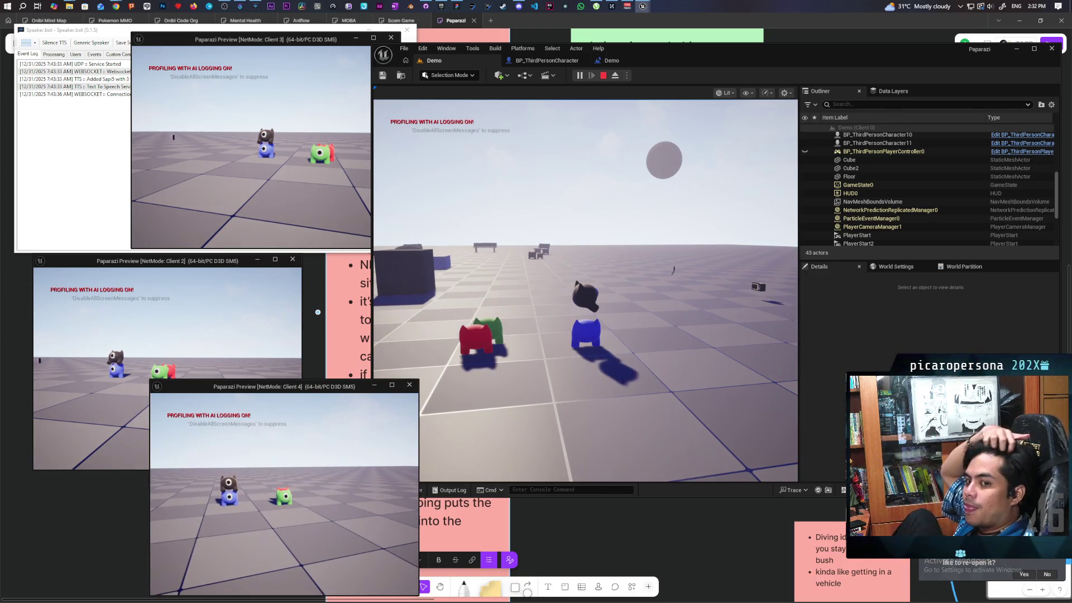
pyautogui.press('Escape')
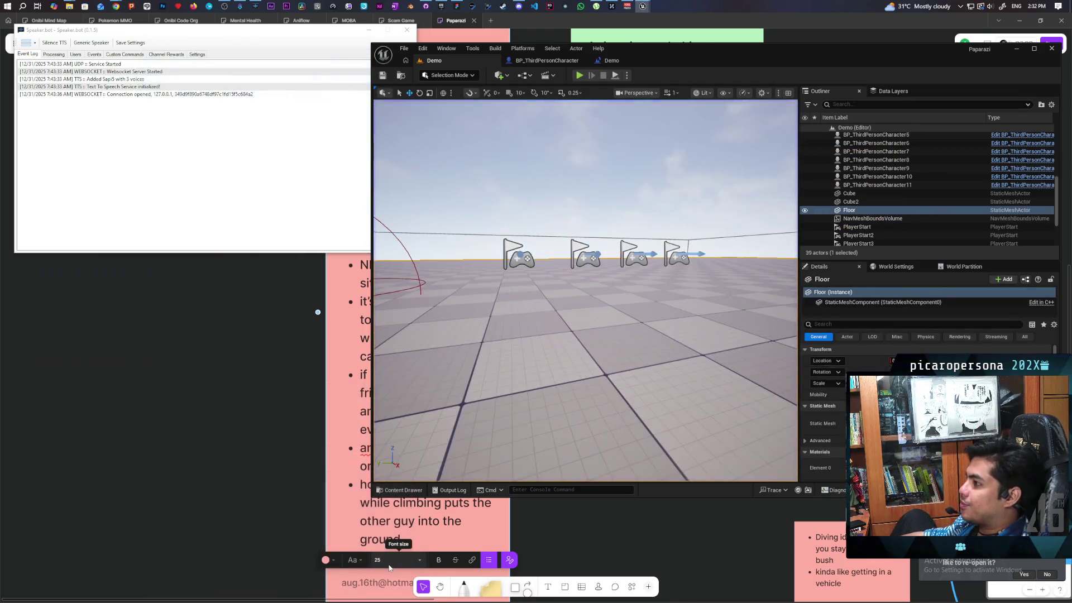
# Step: Start a multiplayer play-test and walk the blue character beside the black one
pyautogui.hotkey('alt', 'p')
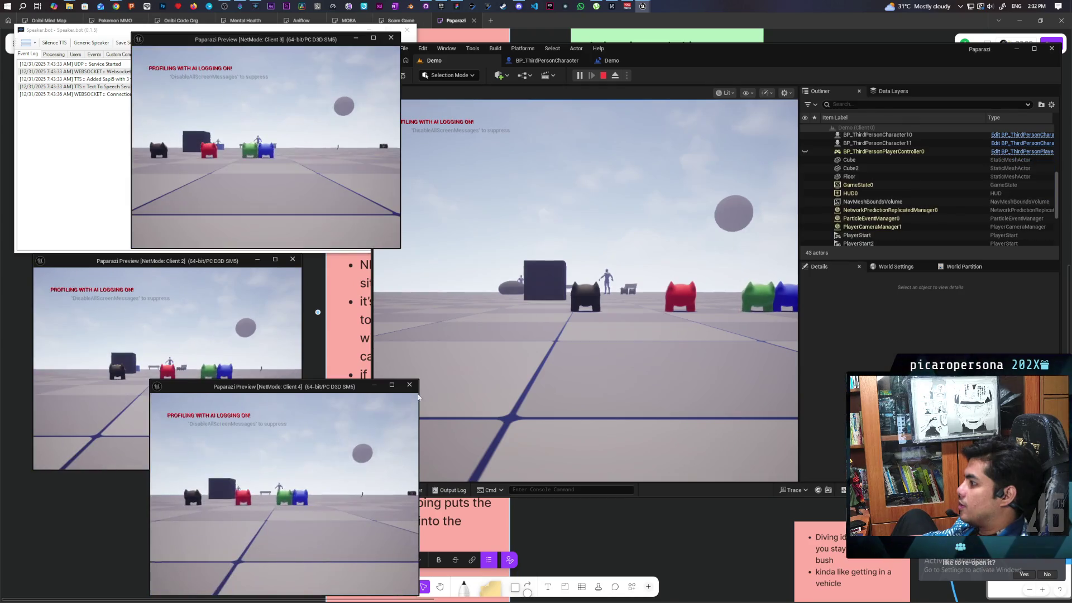
pyautogui.click(586, 290)
pyautogui.press('w')
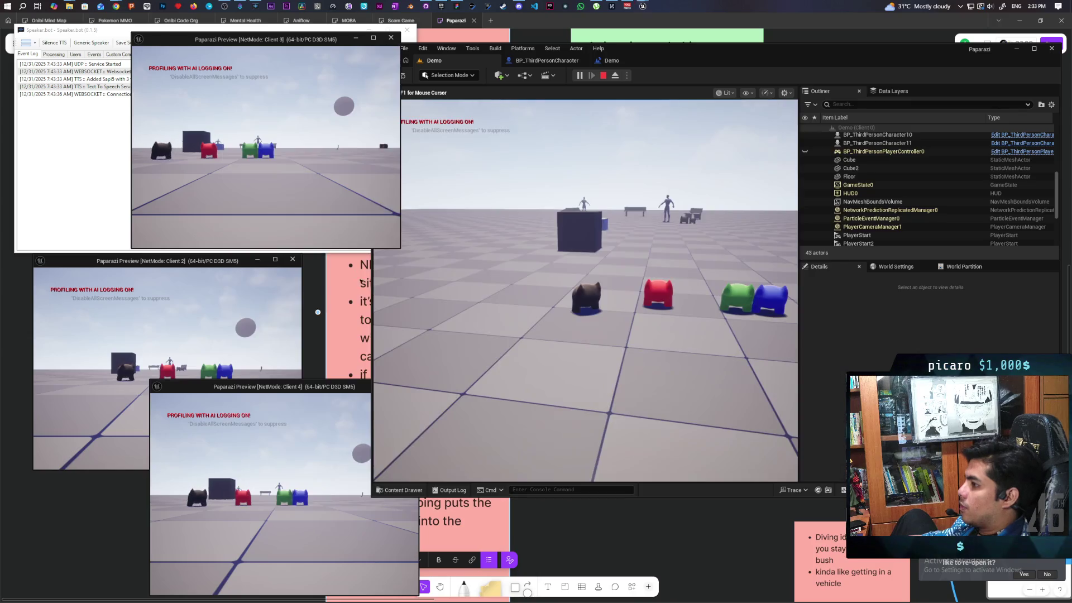
pyautogui.press('w')
pyautogui.press('w')
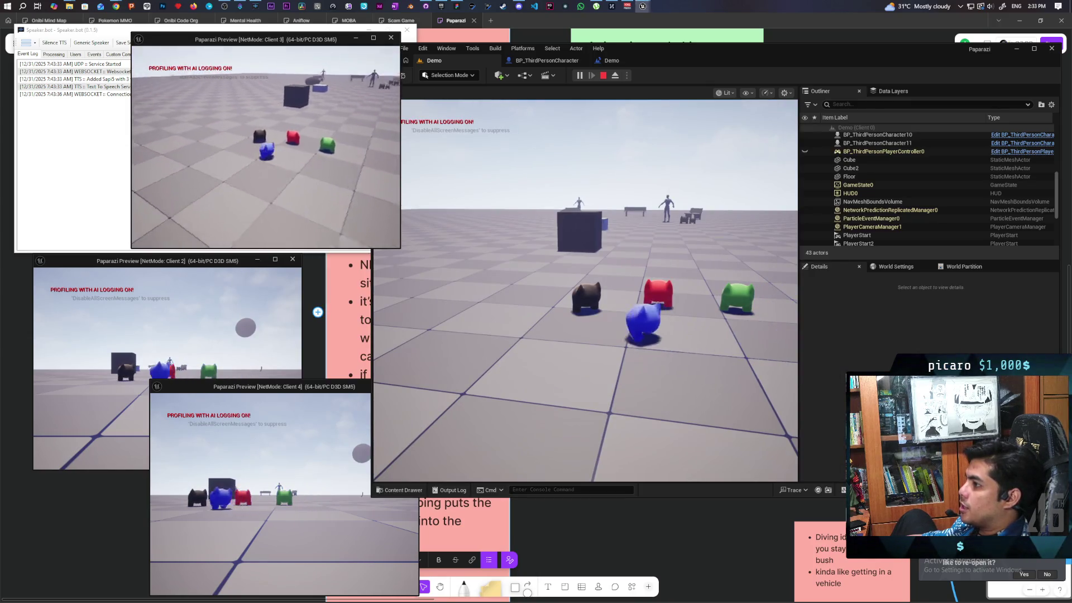
pyautogui.press('w')
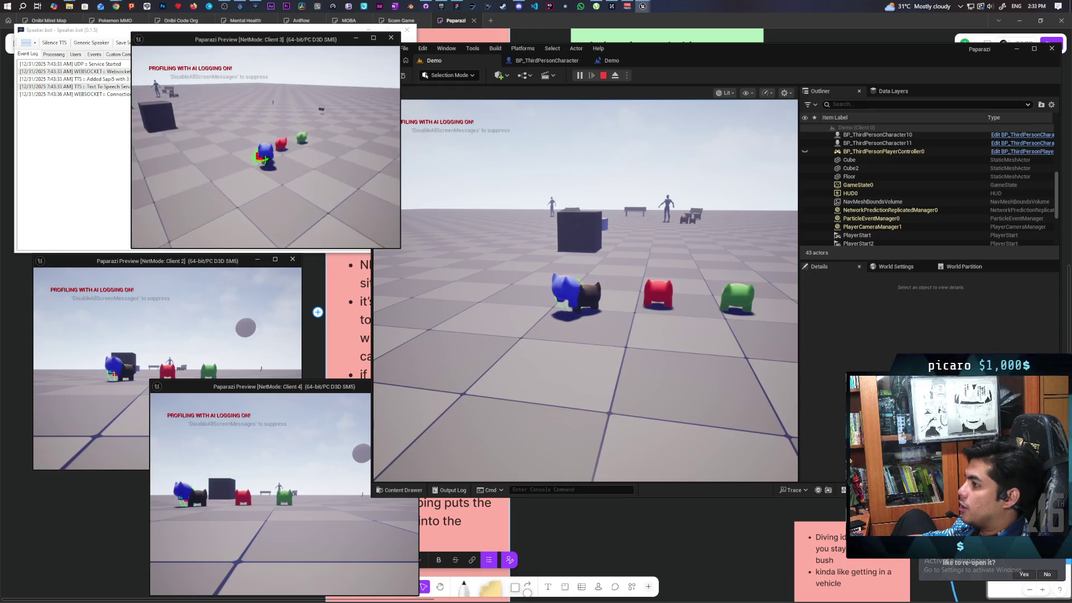
# Step: Stack the blue character on the black one, then stop play and reopen the character blueprint
pyautogui.press('space')
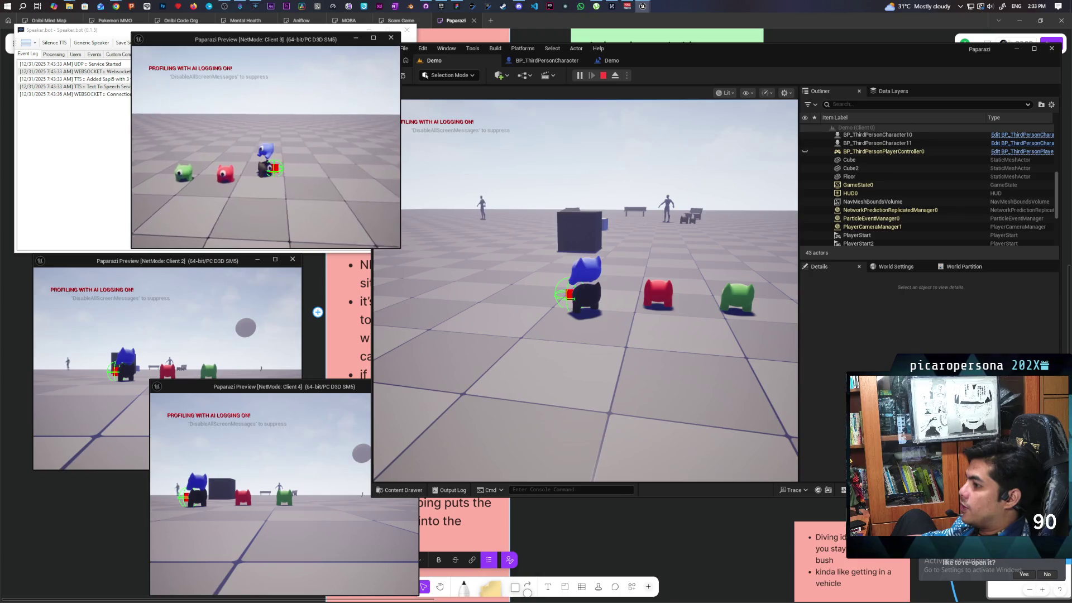
pyautogui.press('space')
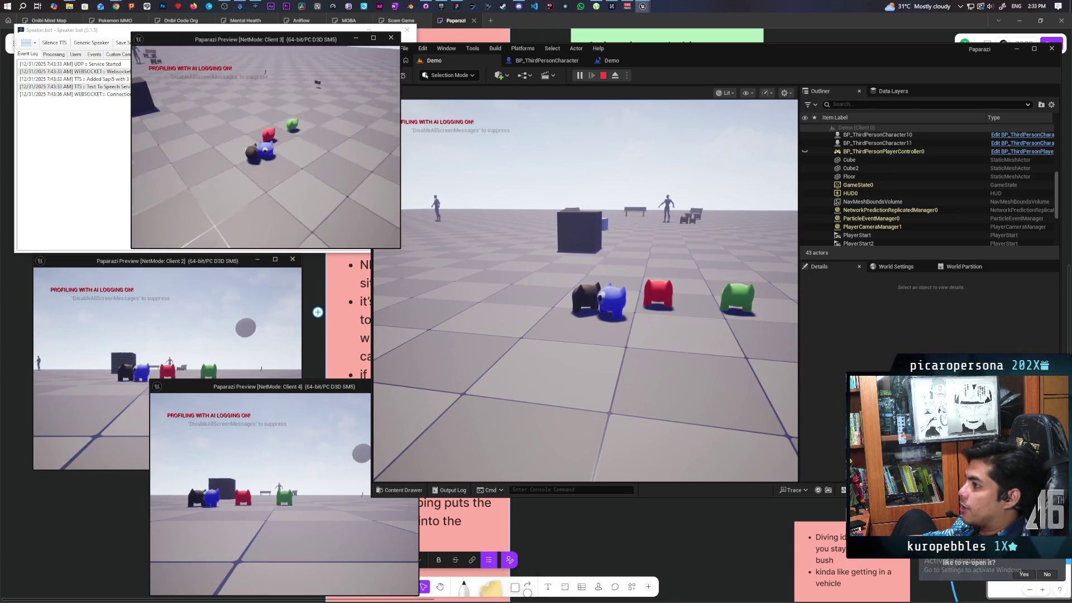
pyautogui.press('a')
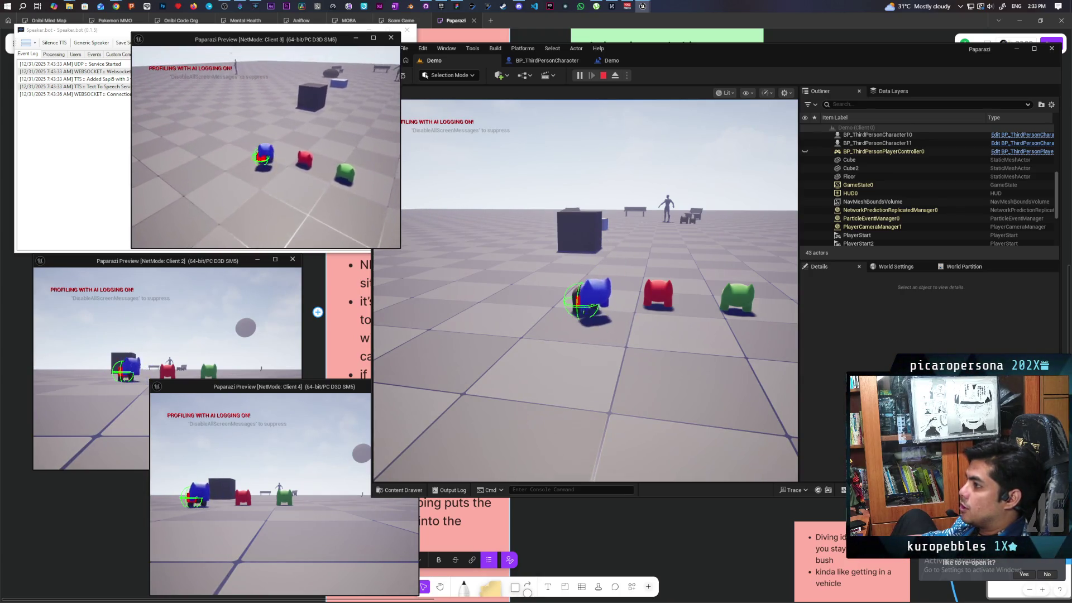
pyautogui.press('space')
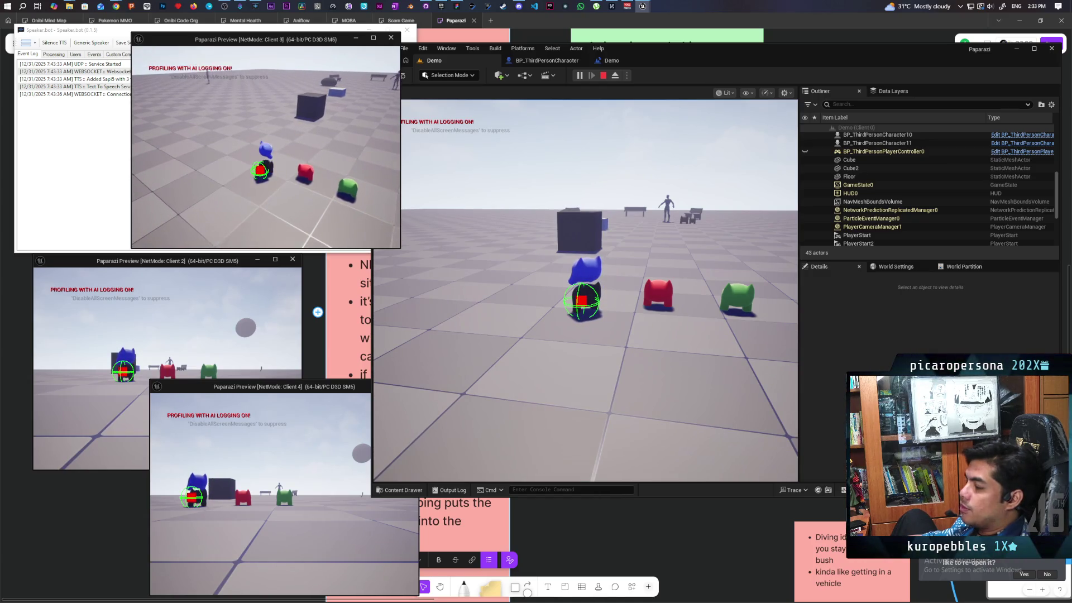
pyautogui.press('Escape')
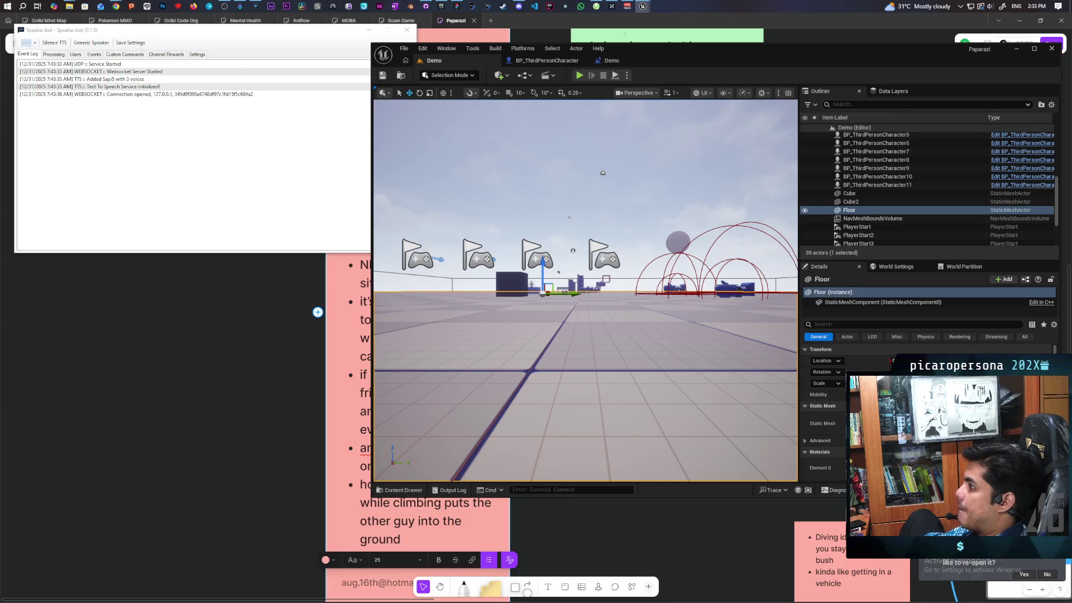
pyautogui.click(547, 61)
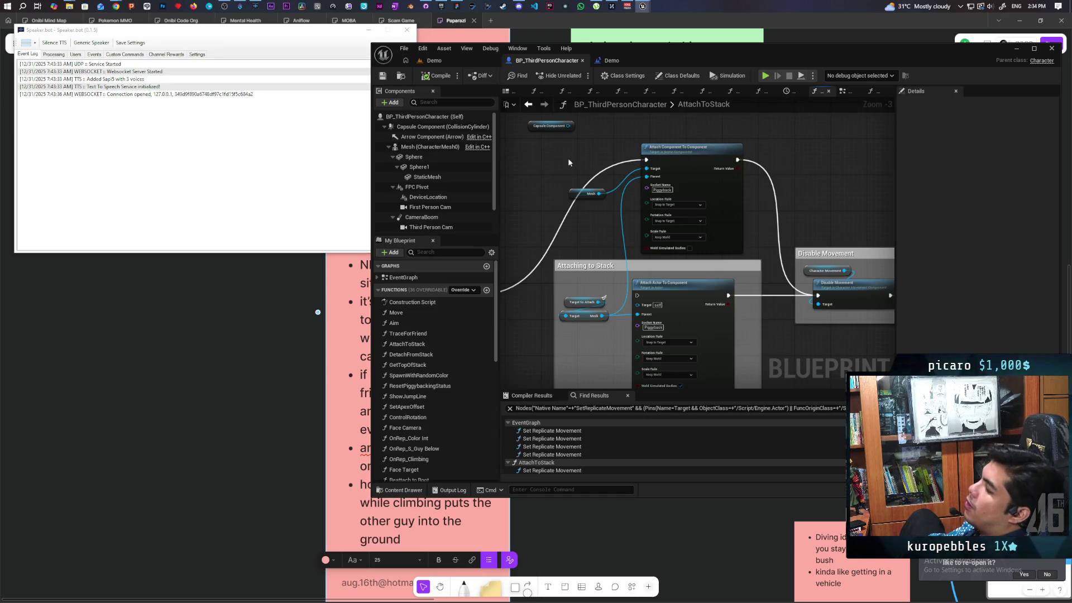
# Step: Go to the S_Attach to Stack event and make room after it for a new node
pyautogui.moveTo(579, 155)
pyautogui.mouseDown()
pyautogui.moveTo(592, 180)
pyautogui.moveTo(711, 212)
pyautogui.mouseUp()
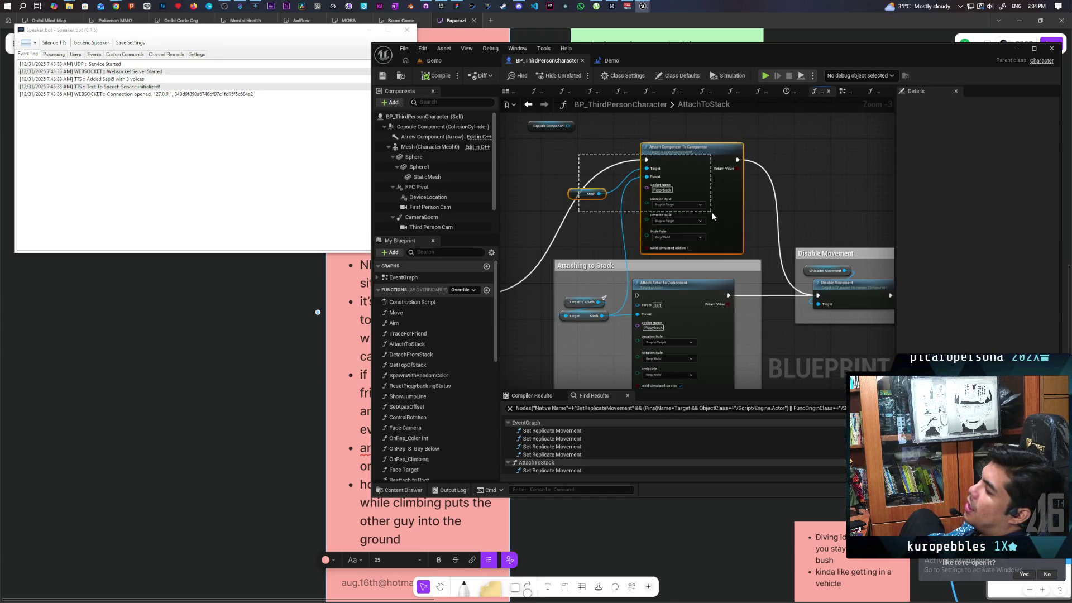
pyautogui.moveTo(572, 258)
pyautogui.mouseDown()
pyautogui.moveTo(725, 241)
pyautogui.moveTo(512, 263)
pyautogui.moveTo(586, 291)
pyautogui.mouseUp()
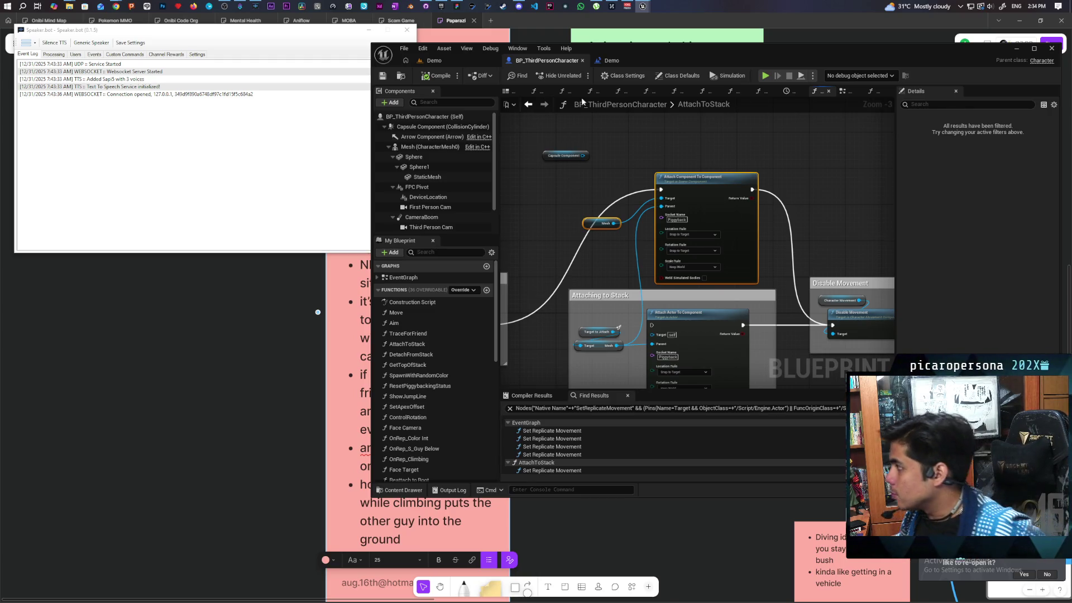
pyautogui.click(529, 106)
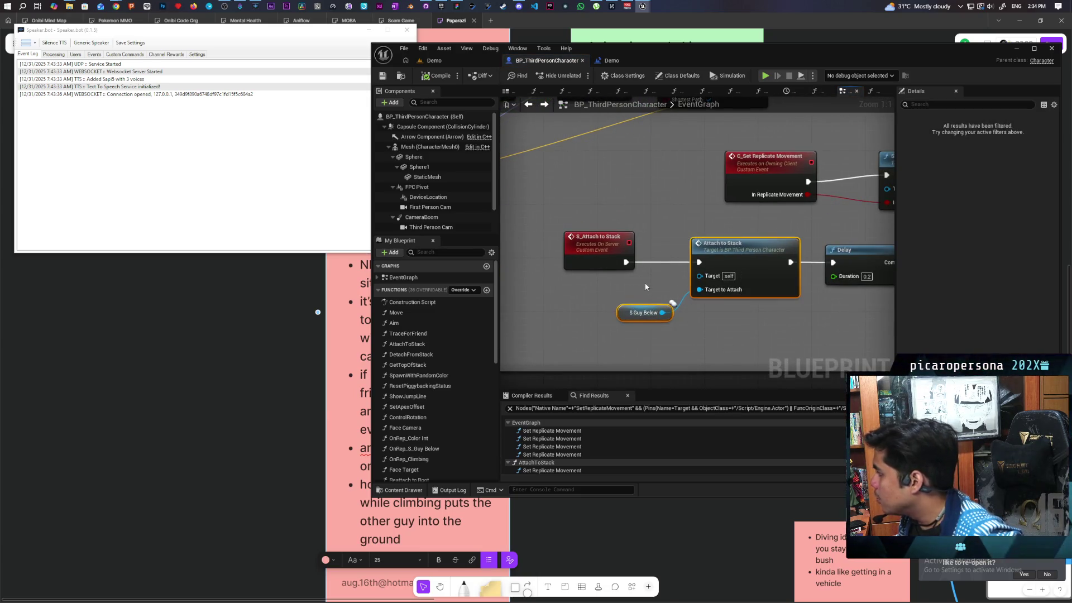
pyautogui.moveTo(612, 251); pyautogui.dragTo(565, 255)
pyautogui.click(593, 270)
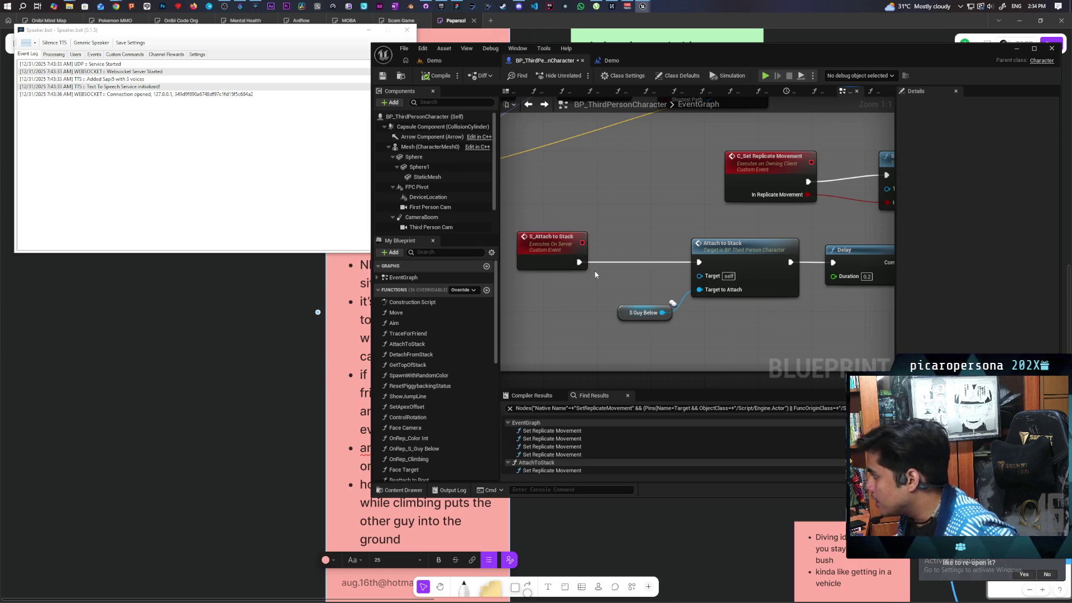
pyautogui.click(594, 271)
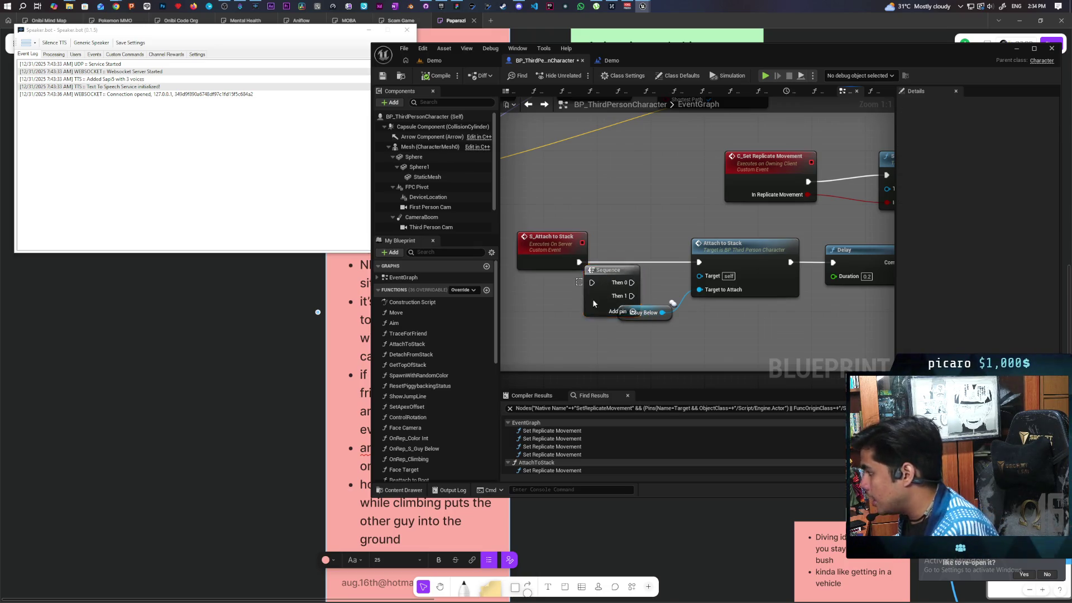
pyautogui.press('Delete')
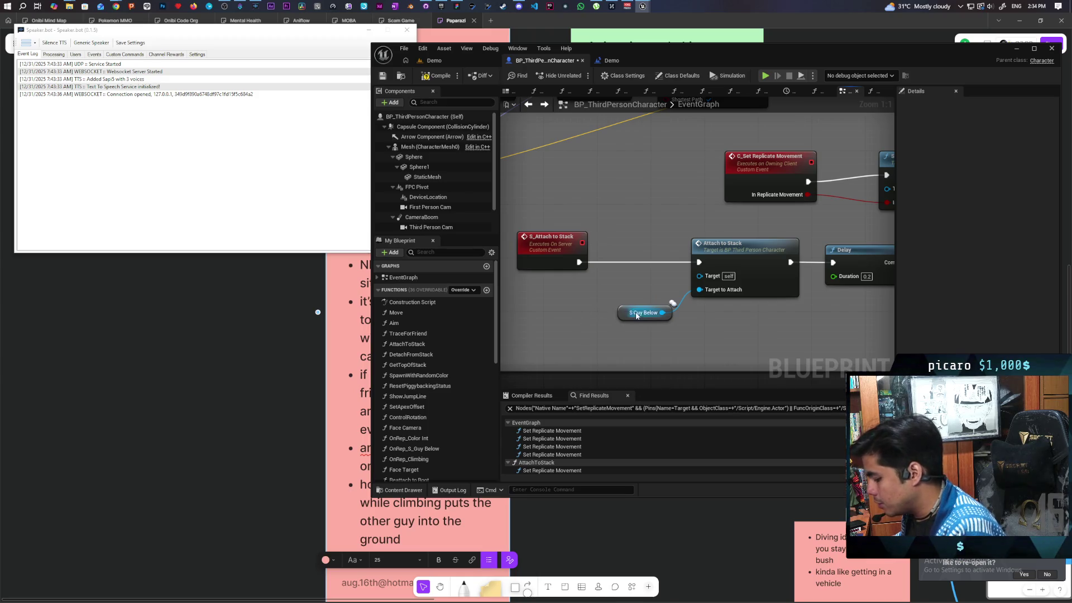
# Step: Insert a 1.0-second Delay before Attach to Stack, then compile and save
pyautogui.click(620, 258)
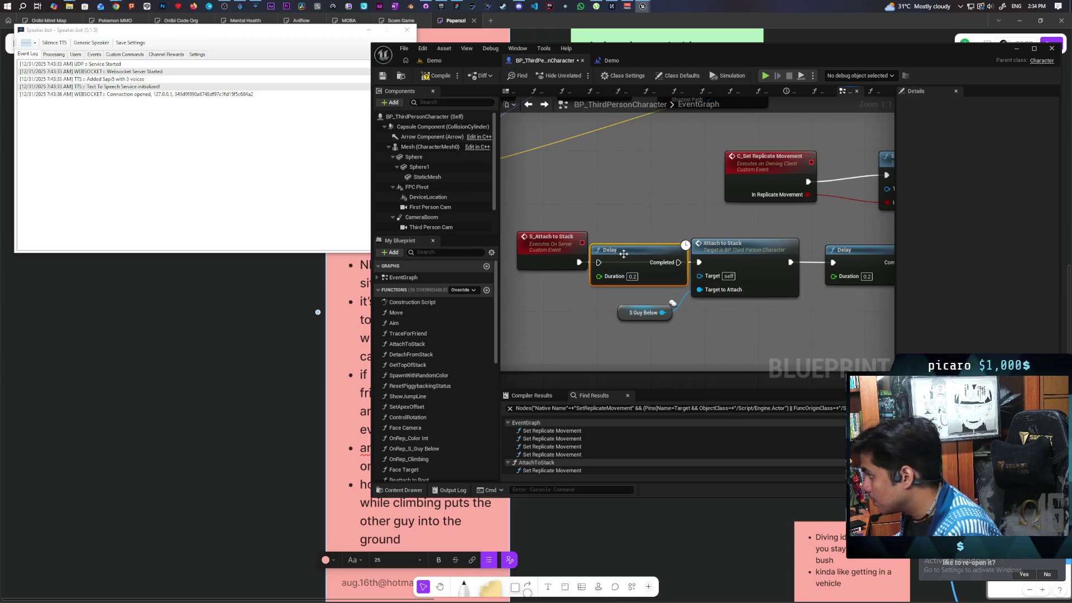
pyautogui.write('1')
pyautogui.click(635, 291)
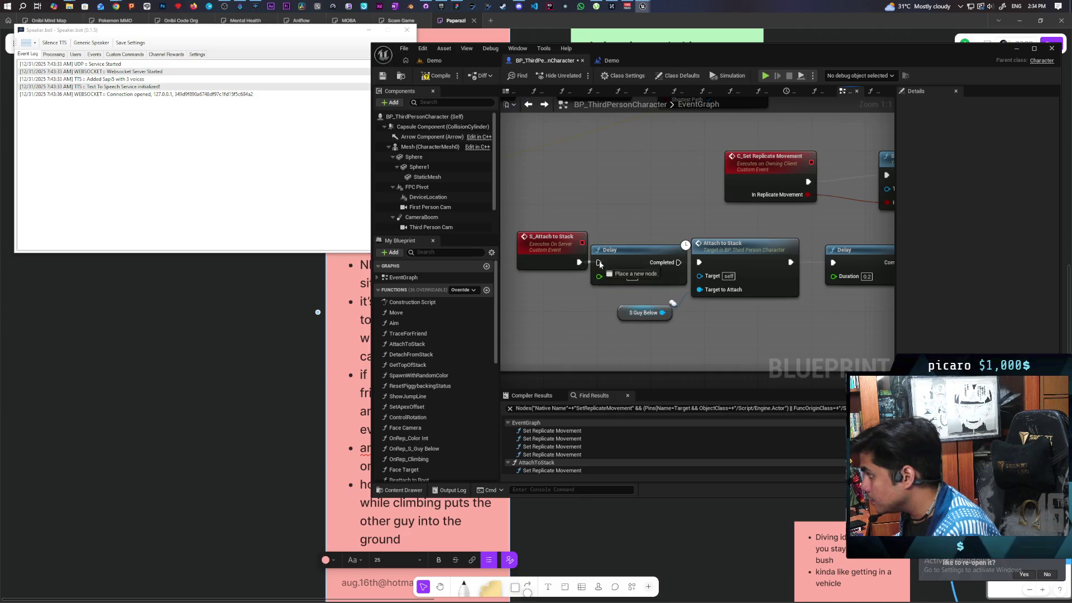
pyautogui.moveTo(678, 263); pyautogui.dragTo(699, 262)
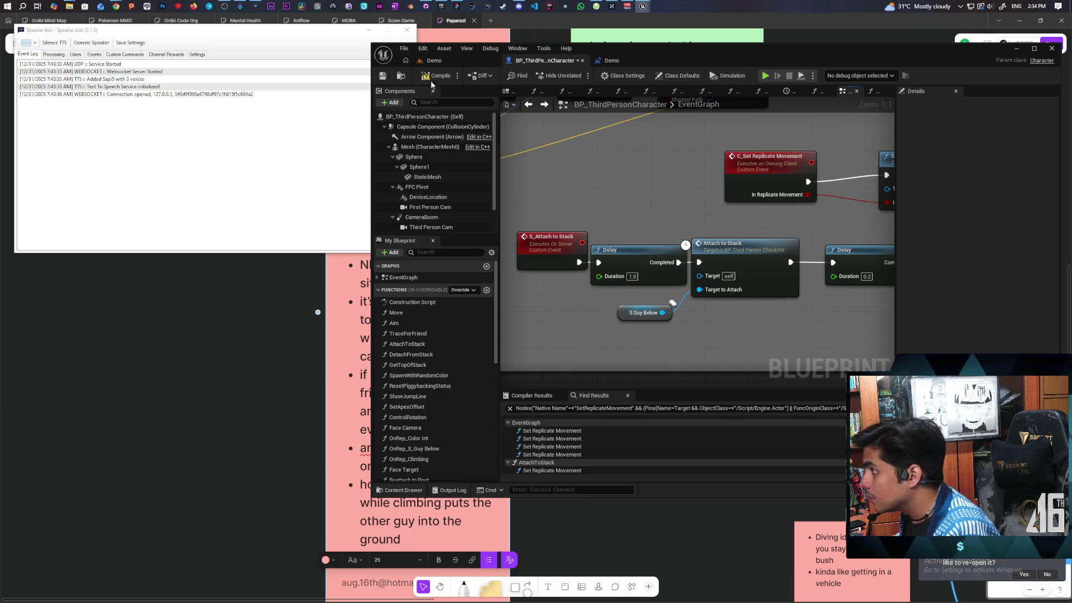
pyautogui.press('F7')
pyautogui.hotkey('ctrl', 's')
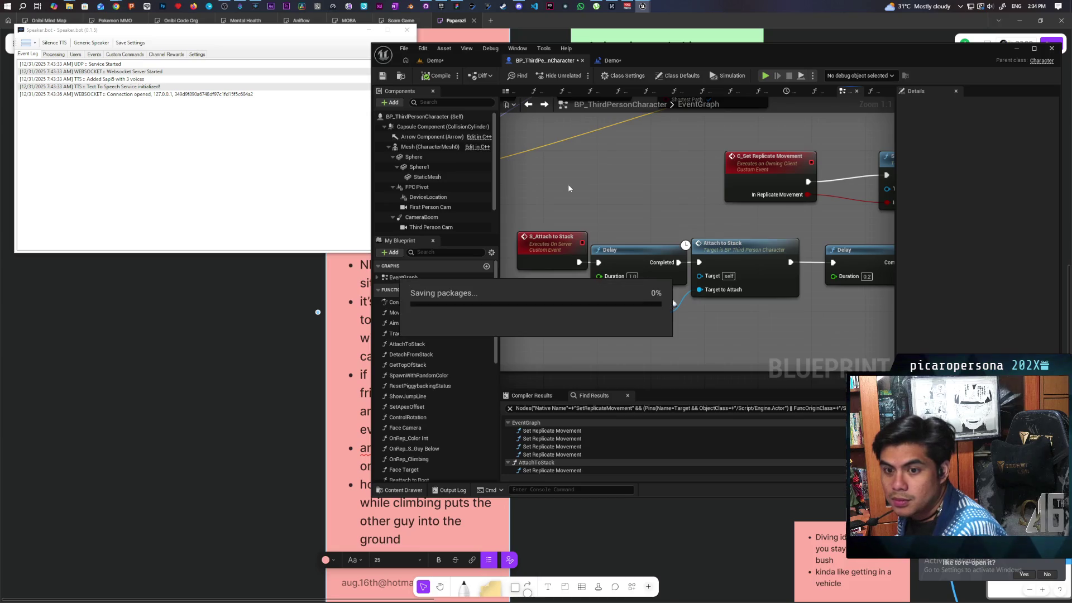
pyautogui.click(446, 60)
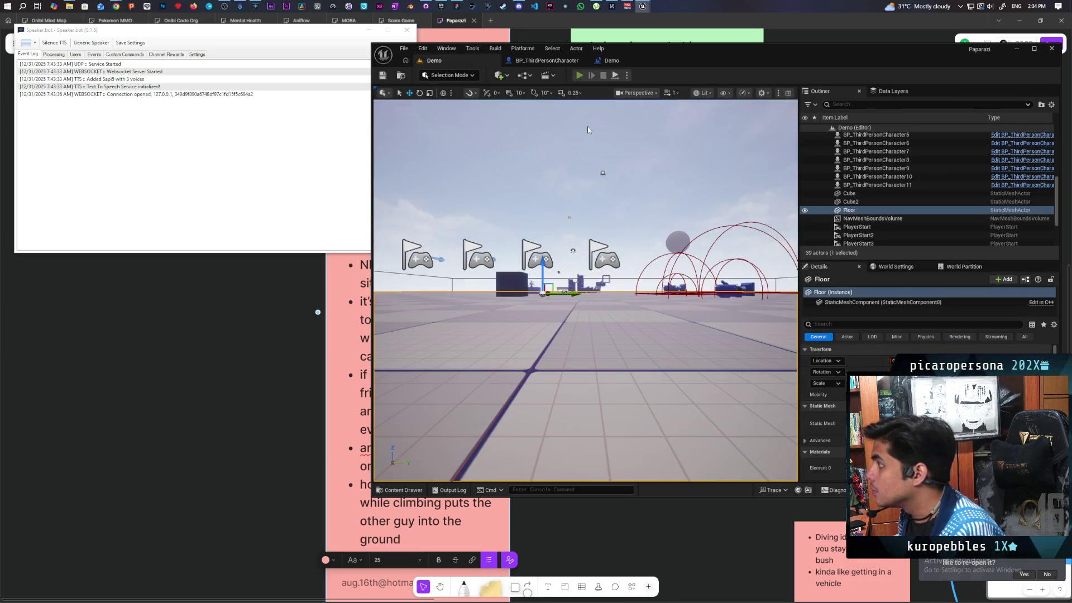
# Step: Start the play-test, jump the black character onto the red one, and watch from Client 3
pyautogui.hotkey('alt', 'p')
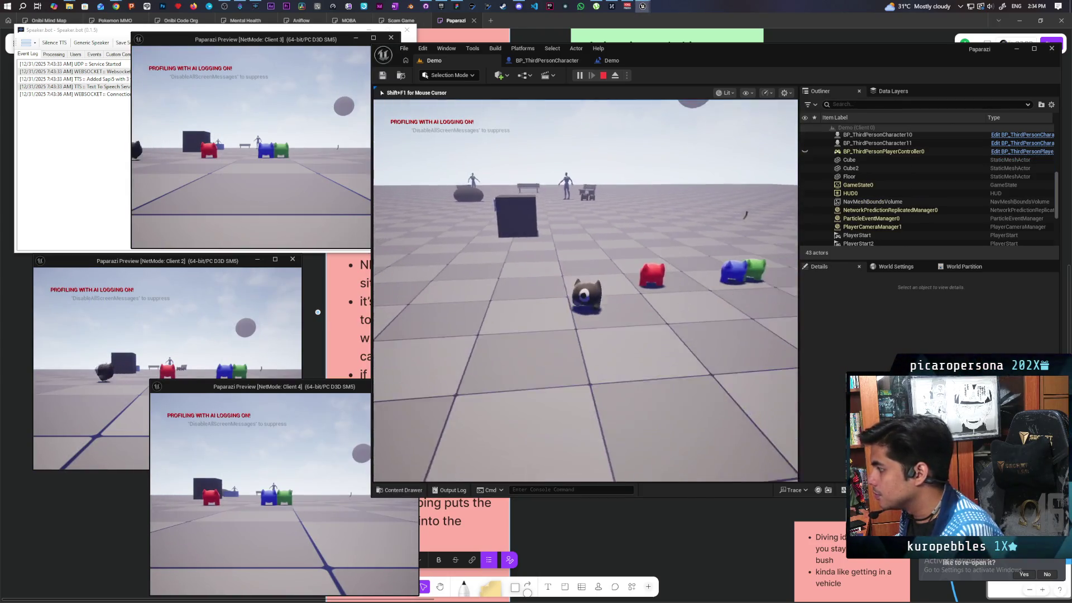
pyautogui.press('w')
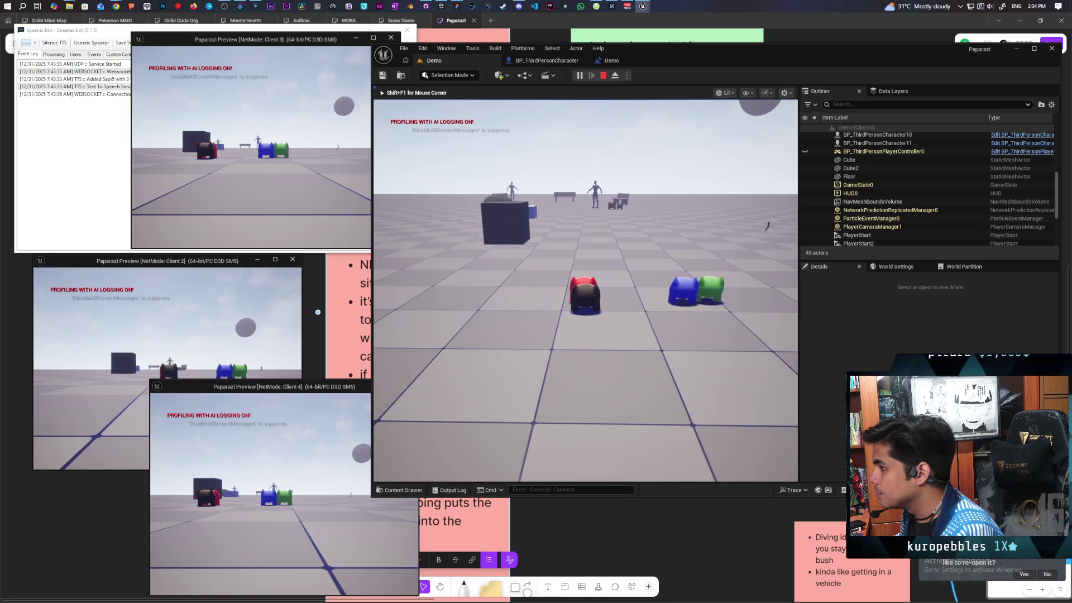
pyautogui.press('space')
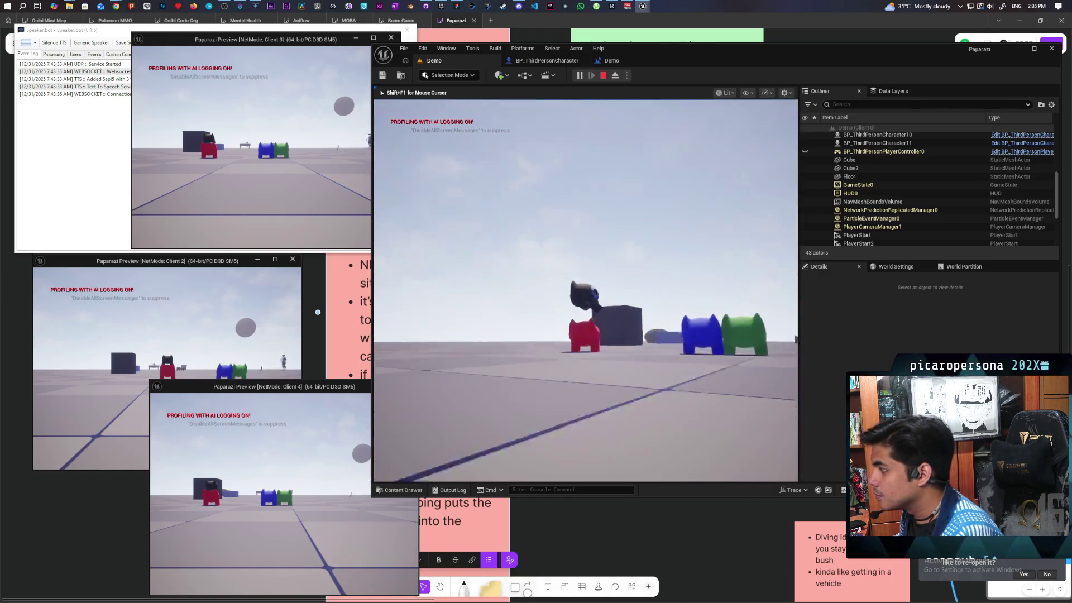
pyautogui.hotkey('alt', 'Tab')
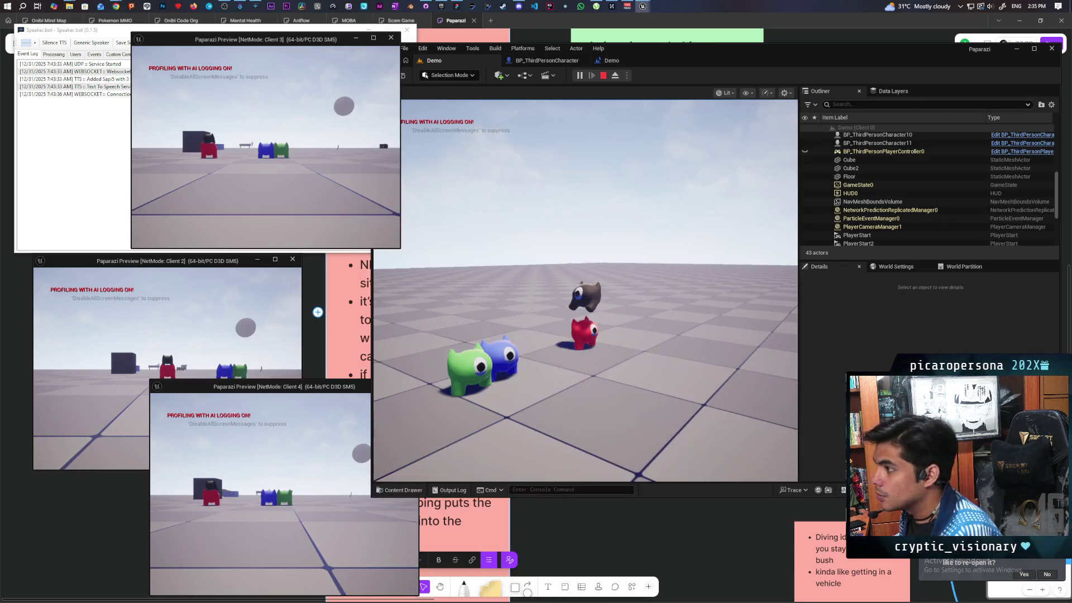
pyautogui.press('w')
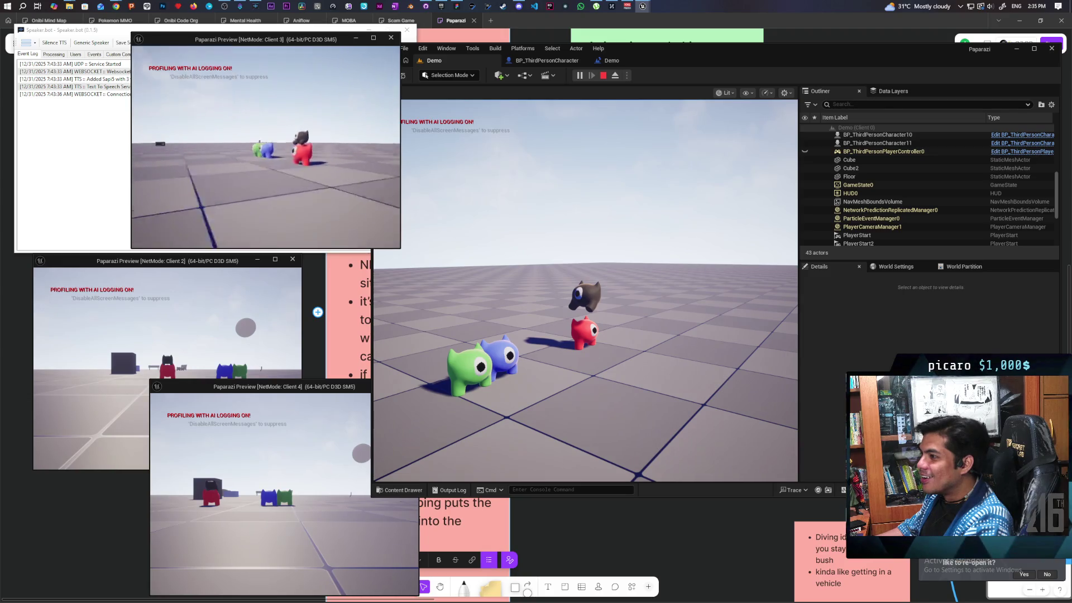
pyautogui.hotkey('alt', 'Tab')
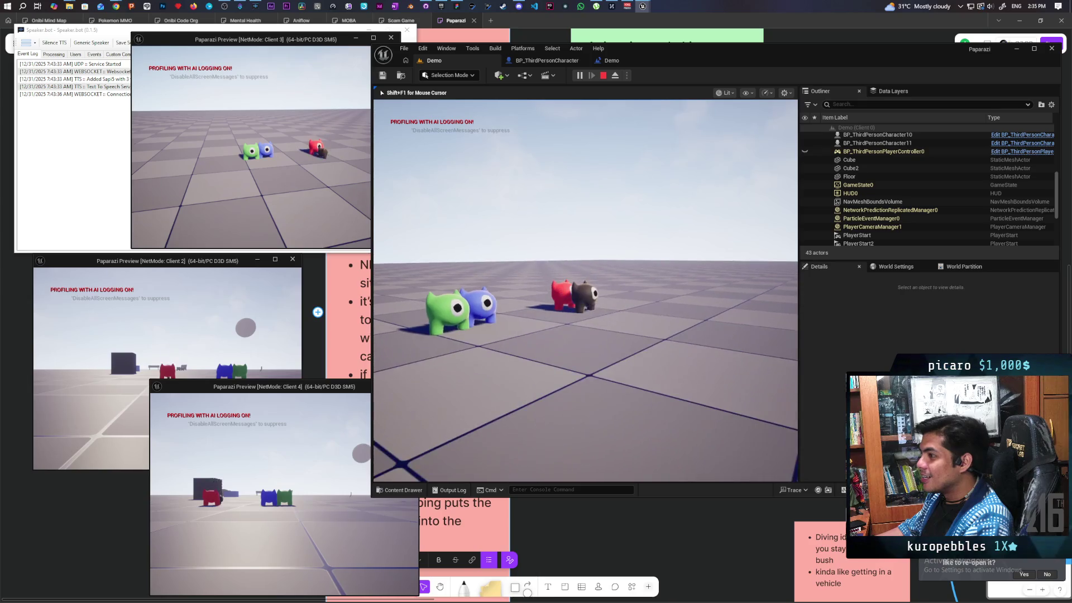
# Step: Walk the black character past the red one toward the benches, then stop the session
pyautogui.press('w')
pyautogui.press('w')
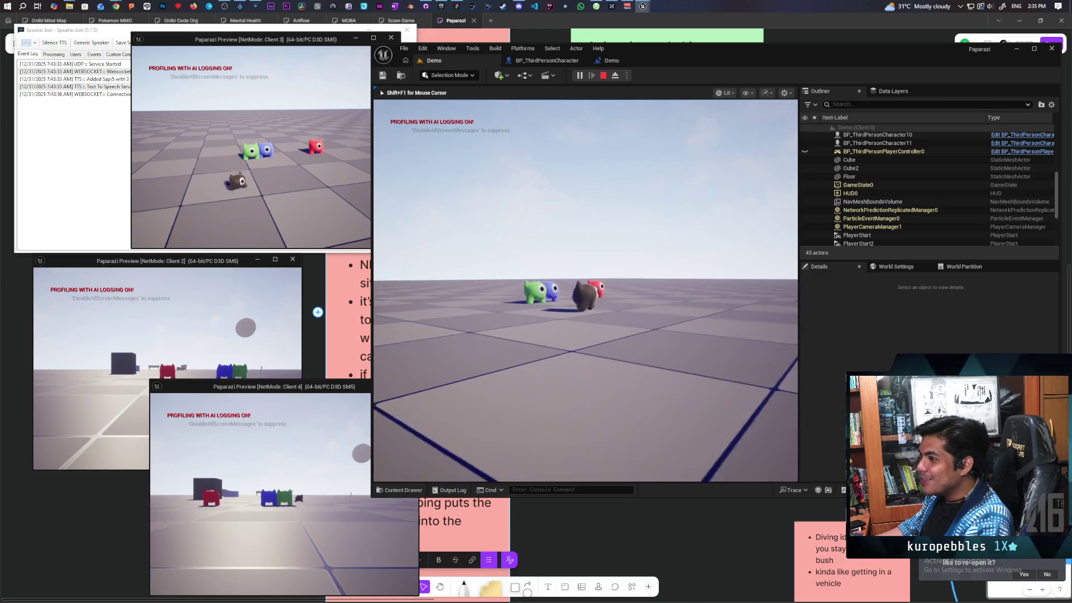
pyautogui.press('w')
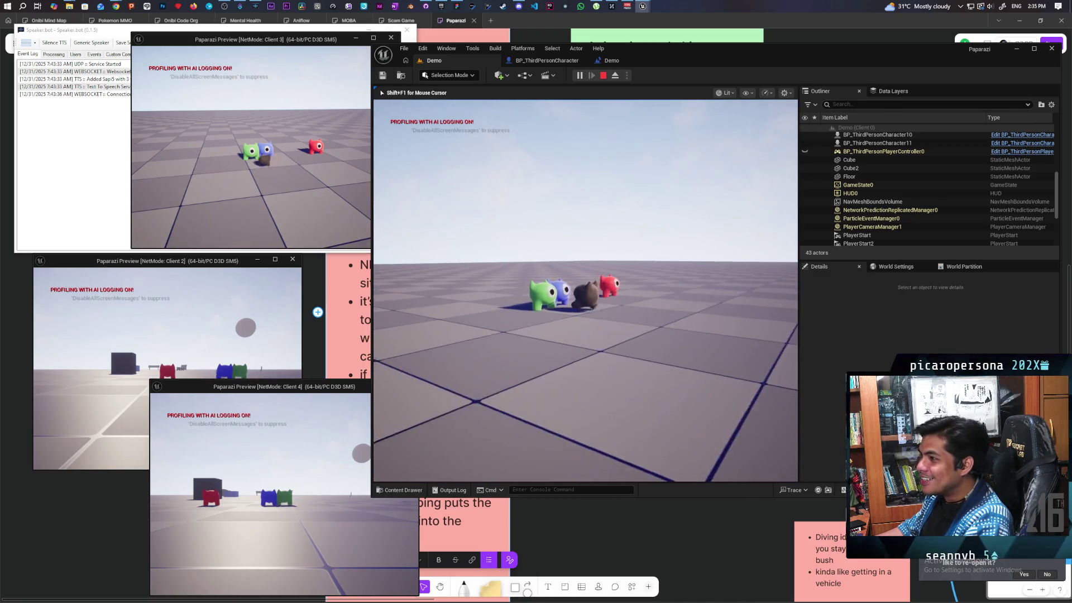
pyautogui.press('w')
pyautogui.press('w')
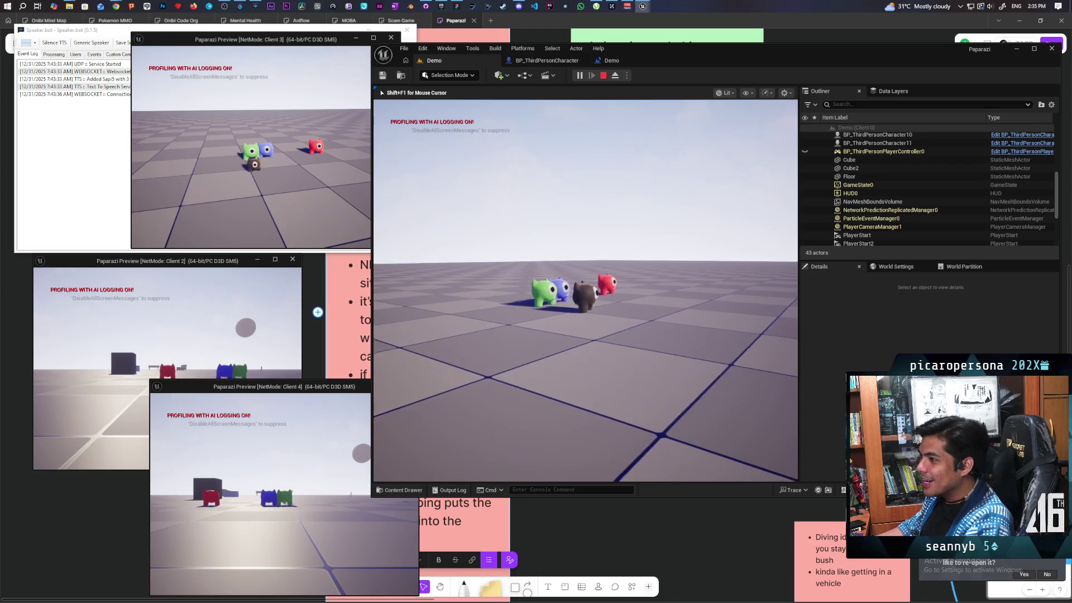
pyautogui.press('s')
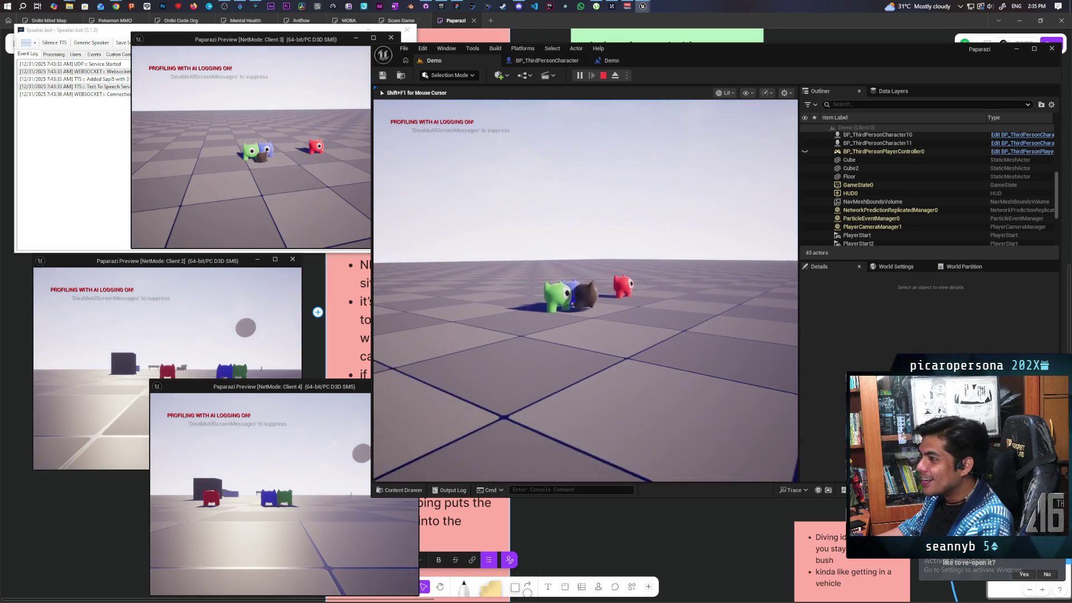
pyautogui.press('a')
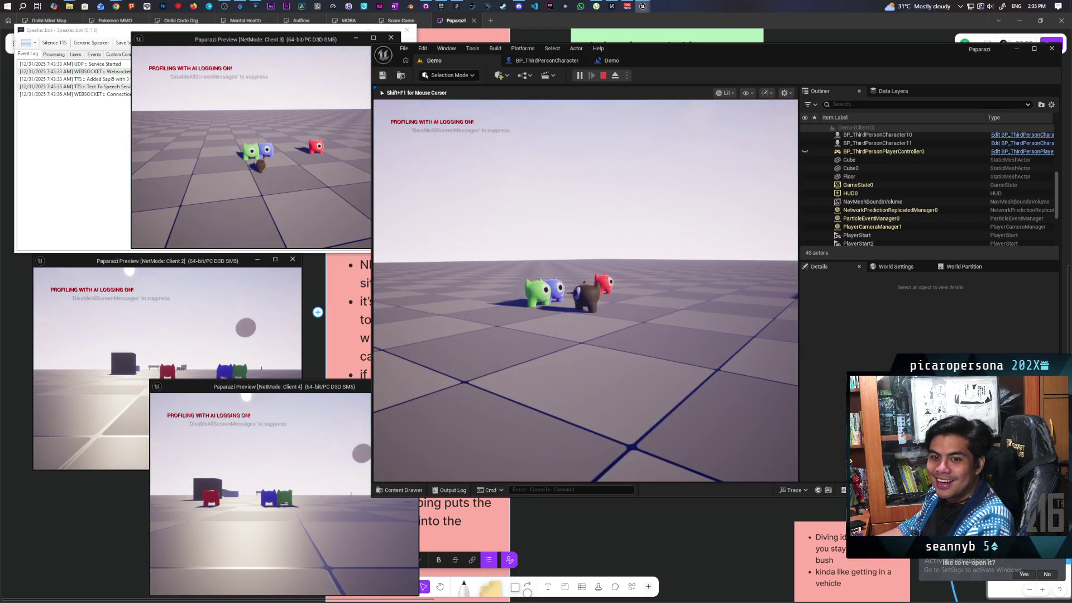
pyautogui.press('w')
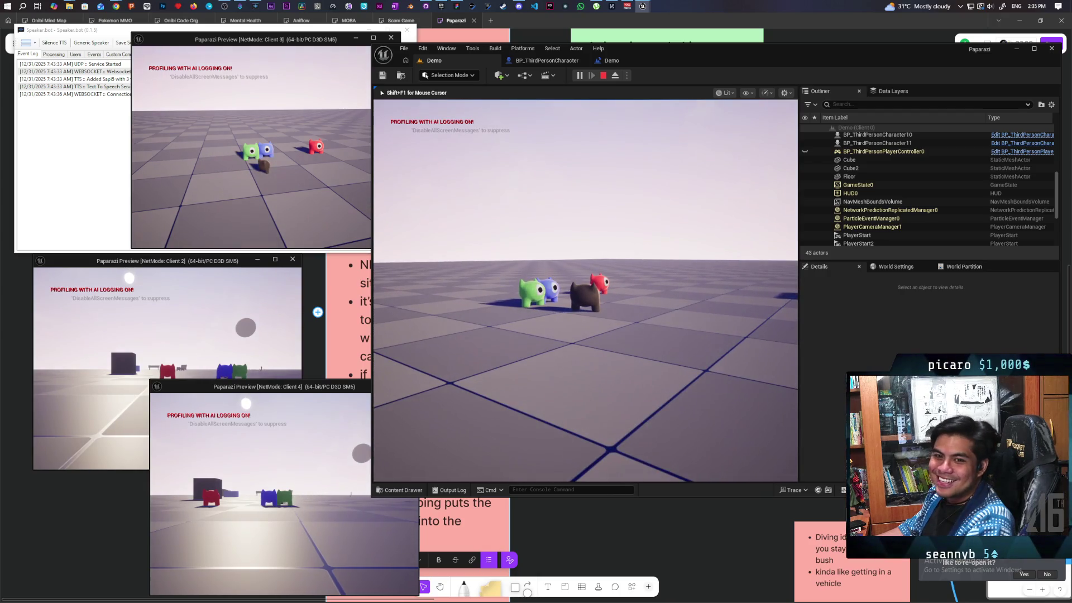
pyautogui.press('w')
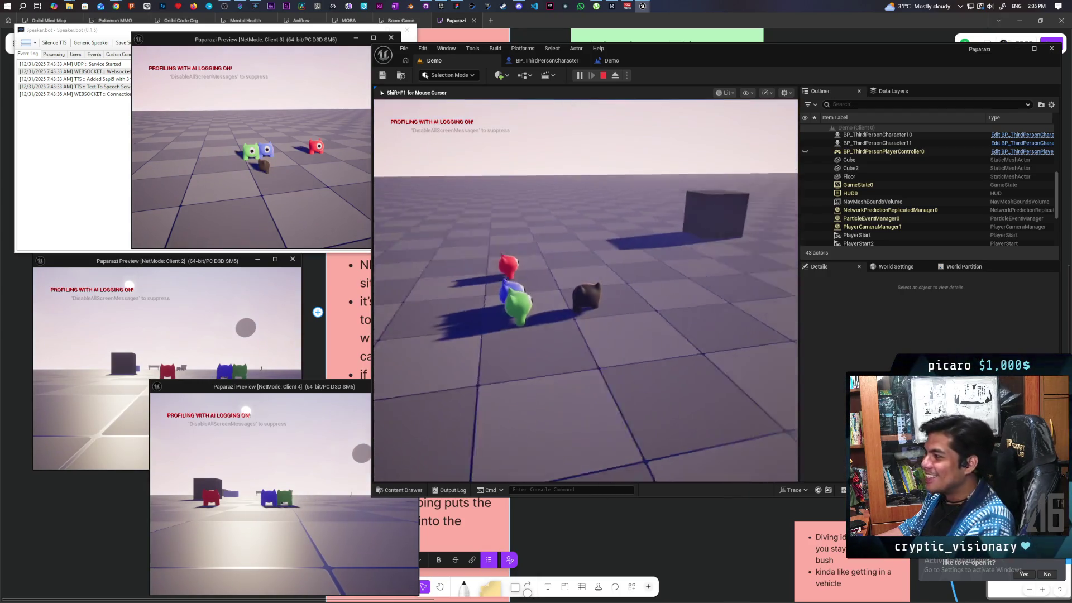
pyautogui.press('w')
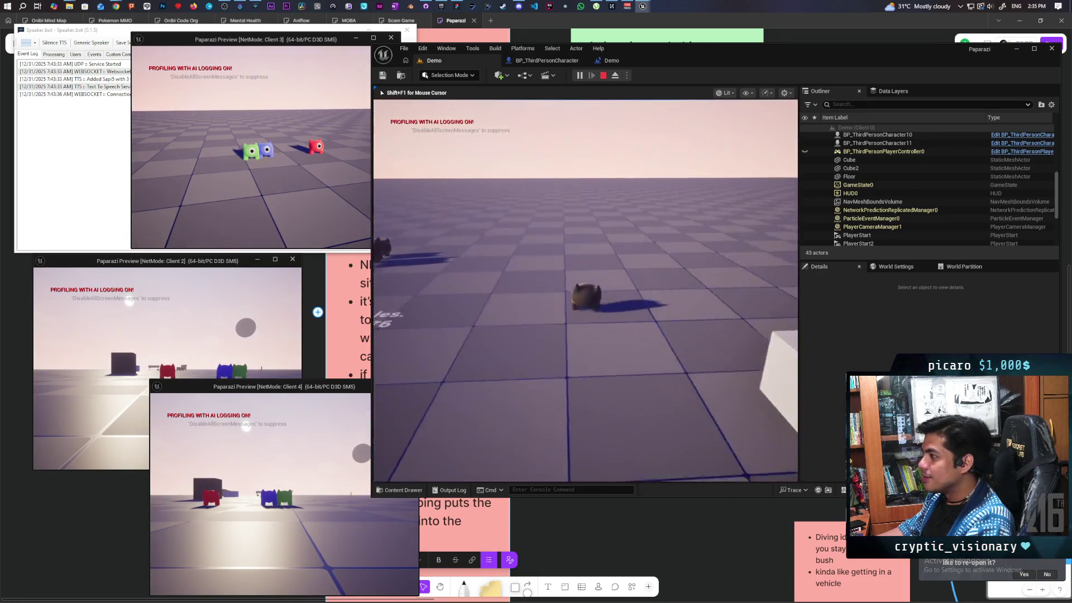
pyautogui.press('Escape')
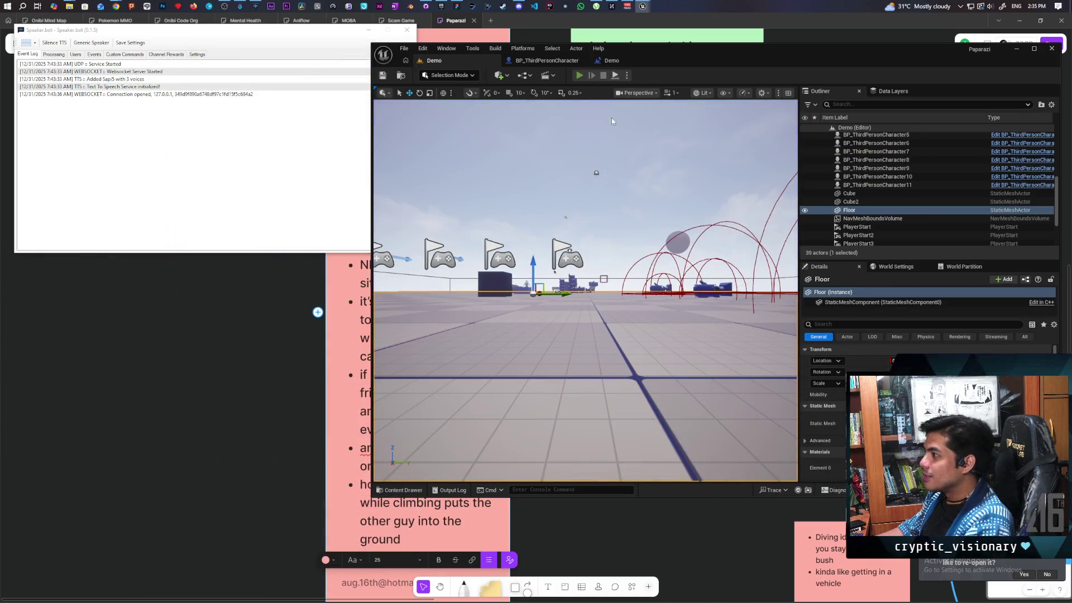
# Step: Start a new multiplayer play-test and take control of the Client 2 game
pyautogui.hotkey('alt', 'p')
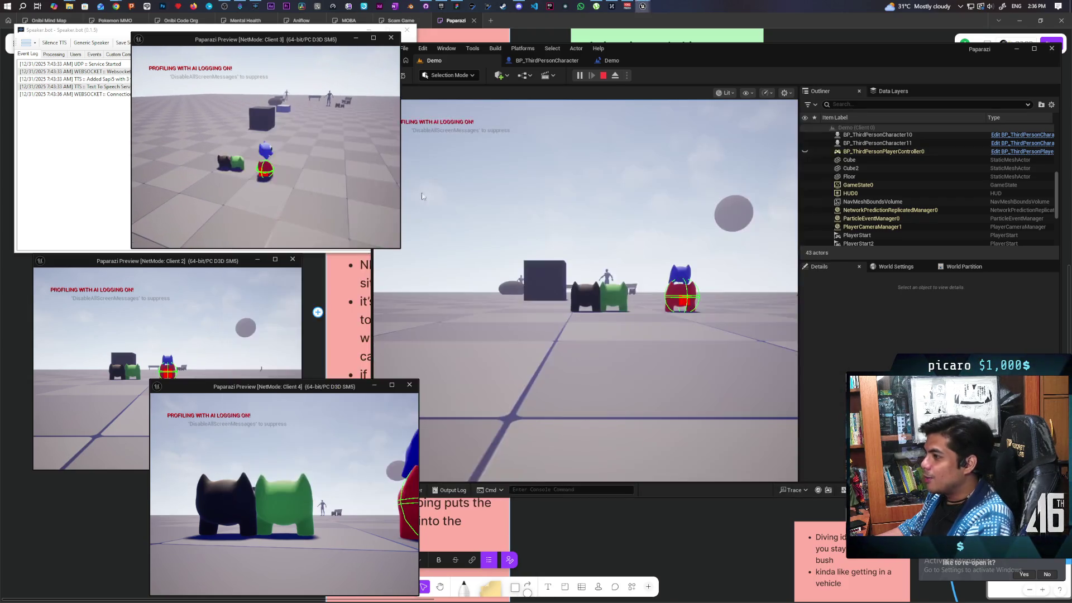
pyautogui.click(586, 290)
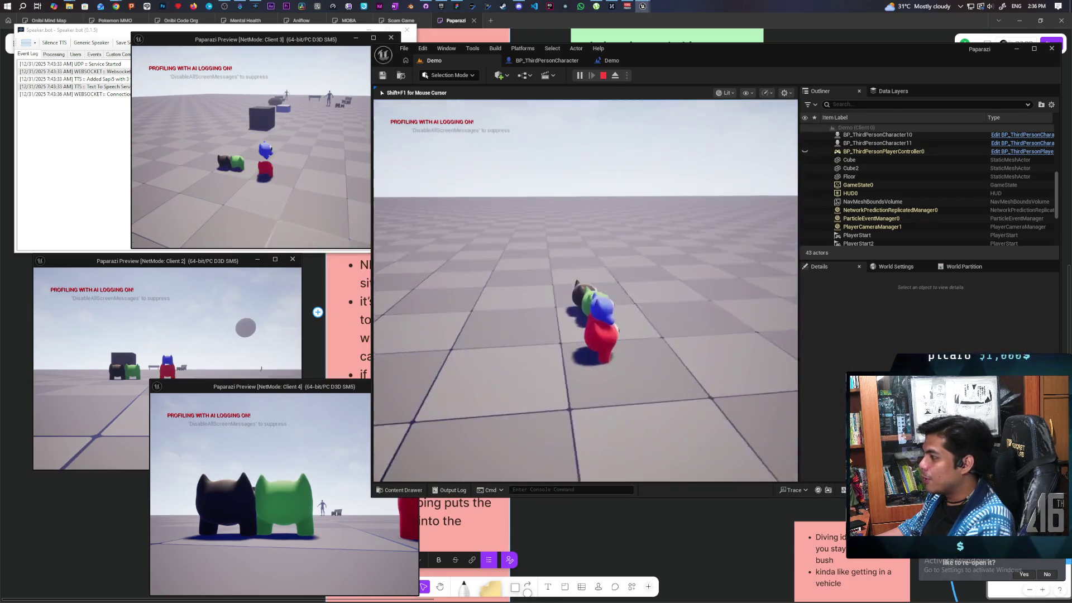
pyautogui.hotkey('shift', 'F1')
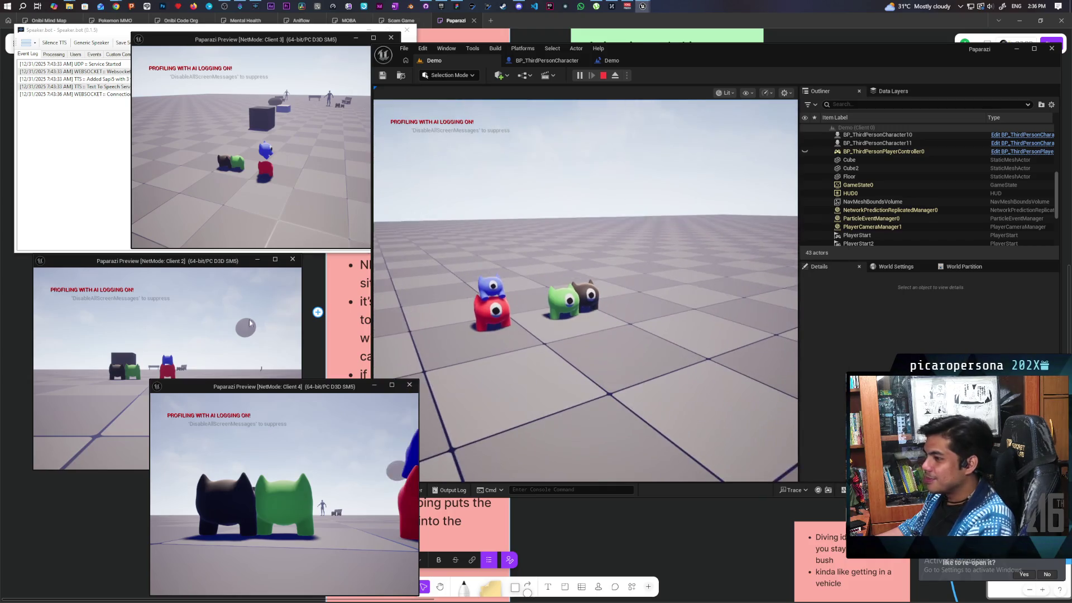
pyautogui.click(263, 325)
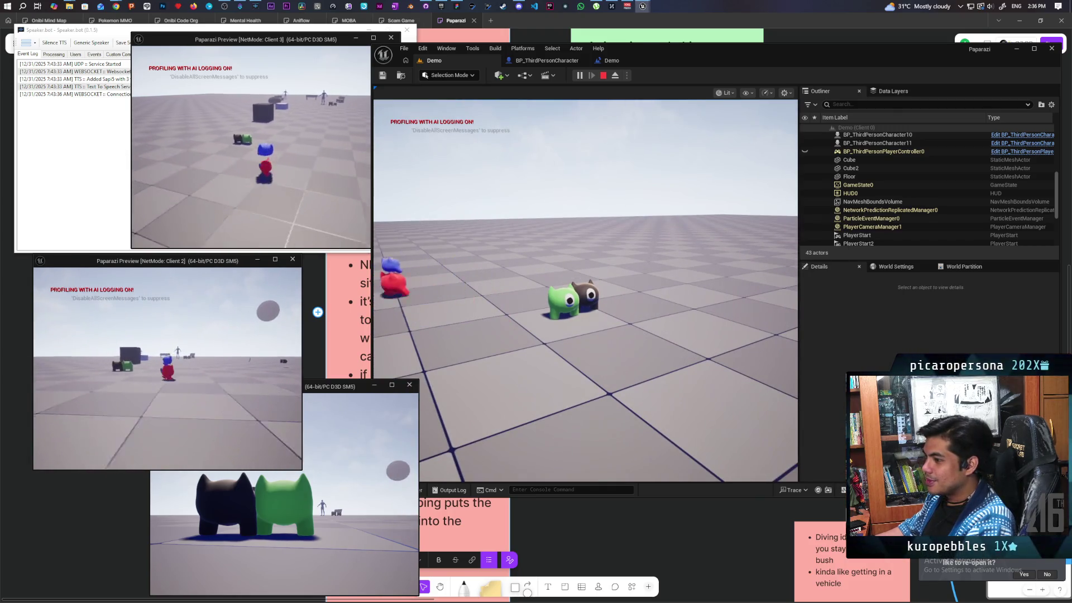
# Step: Run the stacked red-and-blue character around and back toward the group
pyautogui.press('w')
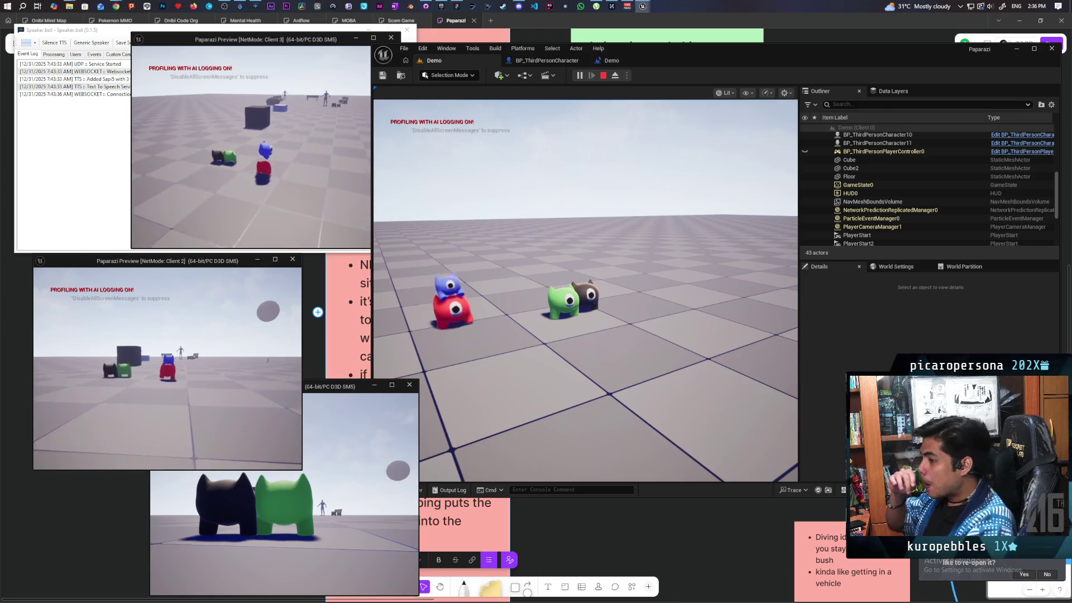
pyautogui.press('w')
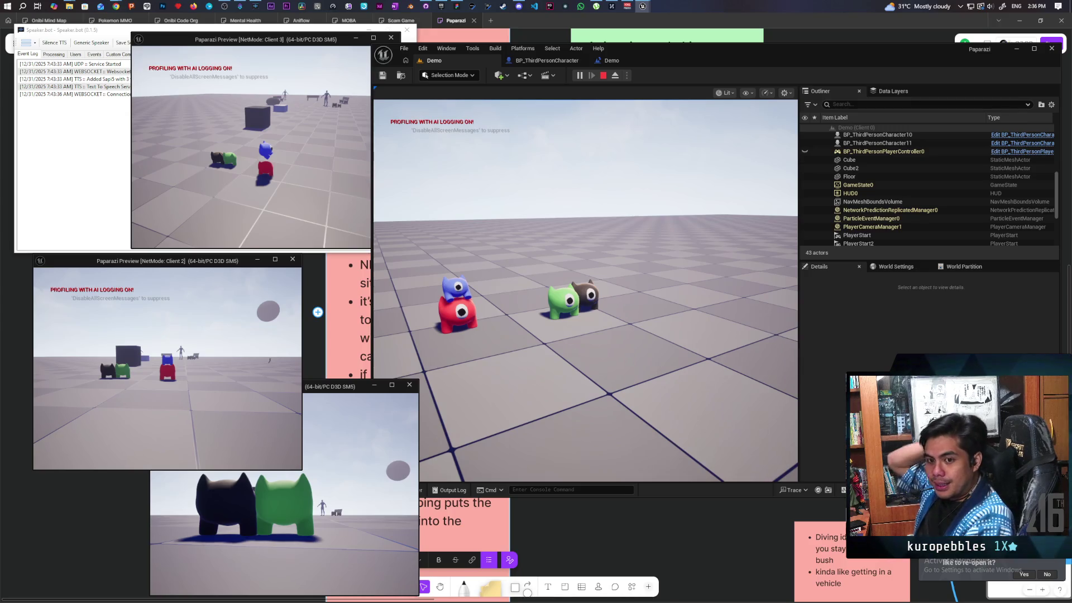
pyautogui.press('a')
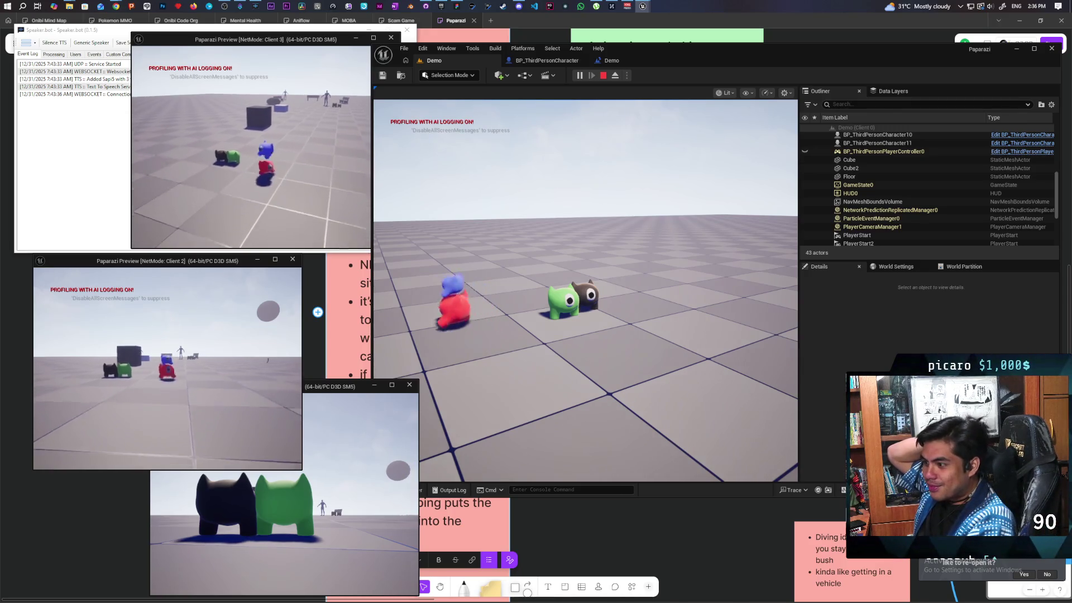
pyautogui.press('d')
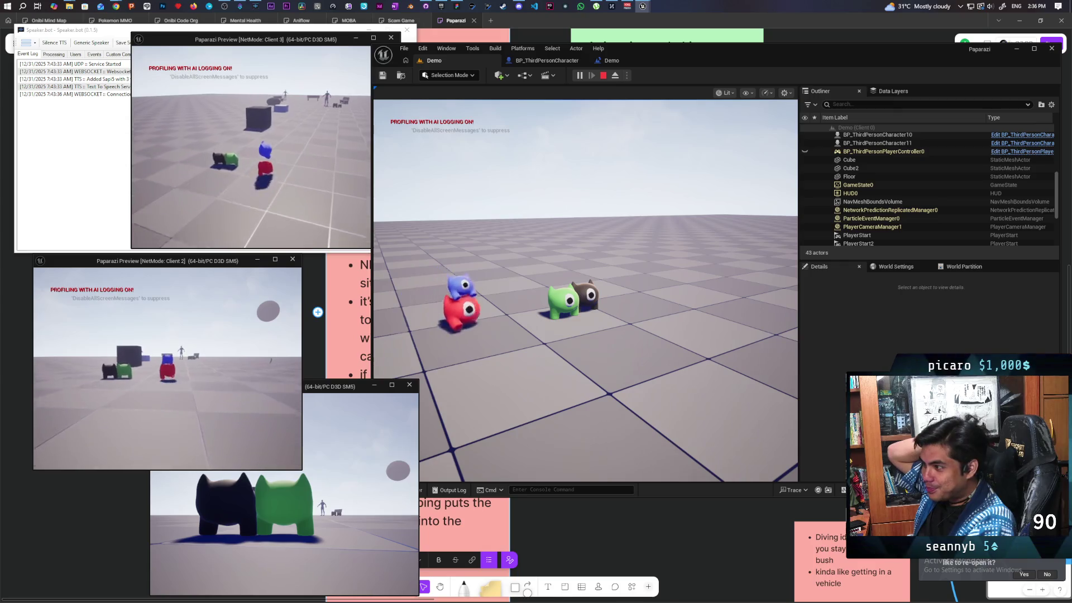
pyautogui.press('s')
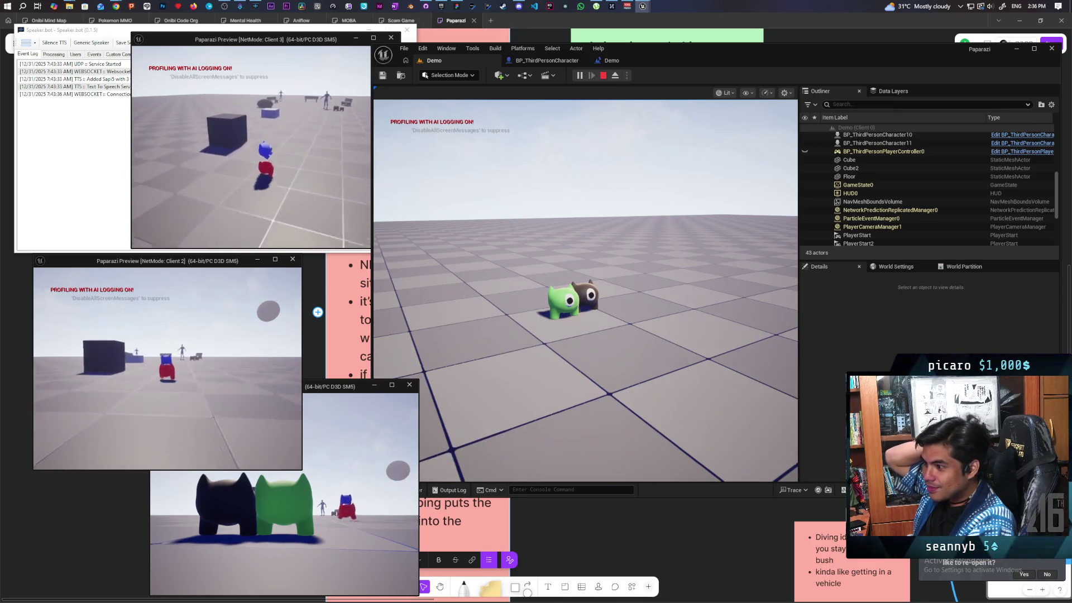
pyautogui.press('w')
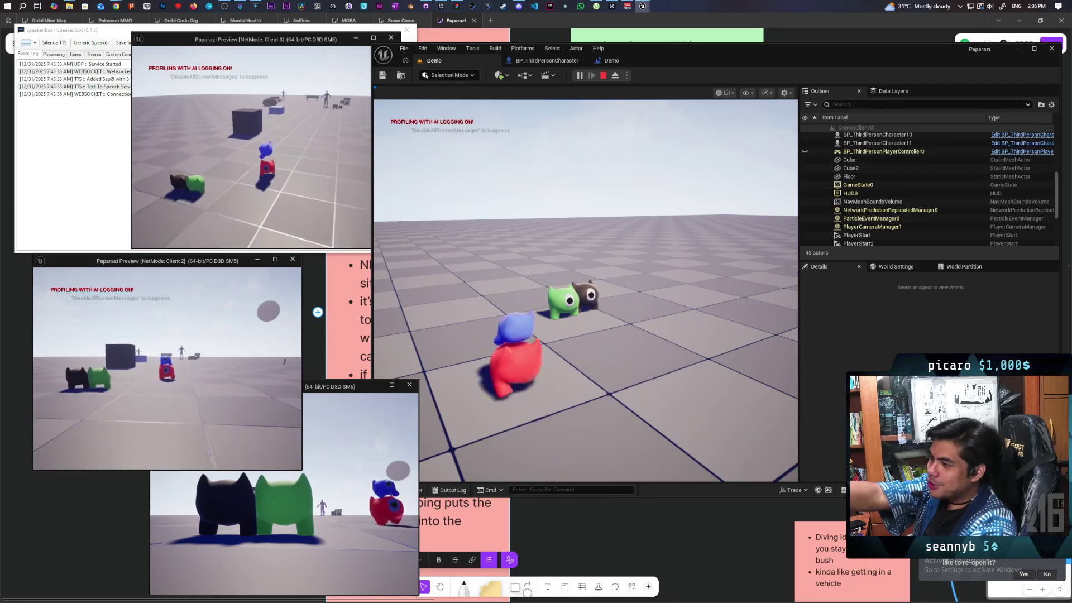
pyautogui.press('w')
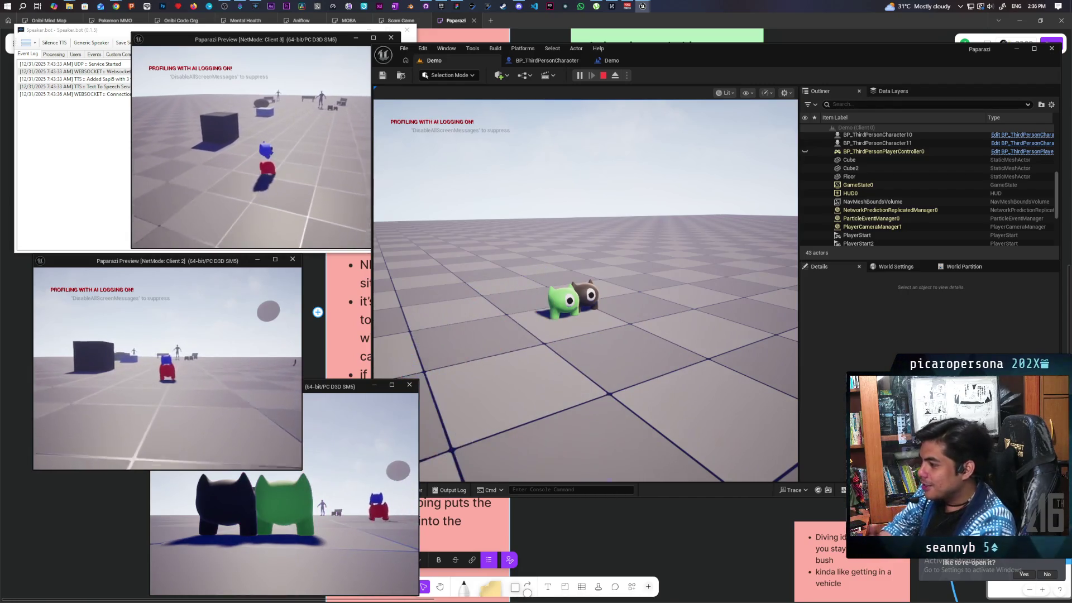
pyautogui.press('w')
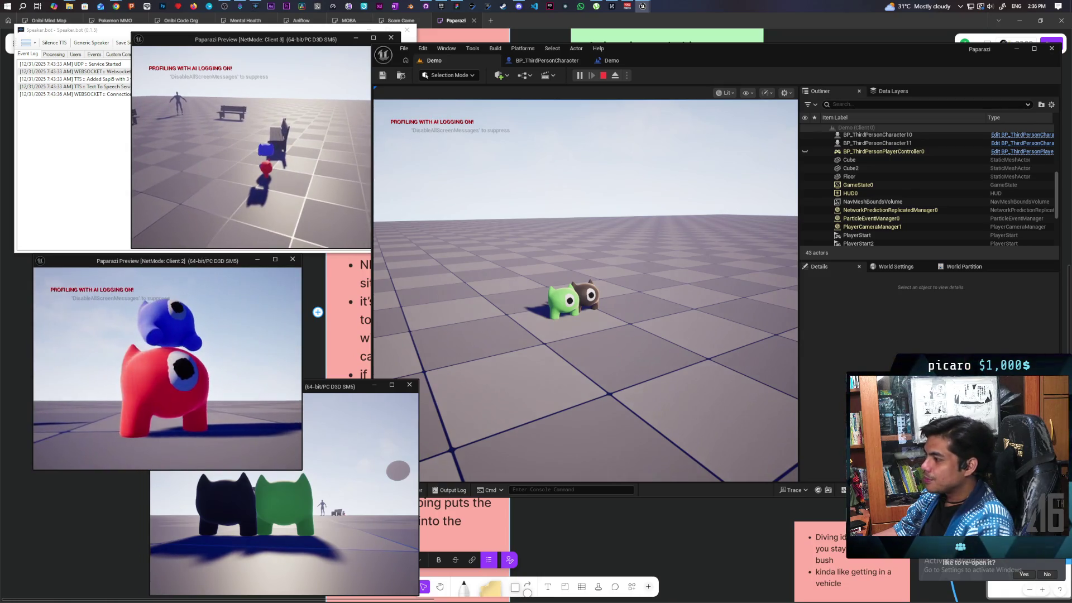
# Step: Walk the server player up to a bench, then stop play and return to BP_ThirdPersonCharacter
pyautogui.click(280, 475)
pyautogui.click(586, 290)
pyautogui.press('w')
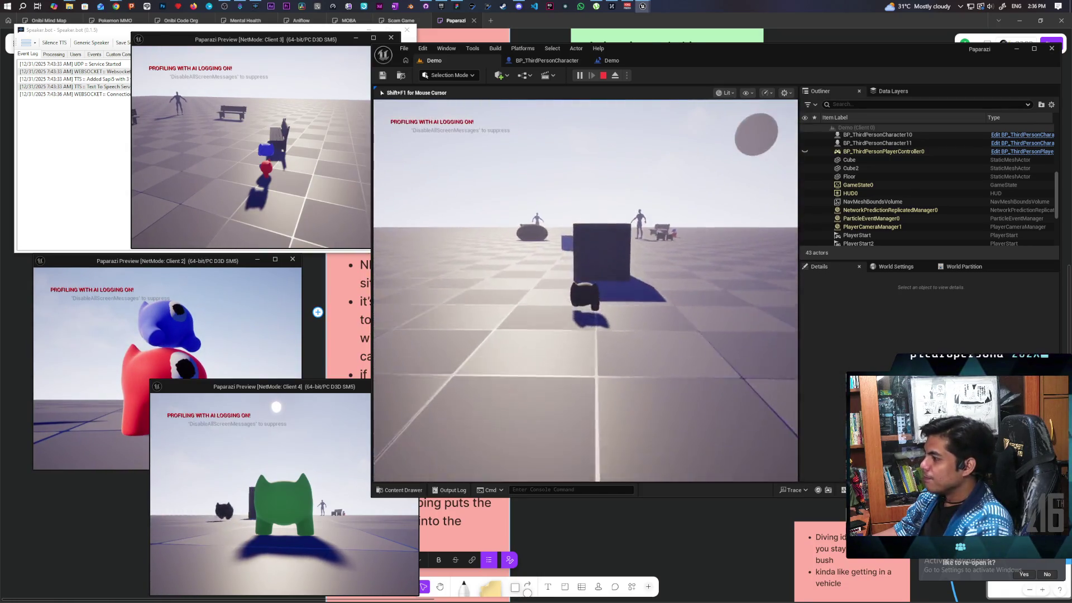
pyautogui.press('w')
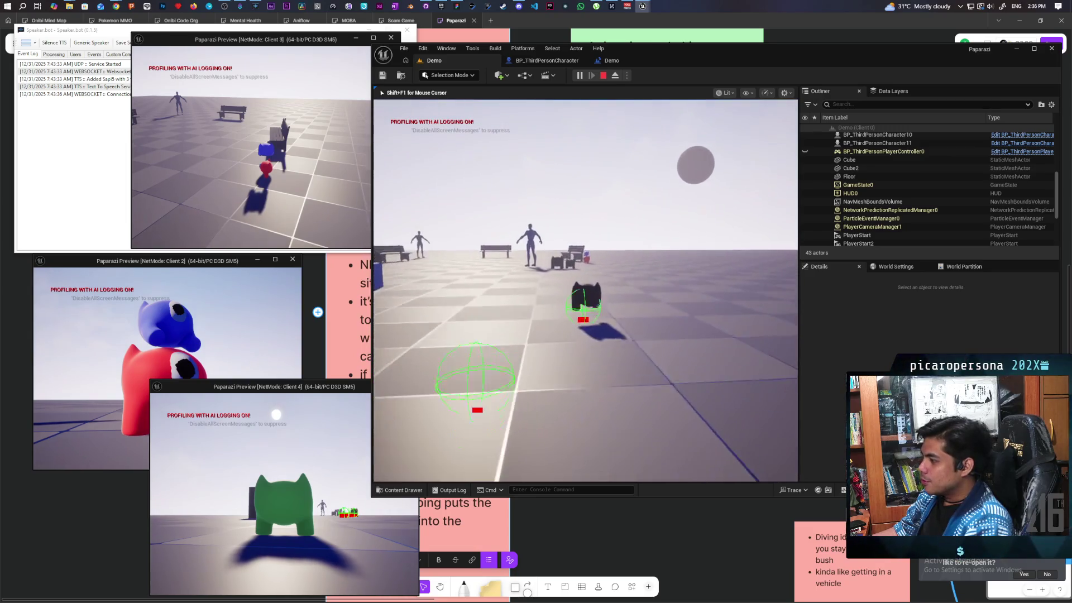
pyautogui.press('w')
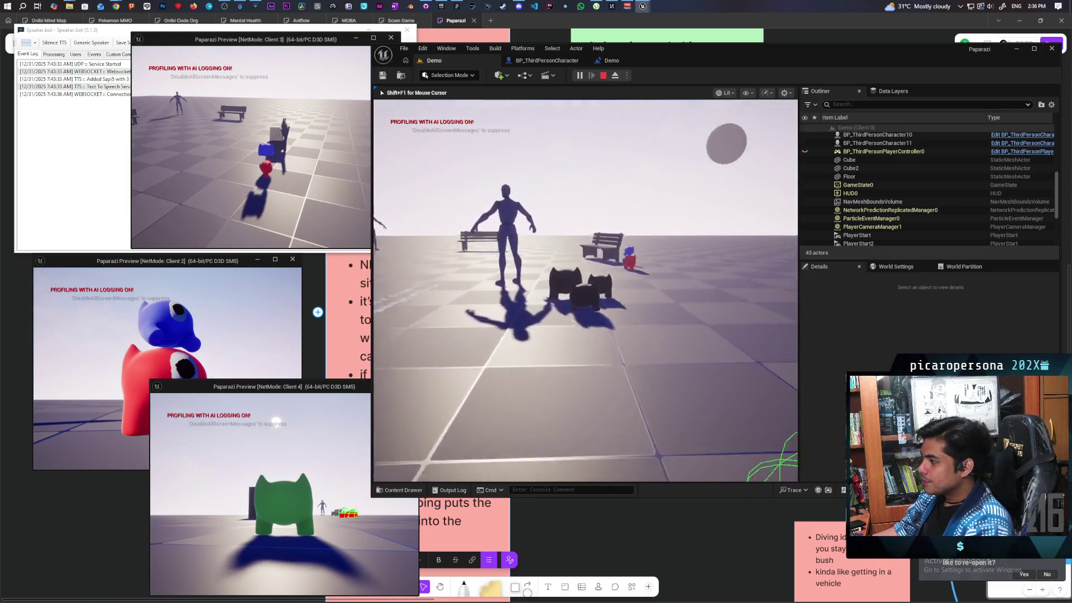
pyautogui.press('w')
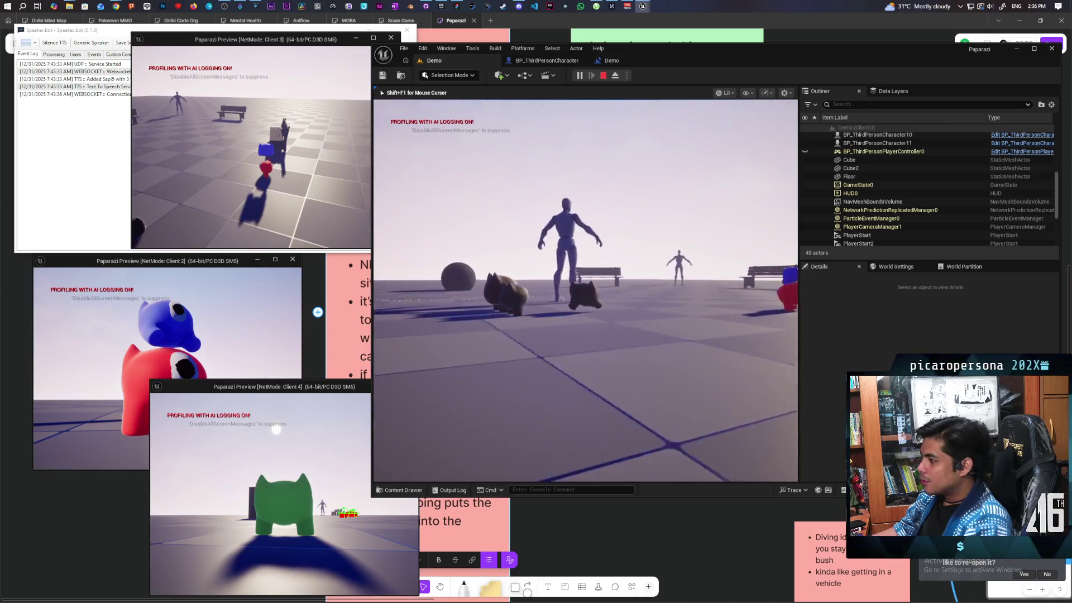
pyautogui.press('w')
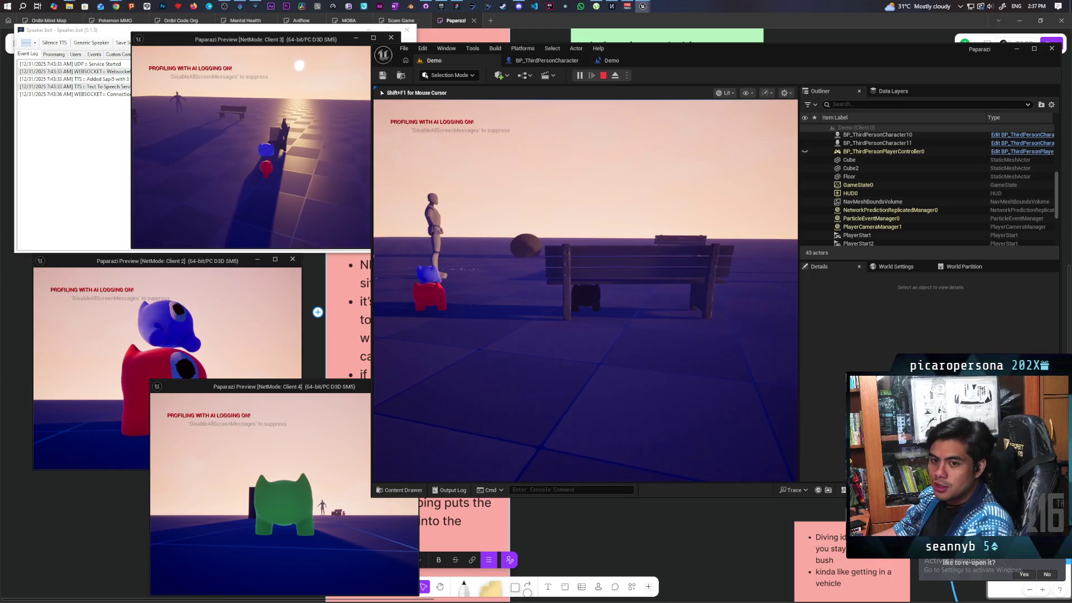
pyautogui.press('Escape')
pyautogui.click(556, 61)
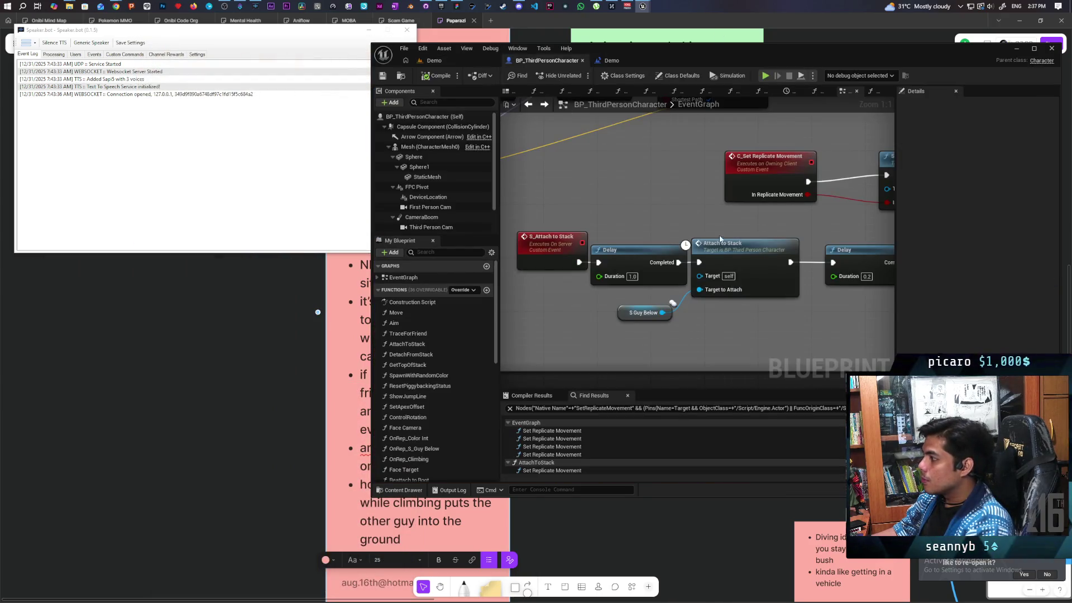
pyautogui.doubleClick(671, 257)
pyautogui.moveTo(671, 256)
pyautogui.mouseDown()
pyautogui.moveTo(745, 226)
pyautogui.moveTo(731, 233)
pyautogui.moveTo(741, 234)
pyautogui.mouseUp()
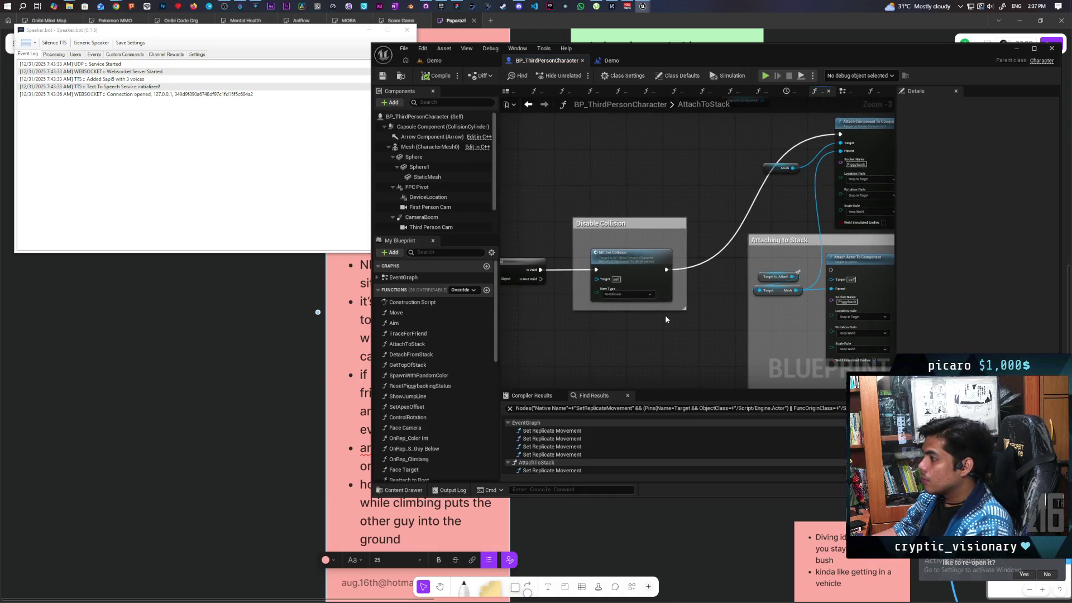
pyautogui.scroll(3, 662, 316)
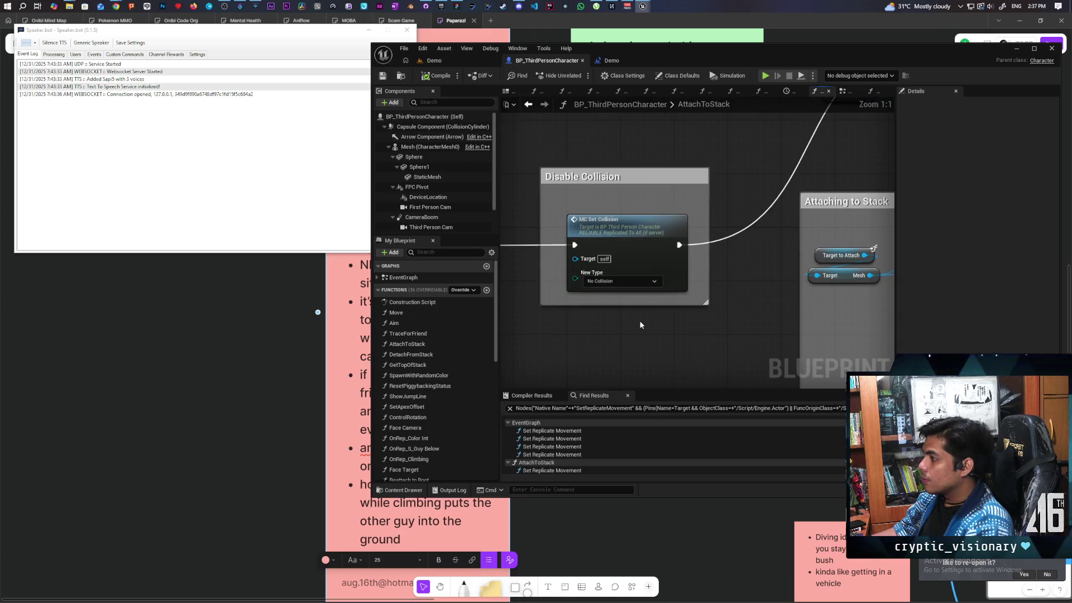
pyautogui.scroll(-3, 640, 329)
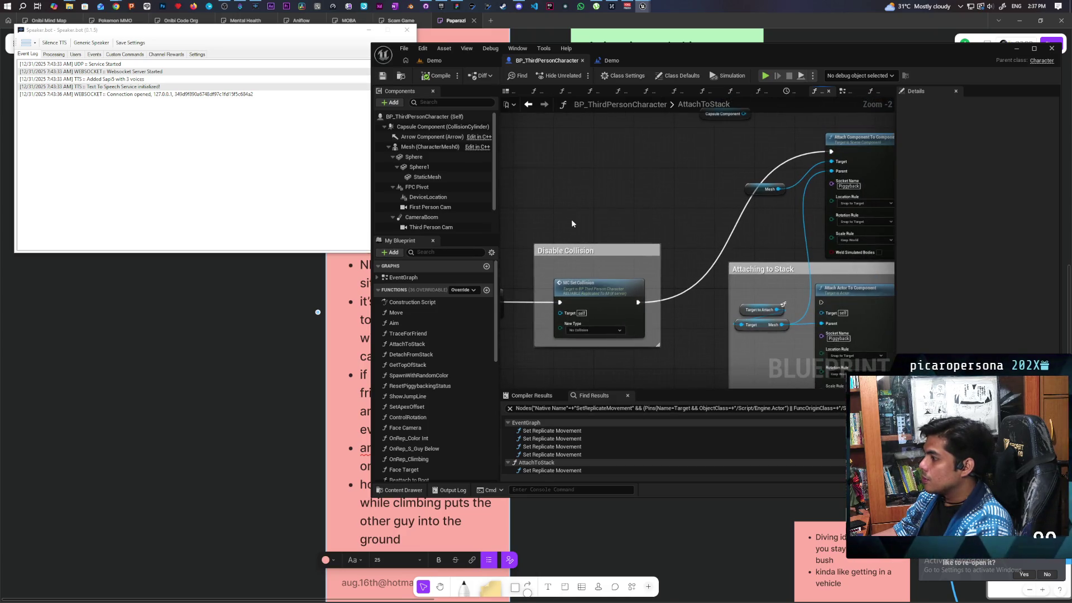
pyautogui.click(639, 338)
pyautogui.moveTo(638, 367); pyautogui.dragTo(454, 411)
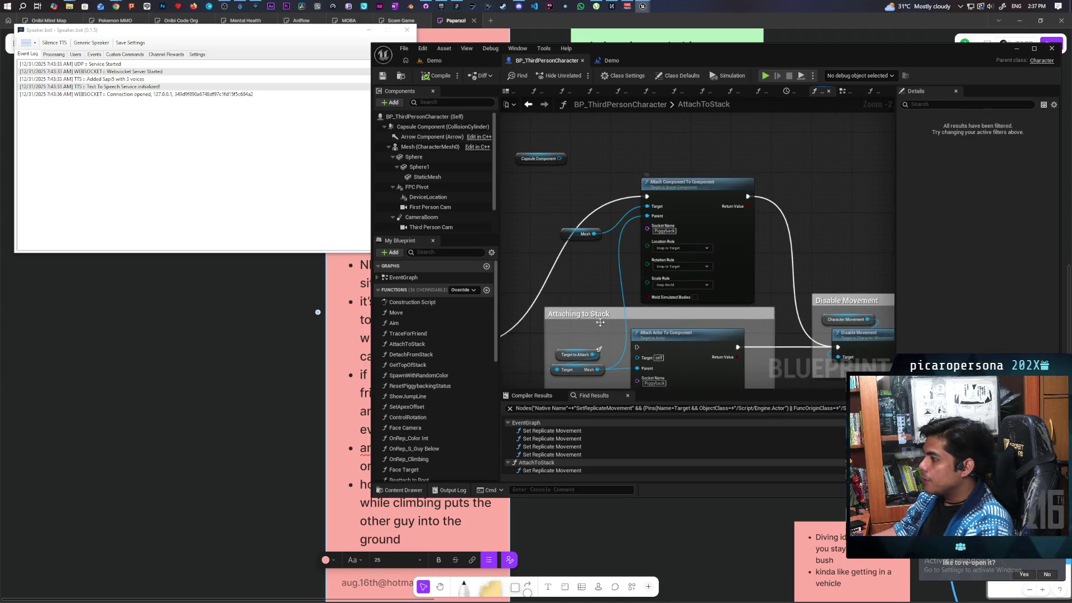
pyautogui.moveTo(575, 342)
pyautogui.mouseDown()
pyautogui.moveTo(597, 373)
pyautogui.moveTo(586, 320)
pyautogui.moveTo(488, 291)
pyautogui.mouseUp()
pyautogui.moveTo(684, 208)
pyautogui.mouseDown()
pyautogui.moveTo(729, 346)
pyautogui.moveTo(555, 311)
pyautogui.moveTo(405, 307)
pyautogui.mouseUp()
pyautogui.click(608, 264)
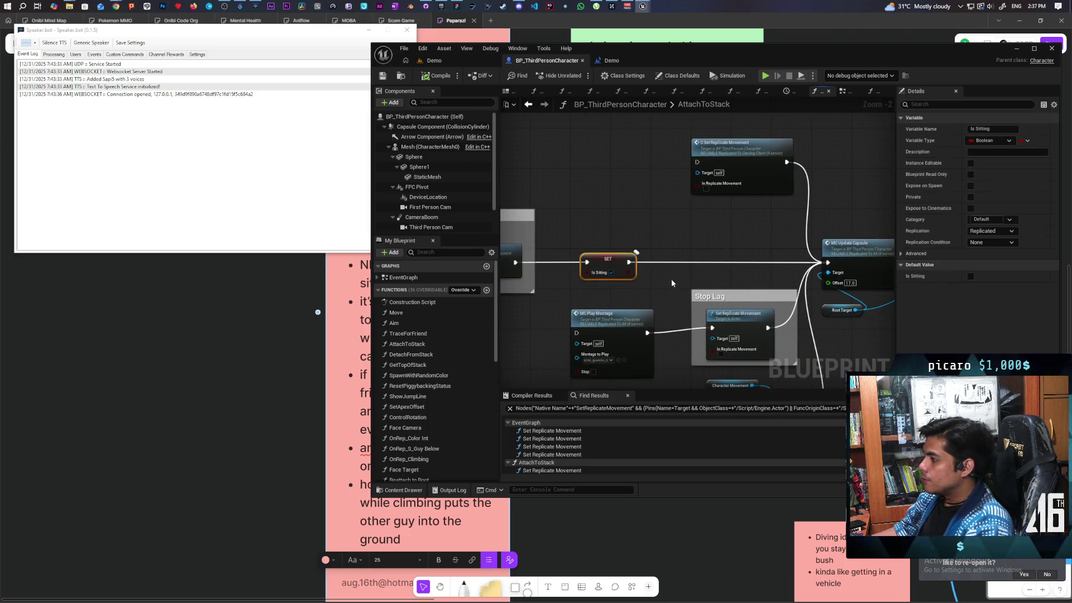
pyautogui.moveTo(666, 284); pyautogui.dragTo(669, 271)
pyautogui.moveTo(692, 232)
pyautogui.mouseDown()
pyautogui.moveTo(684, 329)
pyautogui.moveTo(609, 338)
pyautogui.moveTo(606, 255)
pyautogui.moveTo(636, 211)
pyautogui.moveTo(713, 228)
pyautogui.moveTo(775, 268)
pyautogui.mouseUp()
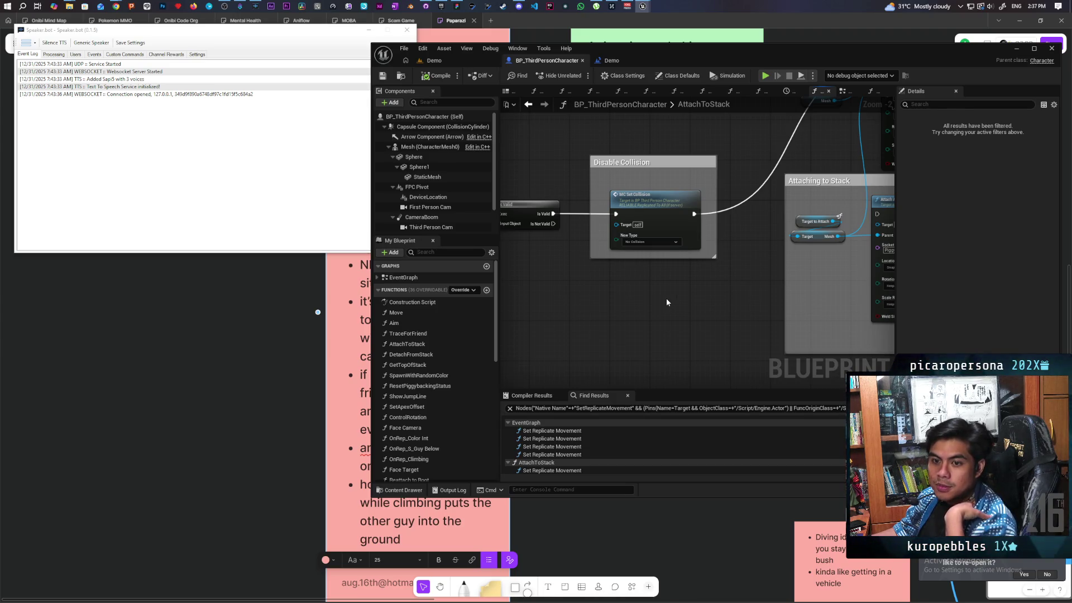
pyautogui.moveTo(666, 302)
pyautogui.mouseDown()
pyautogui.moveTo(567, 279)
pyautogui.moveTo(564, 308)
pyautogui.moveTo(564, 264)
pyautogui.mouseUp()
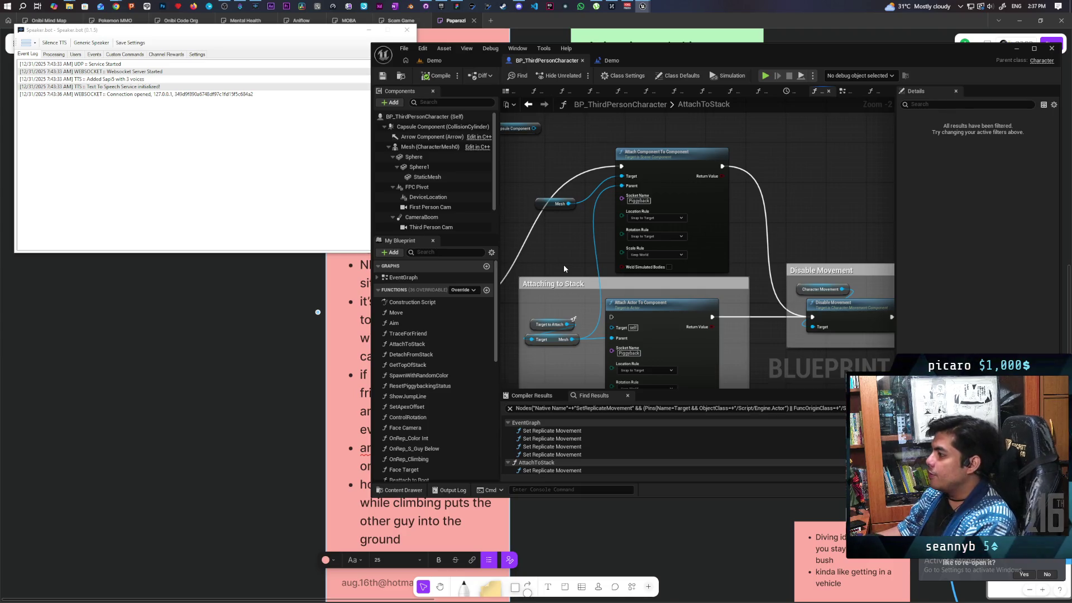
pyautogui.moveTo(564, 265); pyautogui.dragTo(593, 284)
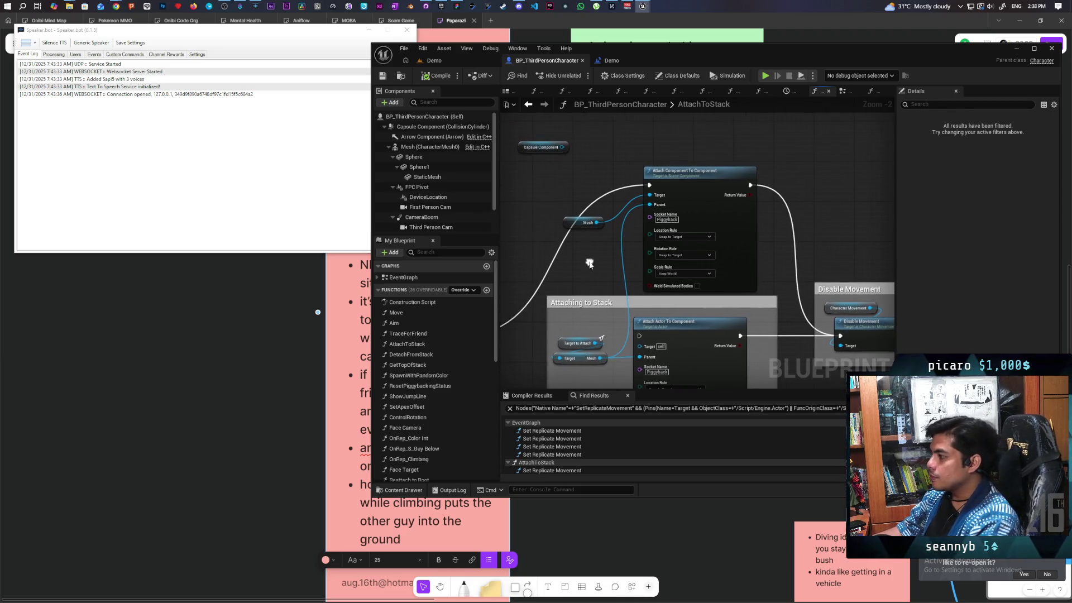
pyautogui.moveTo(580, 167)
pyautogui.mouseDown()
pyautogui.moveTo(772, 274)
pyautogui.moveTo(758, 258)
pyautogui.mouseUp()
pyautogui.moveTo(571, 180); pyautogui.dragTo(789, 258)
pyautogui.click(795, 270)
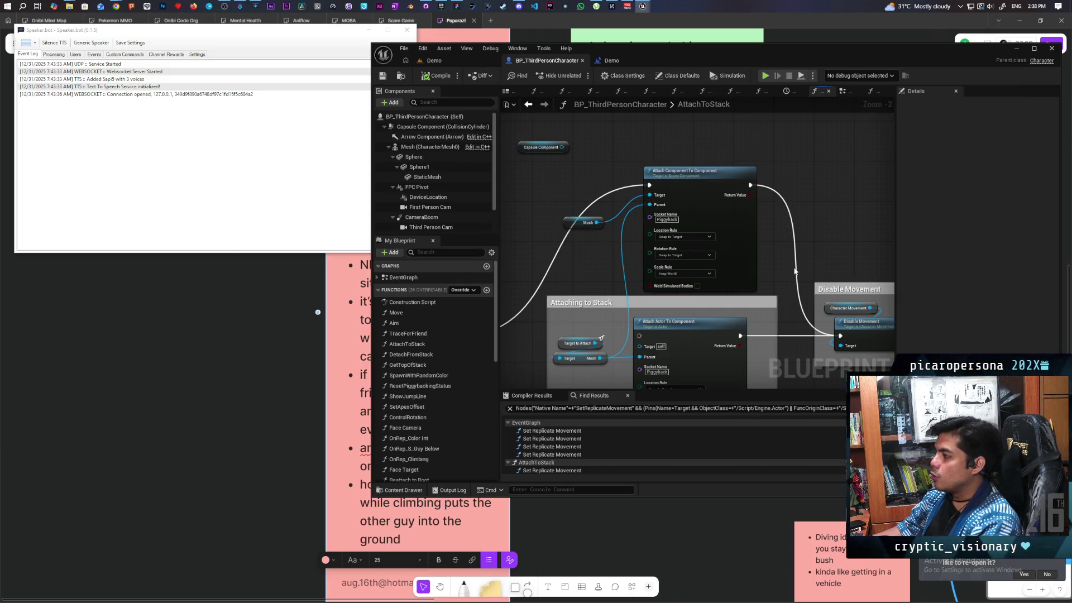
pyautogui.moveTo(564, 176)
pyautogui.mouseDown()
pyautogui.moveTo(806, 288)
pyautogui.moveTo(776, 192)
pyautogui.moveTo(776, 270)
pyautogui.mouseUp()
pyautogui.scroll(2, 739, 307)
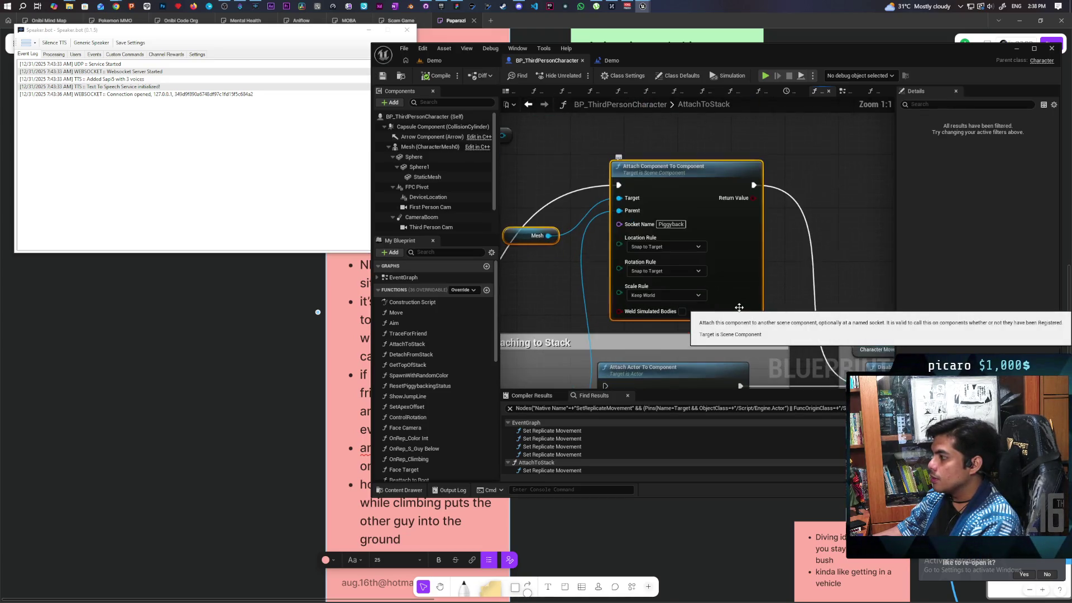
pyautogui.scroll(1, 731, 314)
pyautogui.moveTo(731, 314)
pyautogui.mouseDown()
pyautogui.moveTo(780, 178)
pyautogui.moveTo(770, 270)
pyautogui.moveTo(874, 240)
pyautogui.moveTo(831, 294)
pyautogui.moveTo(758, 305)
pyautogui.moveTo(852, 279)
pyautogui.moveTo(874, 167)
pyautogui.mouseUp()
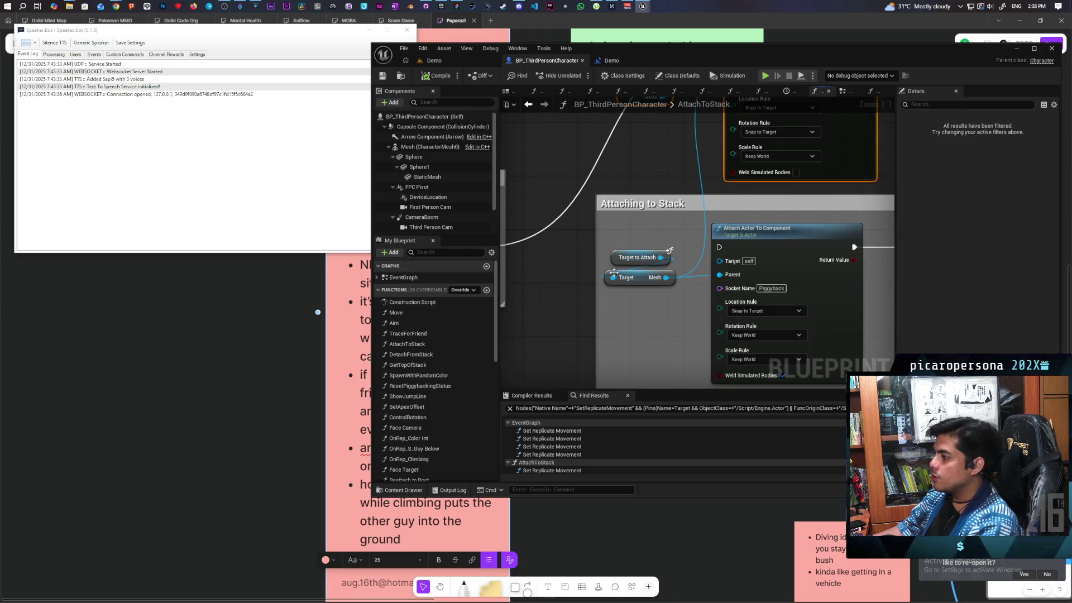
pyautogui.moveTo(675, 211); pyautogui.dragTo(646, 297)
pyautogui.click(598, 337)
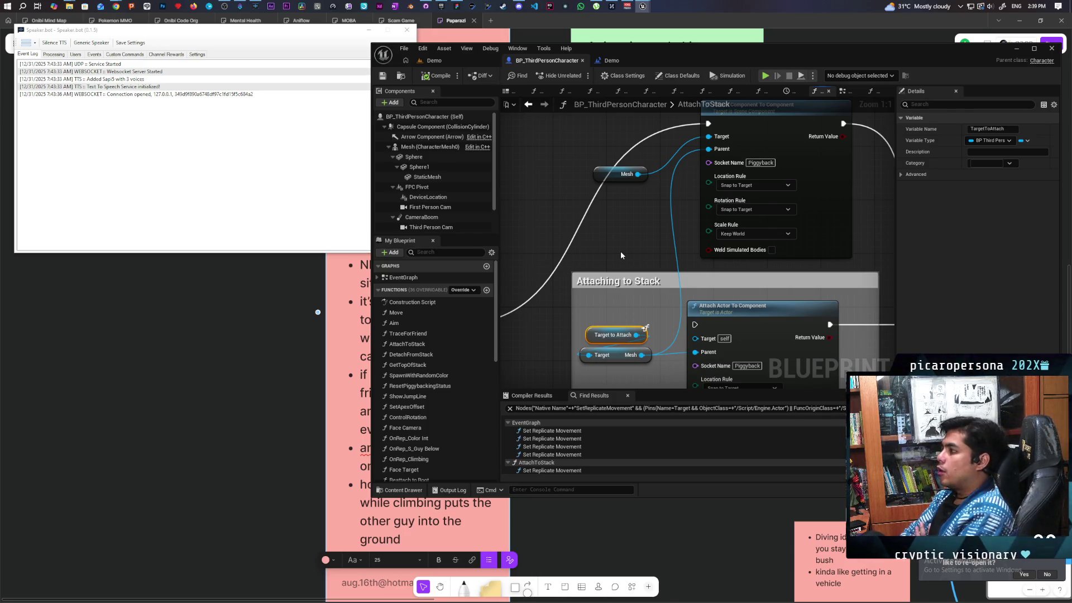
pyautogui.scroll(-2, 621, 253)
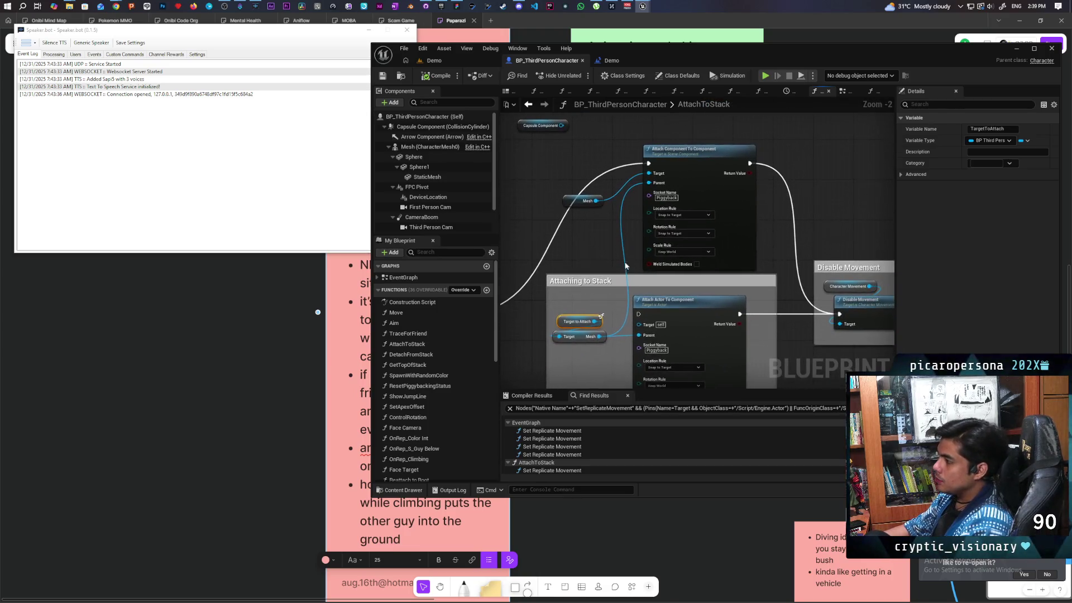
pyautogui.moveTo(673, 253); pyautogui.dragTo(676, 181)
pyautogui.moveTo(526, 242); pyautogui.dragTo(758, 287)
pyautogui.scroll(2, 610, 286)
pyautogui.moveTo(548, 205)
pyautogui.mouseDown()
pyautogui.moveTo(771, 306)
pyautogui.moveTo(805, 306)
pyautogui.moveTo(536, 205)
pyautogui.moveTo(829, 287)
pyautogui.mouseUp()
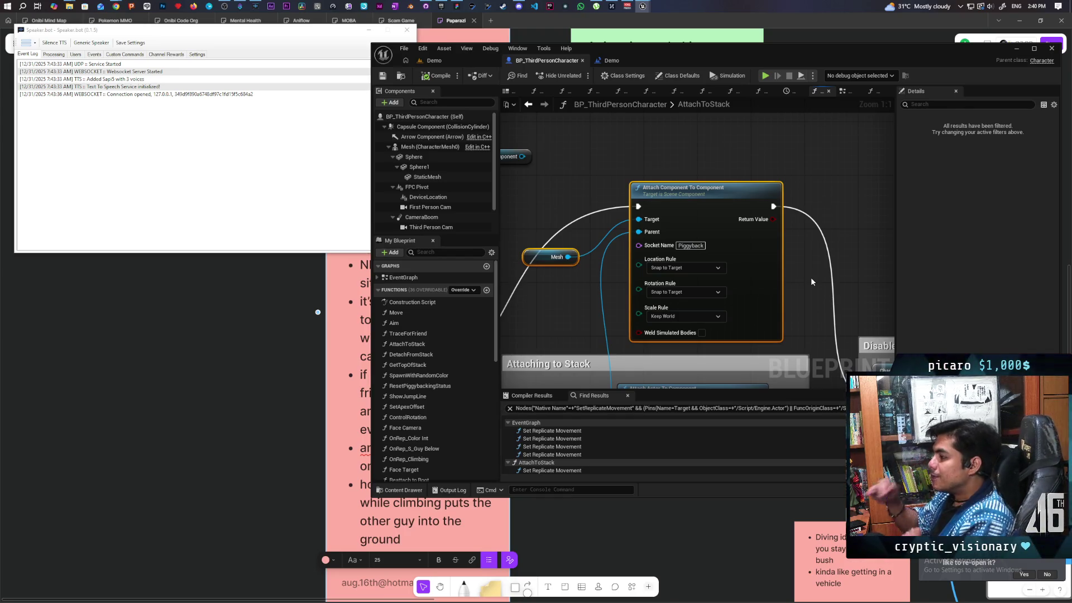
pyautogui.scroll(-6, 811, 279)
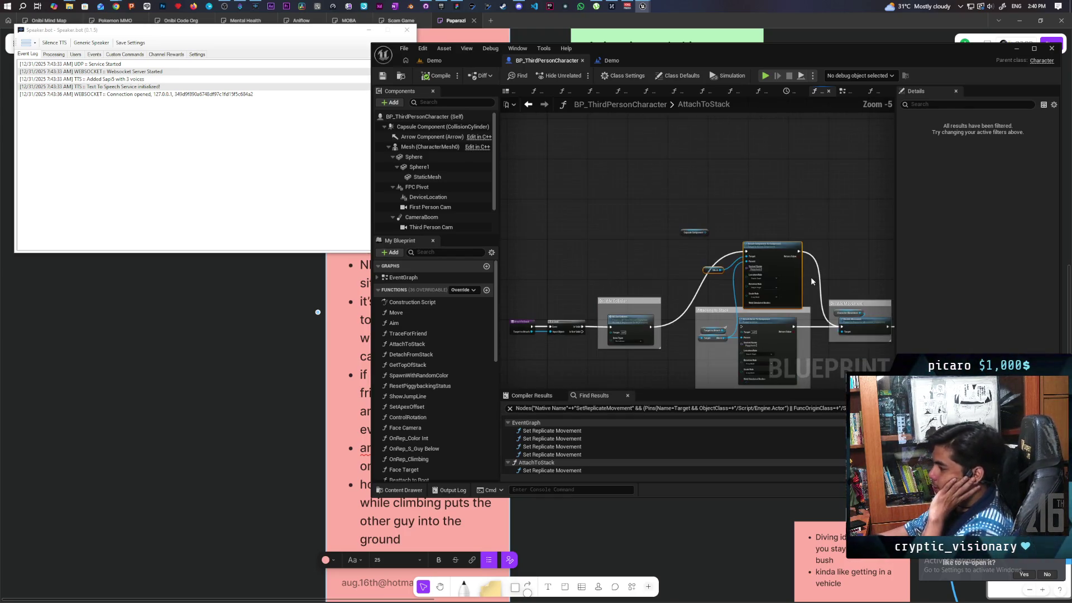
pyautogui.scroll(5, 741, 228)
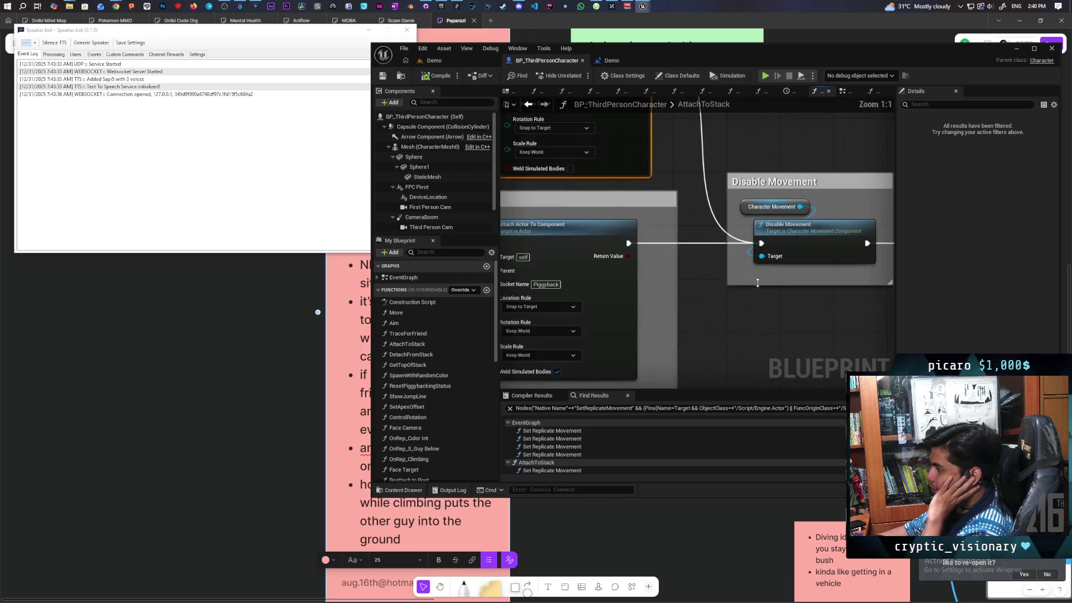
pyautogui.moveTo(702, 328)
pyautogui.mouseDown()
pyautogui.moveTo(562, 343)
pyautogui.moveTo(651, 348)
pyautogui.mouseUp()
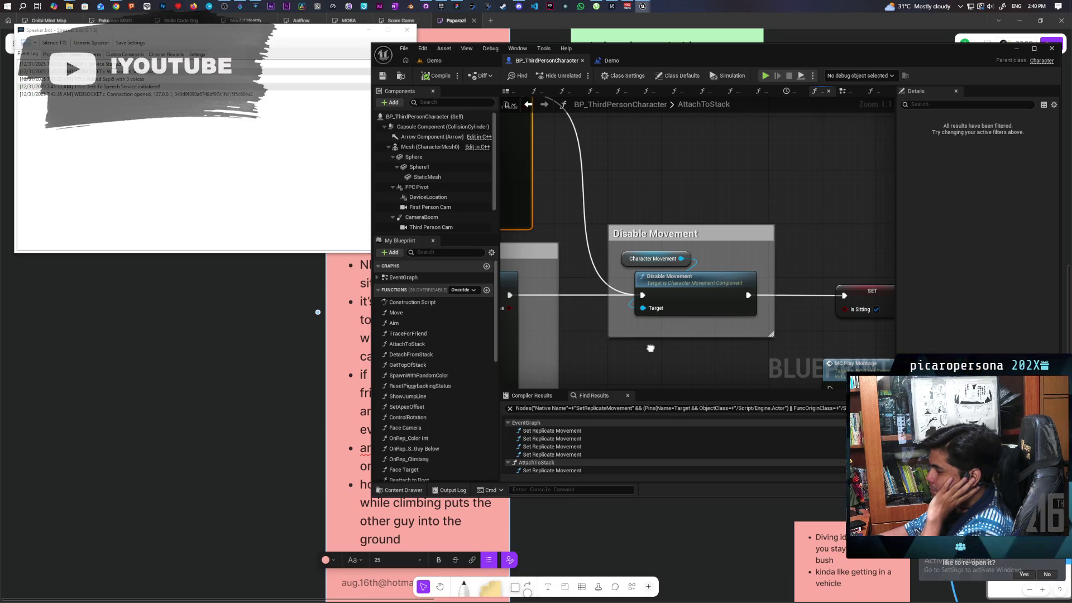
pyautogui.scroll(-5, 652, 338)
pyautogui.scroll(3, 670, 329)
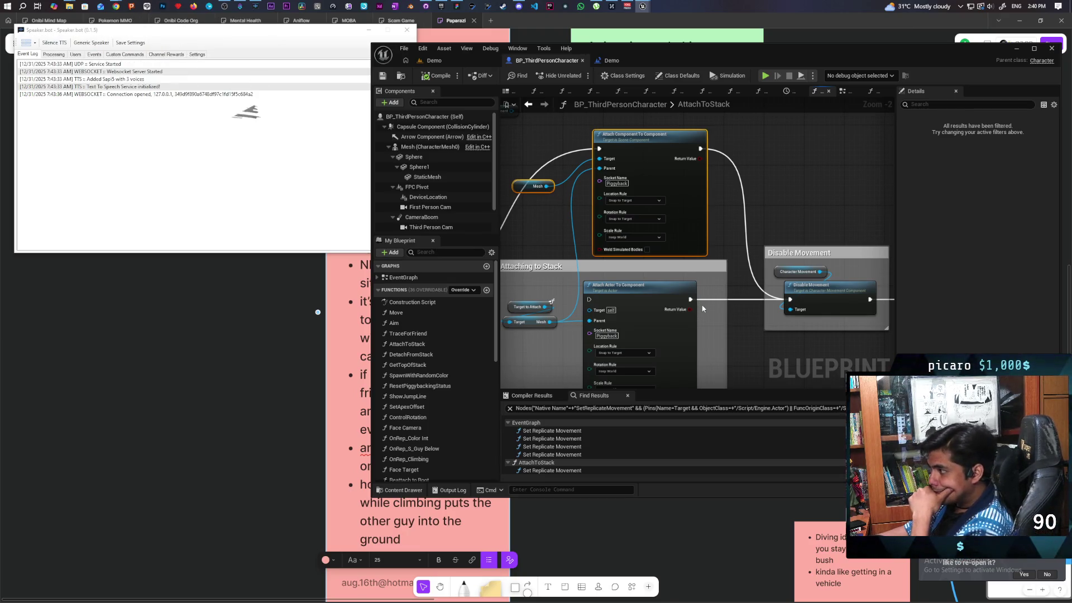
pyautogui.moveTo(681, 281); pyautogui.dragTo(683, 312)
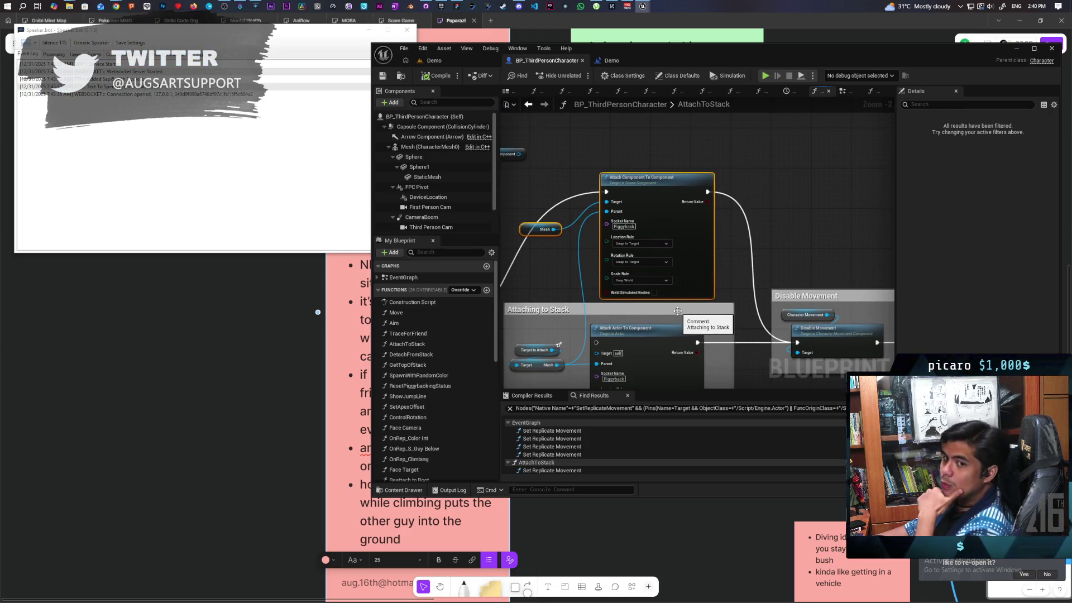
pyautogui.moveTo(537, 172); pyautogui.dragTo(612, 166)
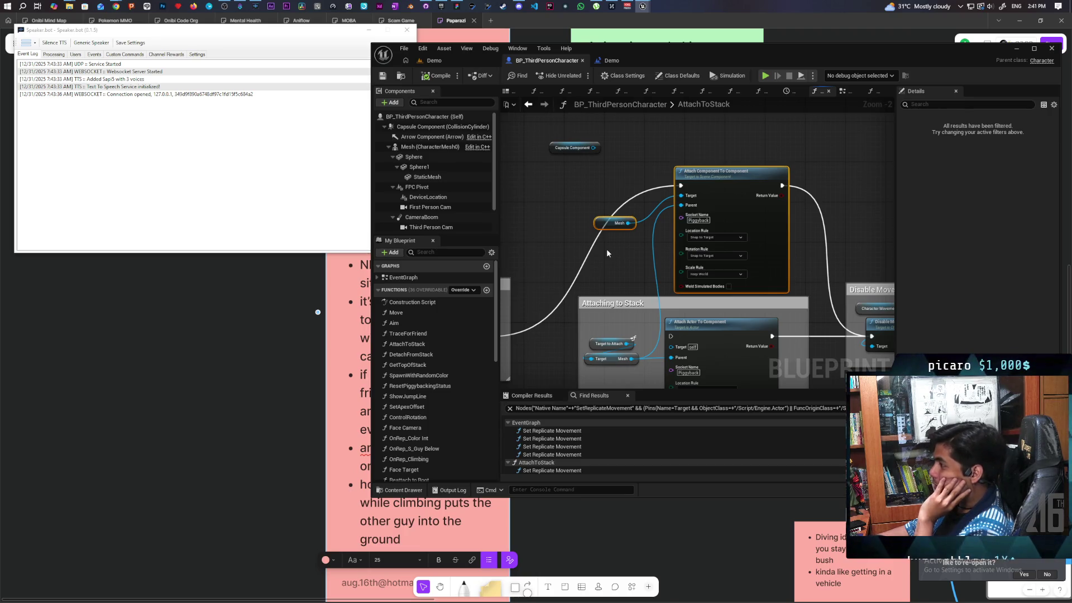
pyautogui.moveTo(608, 249)
pyautogui.mouseDown()
pyautogui.moveTo(668, 210)
pyautogui.moveTo(650, 277)
pyautogui.mouseUp()
pyautogui.click(766, 253)
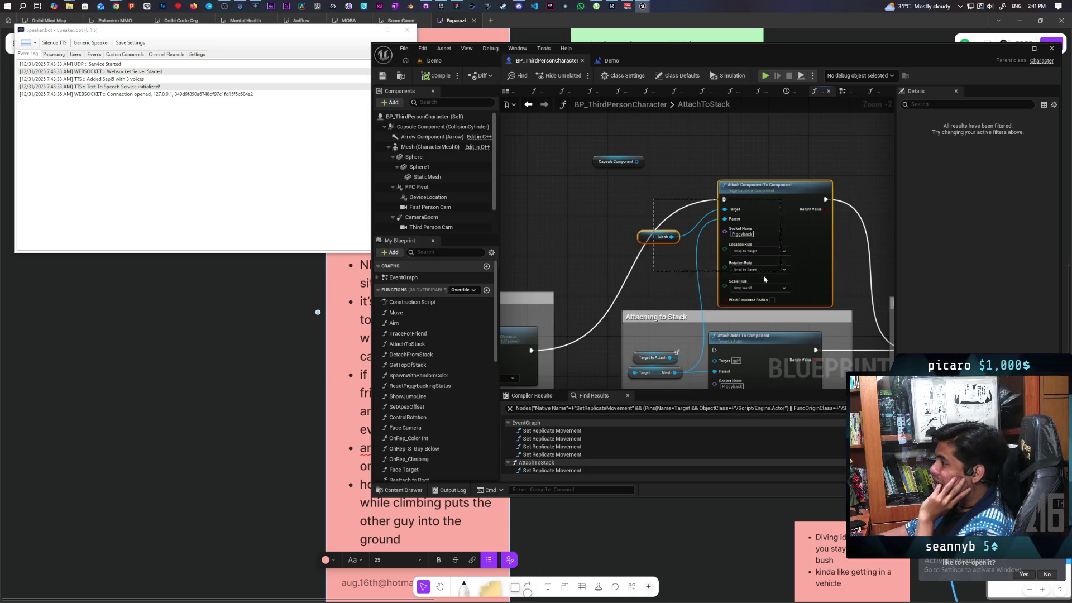
pyautogui.click(698, 269)
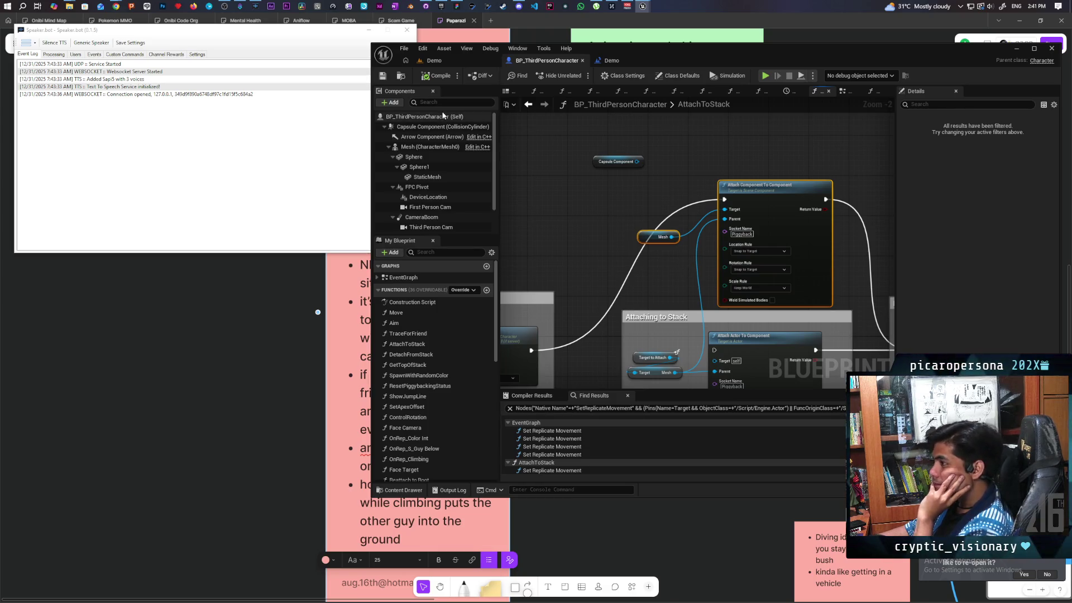
pyautogui.moveTo(116, 6)
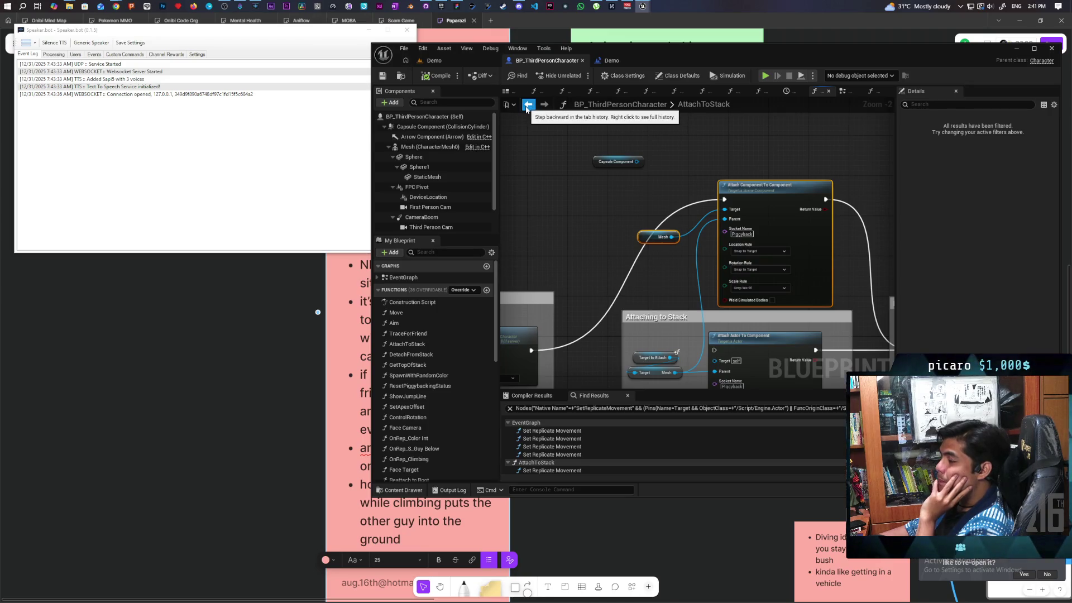
# Step: Open the Reattach To Root function from the EventGraph and inspect its location nodes
pyautogui.click(526, 108)
pyautogui.scroll(-5, 586, 222)
pyautogui.scroll(8, 676, 234)
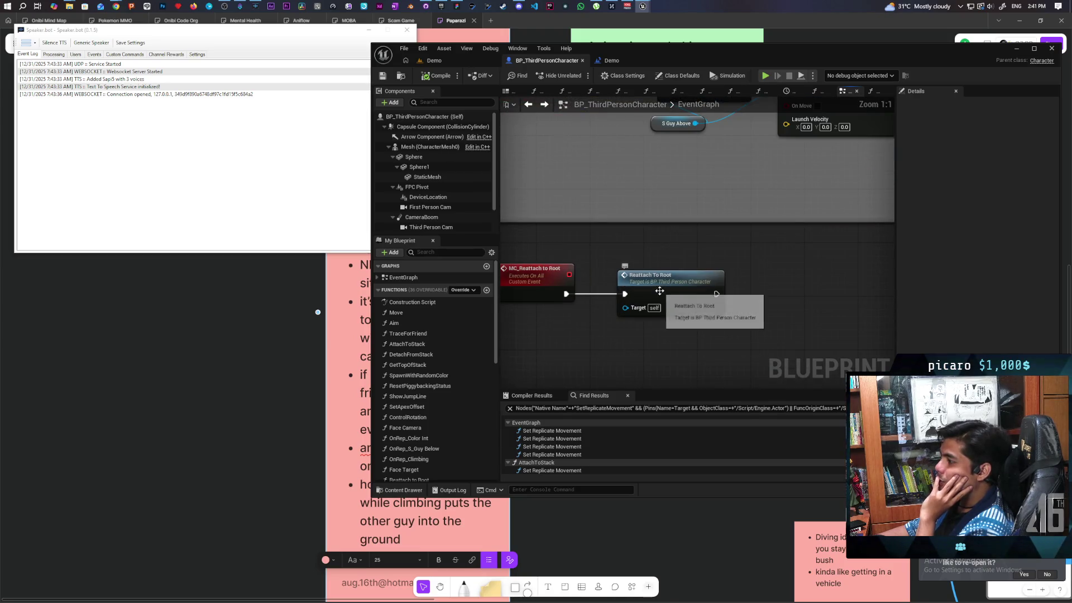
pyautogui.doubleClick(659, 291)
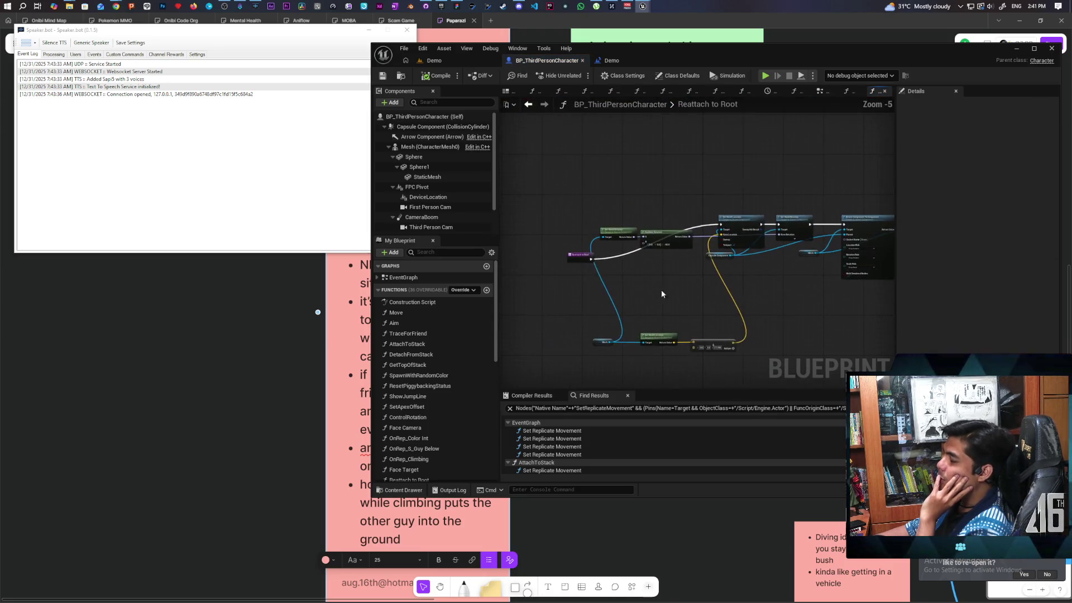
pyautogui.moveTo(581, 255); pyautogui.dragTo(698, 202)
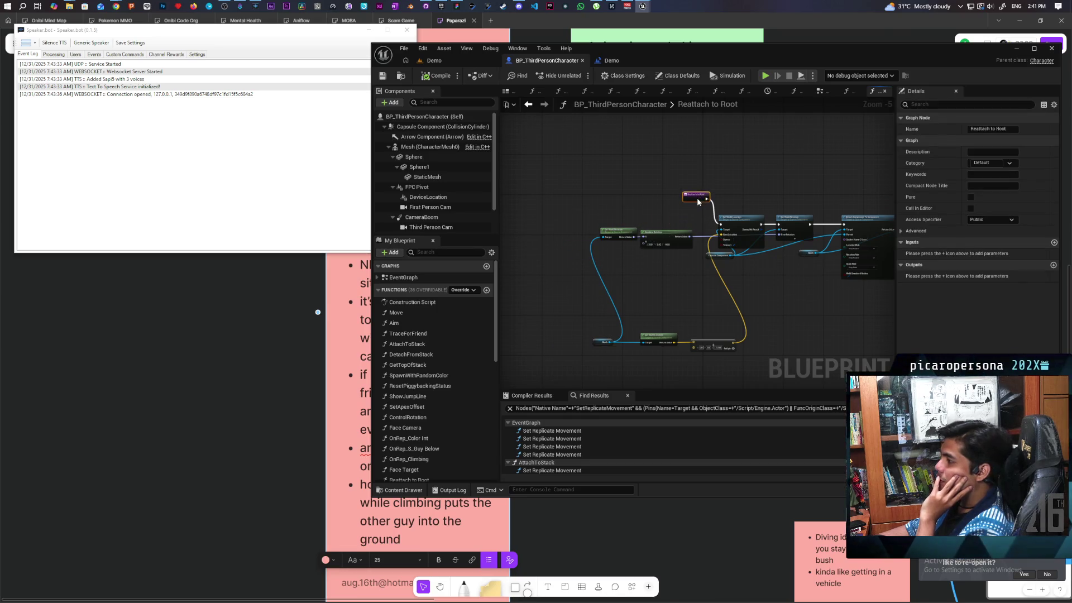
pyautogui.scroll(2, 707, 230)
pyautogui.moveTo(712, 318); pyautogui.dragTo(622, 247)
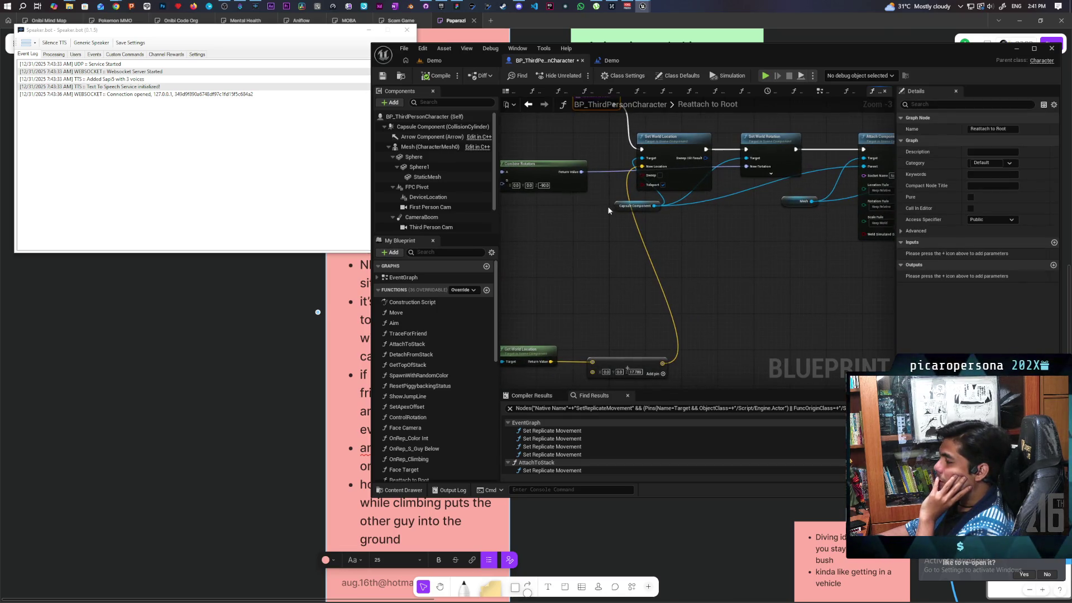
pyautogui.scroll(-1, 752, 229)
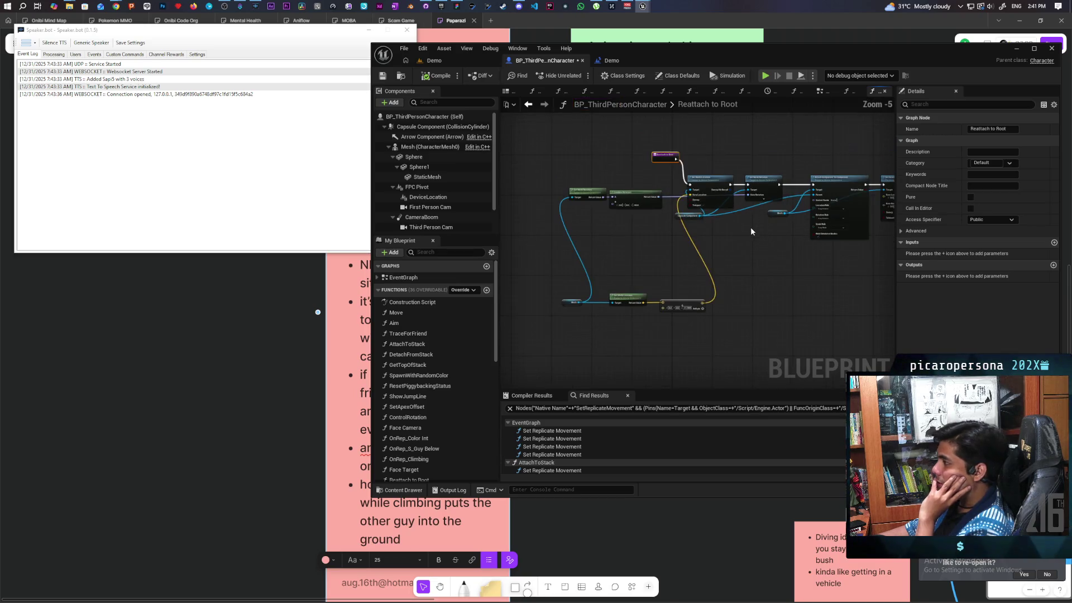
# Step: Back in the EventGraph, bring the S_Attach to Stack Delay-and-Attach chain into view
pyautogui.click(529, 105)
pyautogui.scroll(-4, 672, 233)
pyautogui.moveTo(597, 218); pyautogui.dragTo(698, 240)
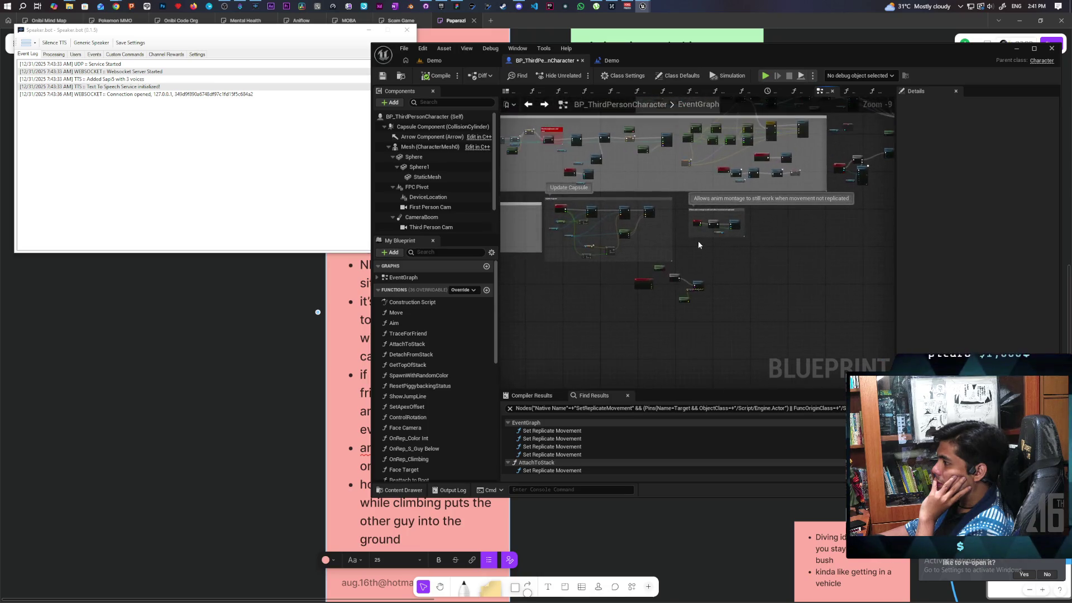
pyautogui.scroll(5, 698, 239)
pyautogui.scroll(-6, 697, 239)
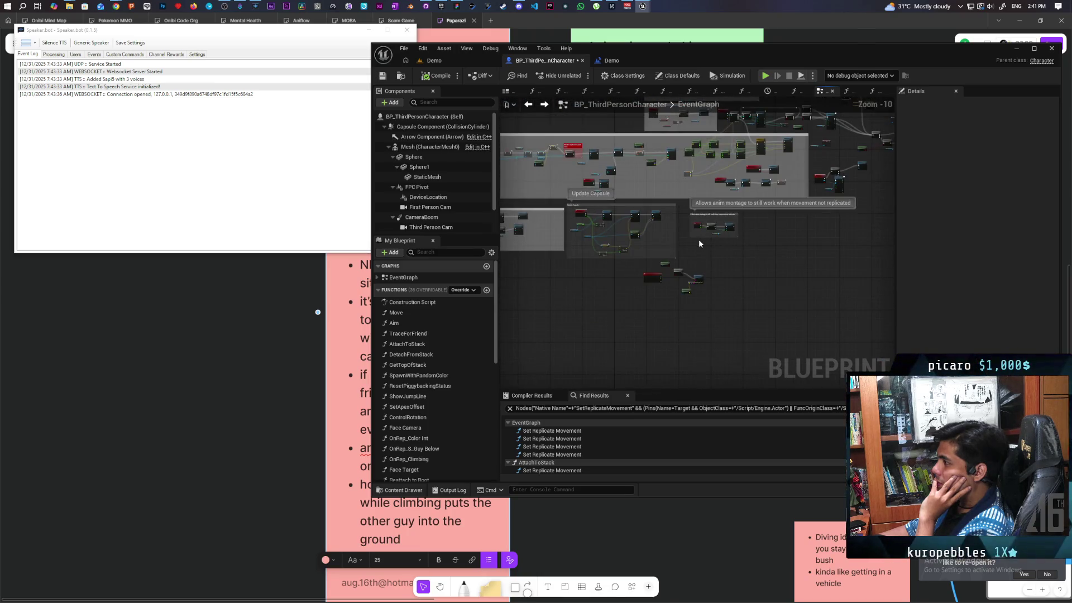
pyautogui.scroll(6, 699, 239)
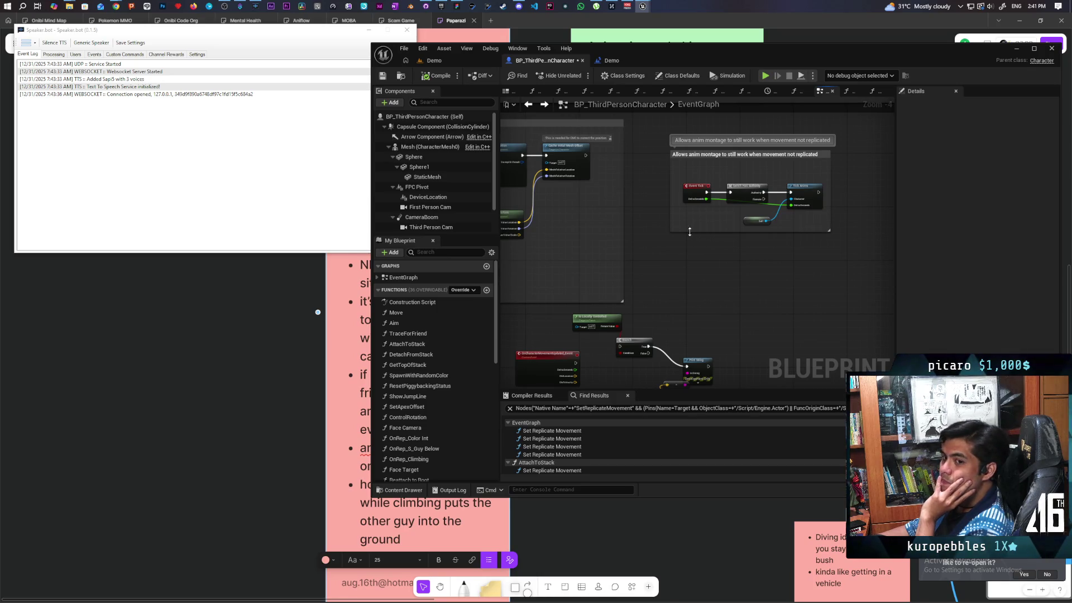
pyautogui.scroll(-4, 735, 249)
pyautogui.moveTo(735, 249); pyautogui.dragTo(642, 377)
pyautogui.scroll(5, 704, 273)
pyautogui.moveTo(704, 273); pyautogui.dragTo(675, 311)
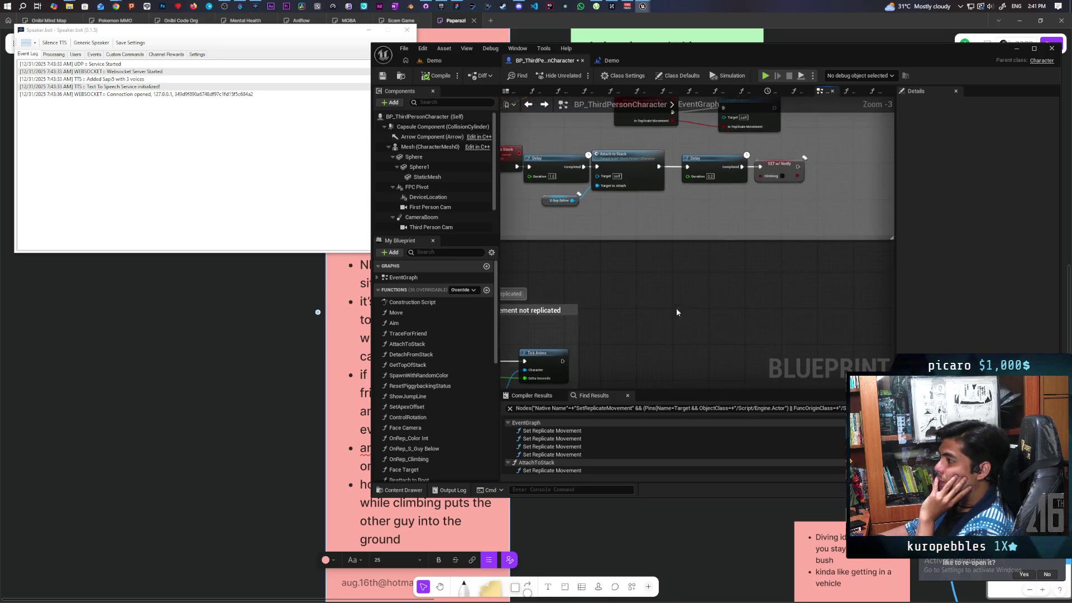
pyautogui.moveTo(695, 374); pyautogui.dragTo(725, 368)
pyautogui.scroll(-1, 434, 342)
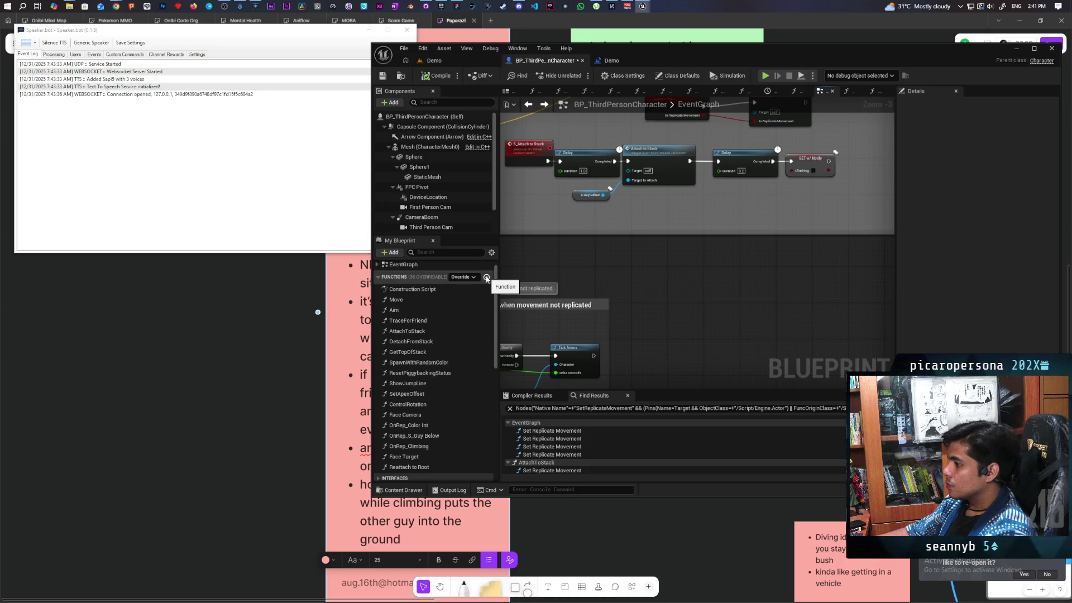
# Step: Add a function named 'Attach to Actor by tag' and compile the character blueprint
pyautogui.click(487, 278)
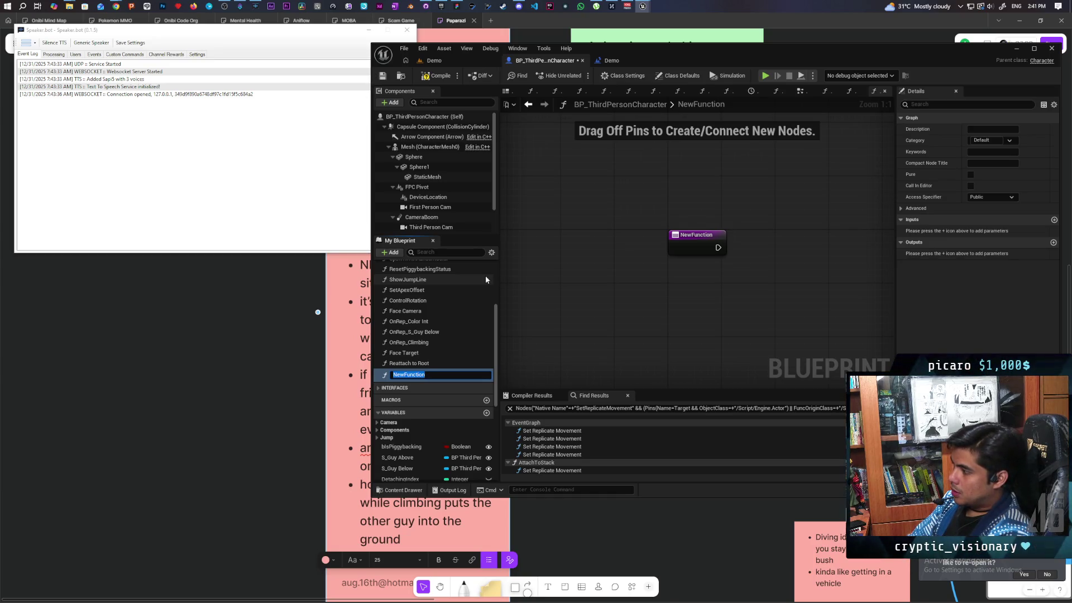
pyautogui.write('S')
pyautogui.press('BackSpace')
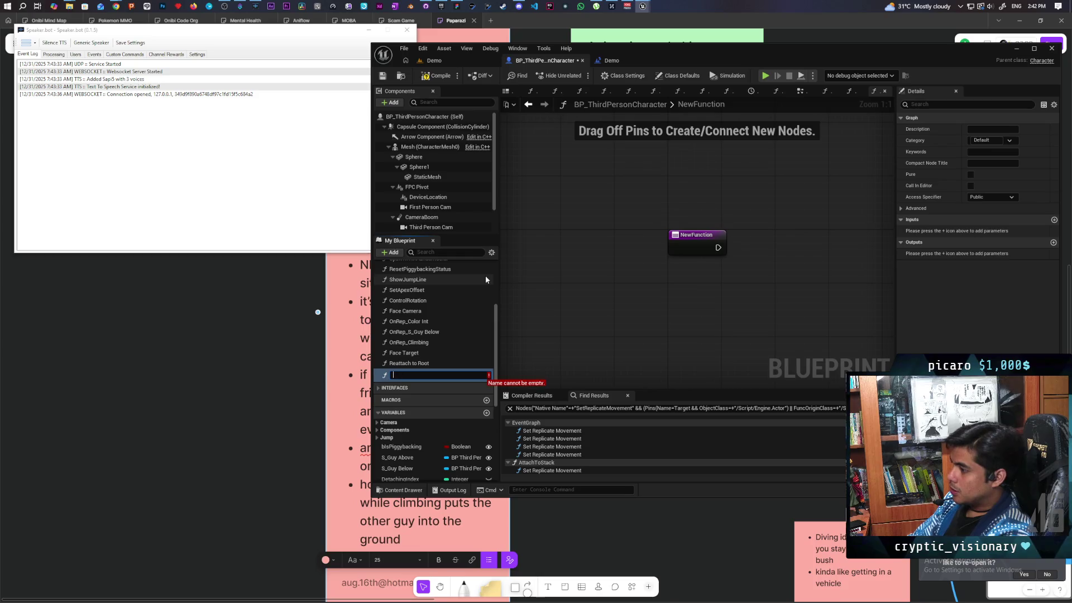
pyautogui.write('A')
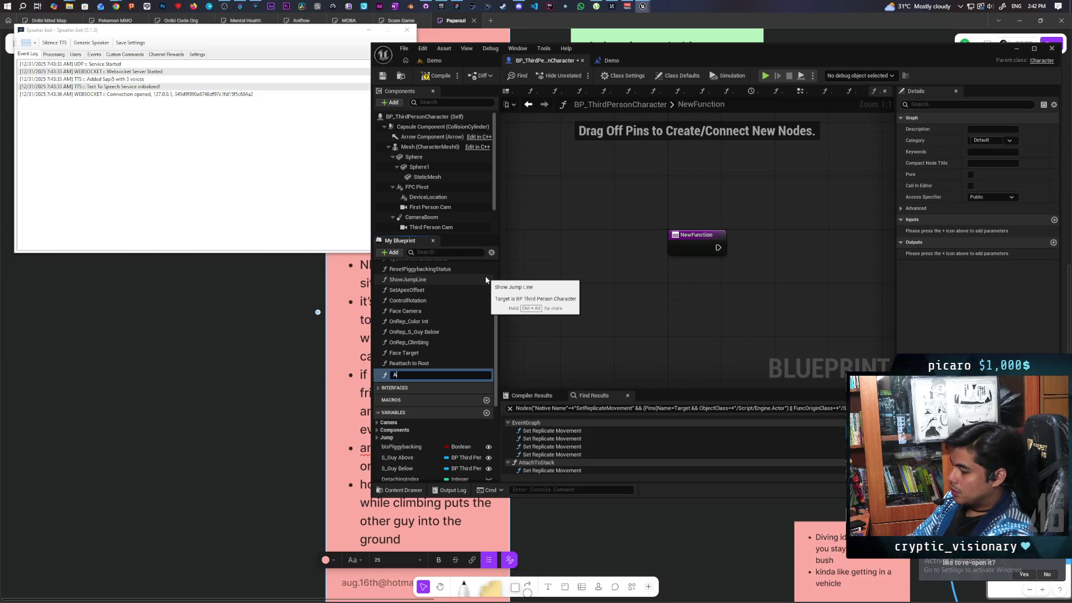
pyautogui.write('ttach to a')
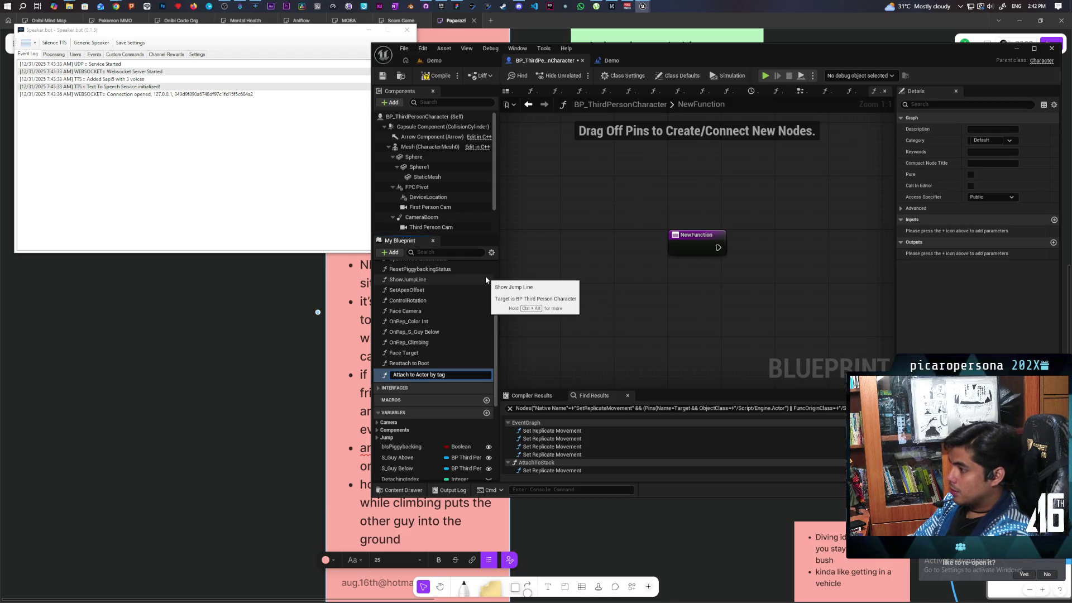
pyautogui.press('Return')
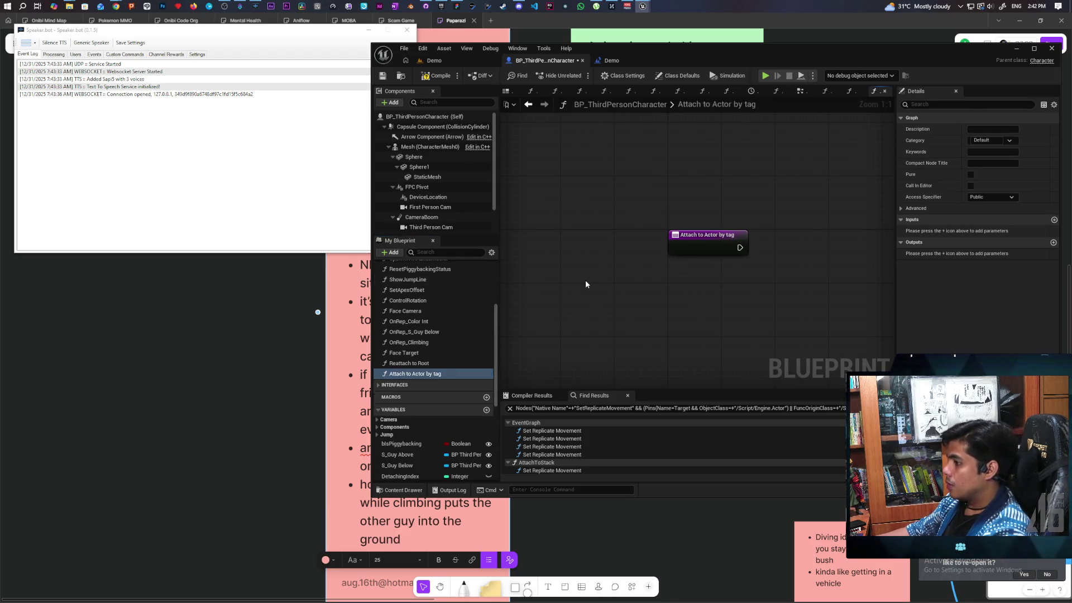
pyautogui.click(431, 77)
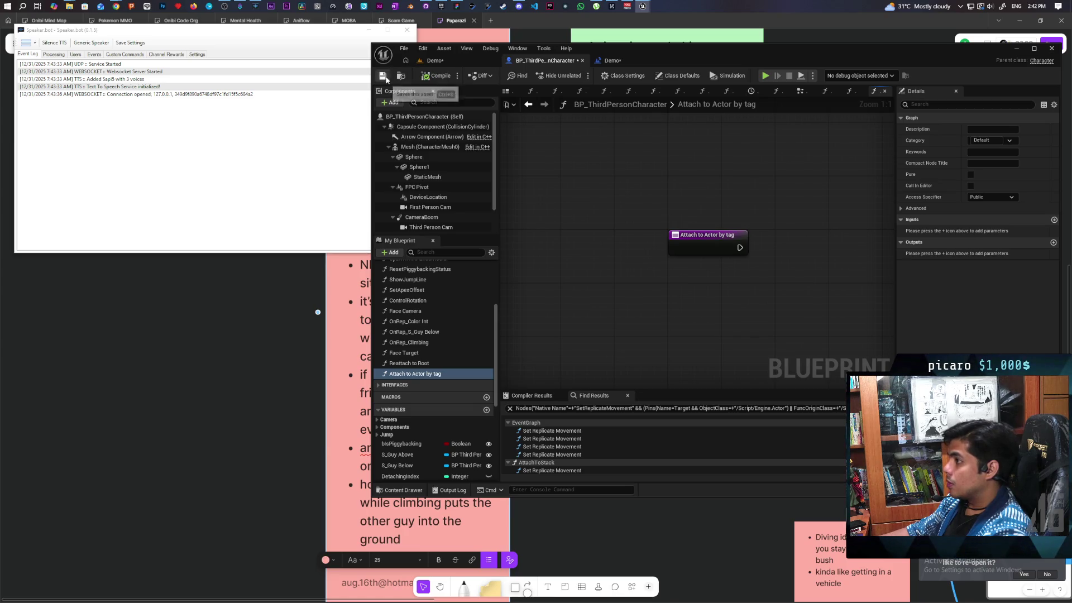
pyautogui.moveTo(654, 173)
pyautogui.mouseDown()
pyautogui.moveTo(581, 181)
pyautogui.moveTo(597, 146)
pyautogui.mouseUp()
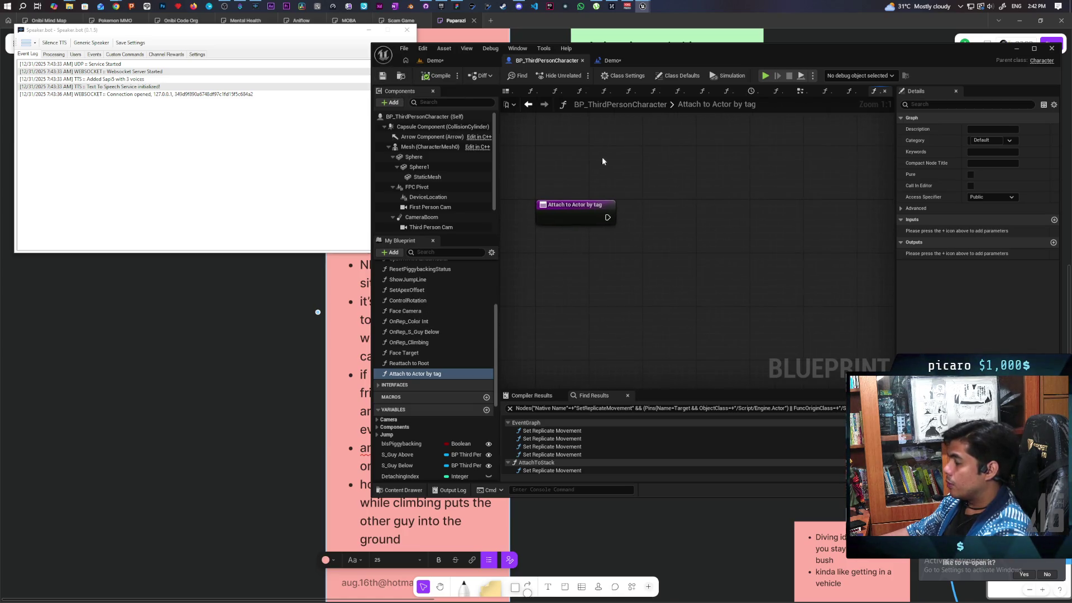
# Step: Place a Get All Actors Of Class with Tag node from a 'get actor' search, then delete it
pyautogui.rightClick(638, 241)
pyautogui.write('get')
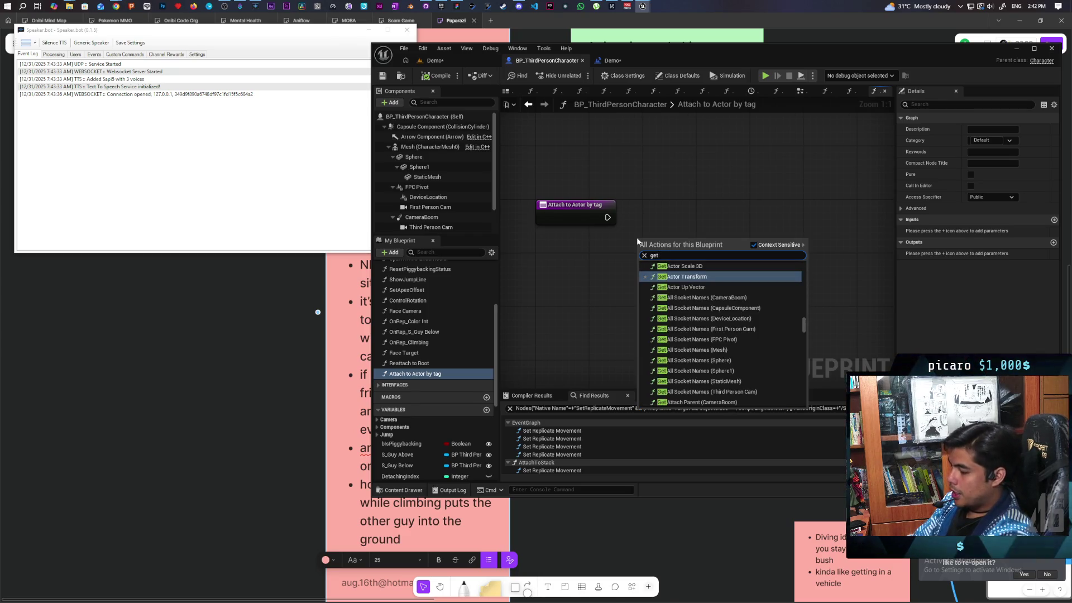
pyautogui.write(' actor')
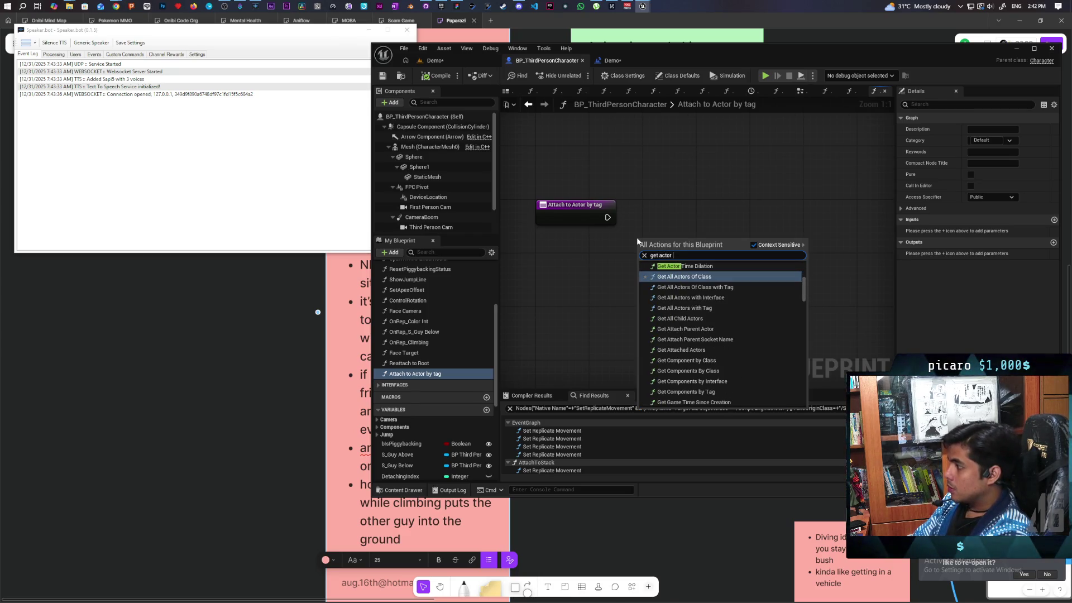
pyautogui.click(710, 287)
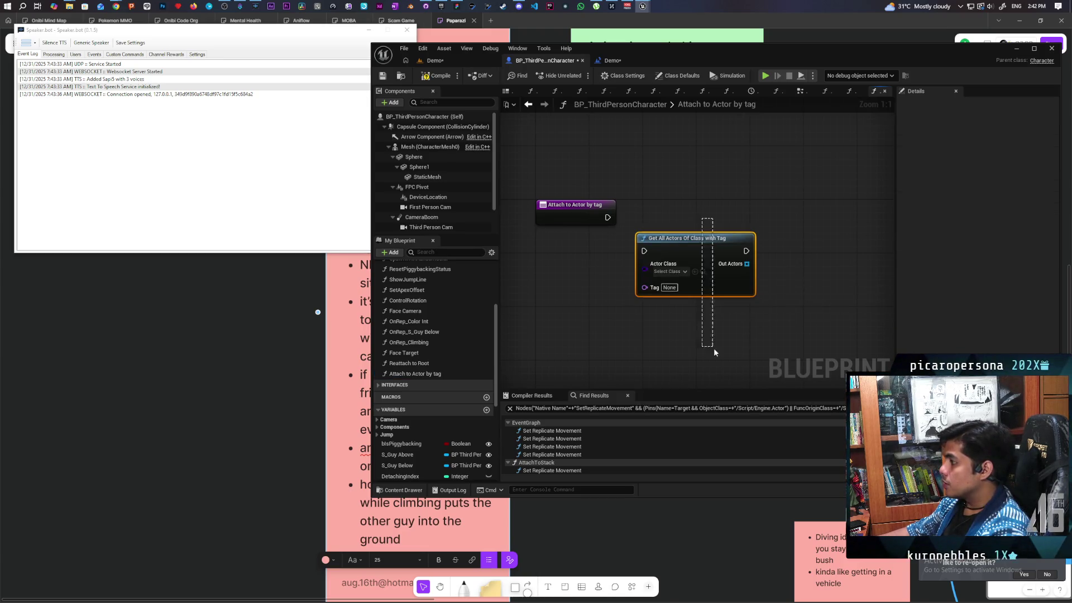
pyautogui.press('Delete')
# Step: Re-add Get All Actors Of Class with Tag via a 'get ac' + 'tag' search, beside the entry node
pyautogui.rightClick(683, 268)
pyautogui.write('get actor')
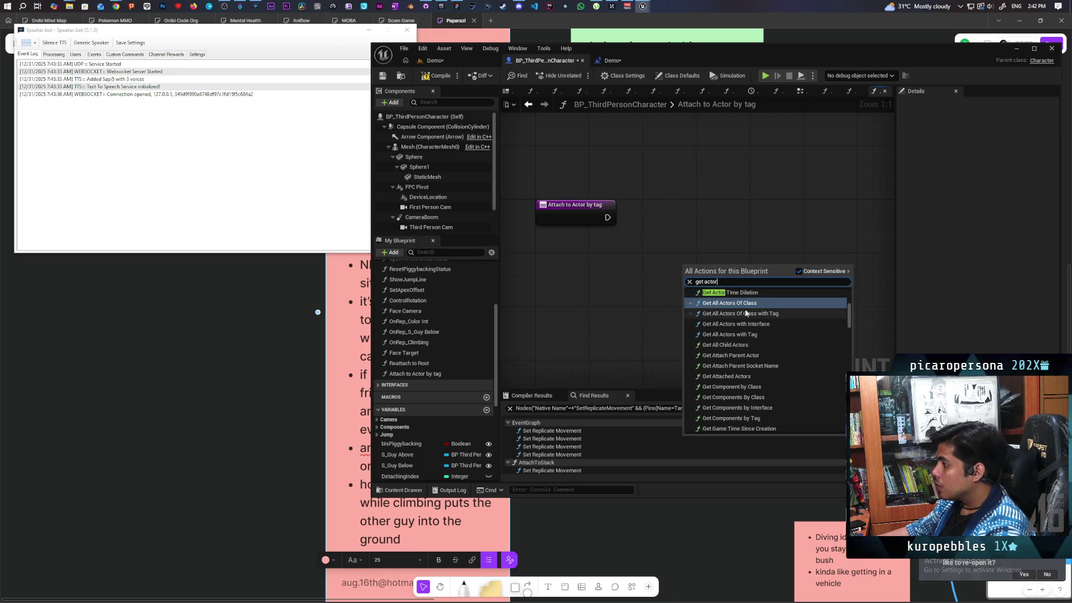
pyautogui.scroll(3, 770, 323)
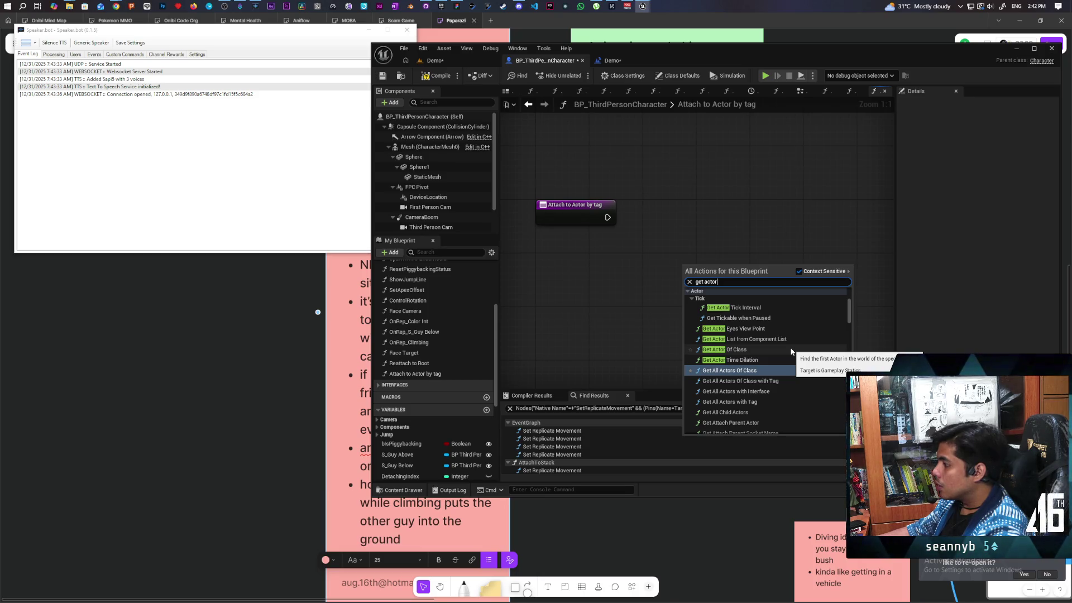
pyautogui.write(' tag')
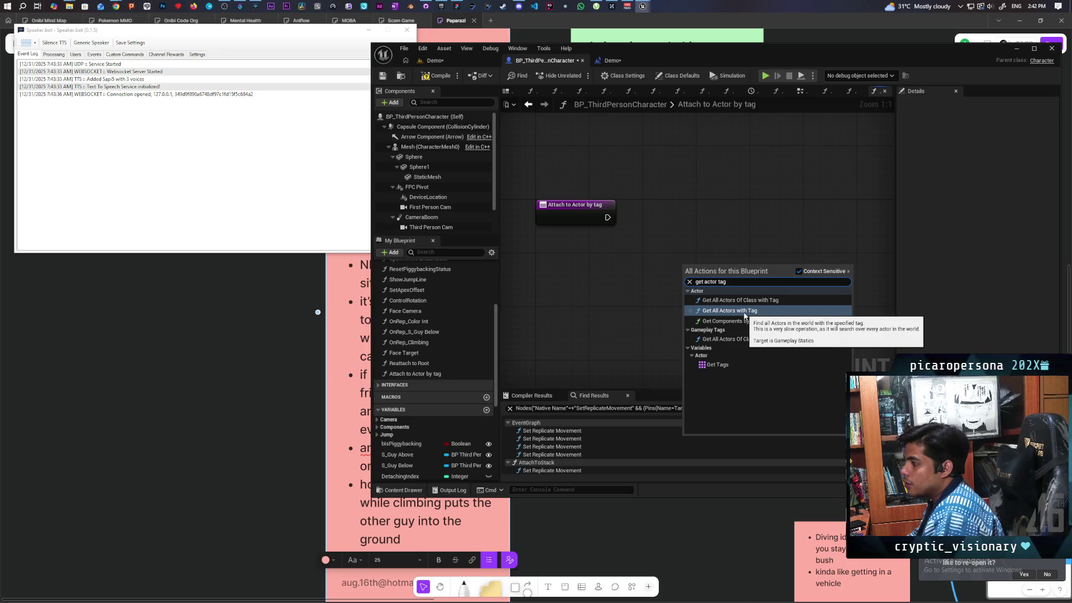
pyautogui.click(778, 300)
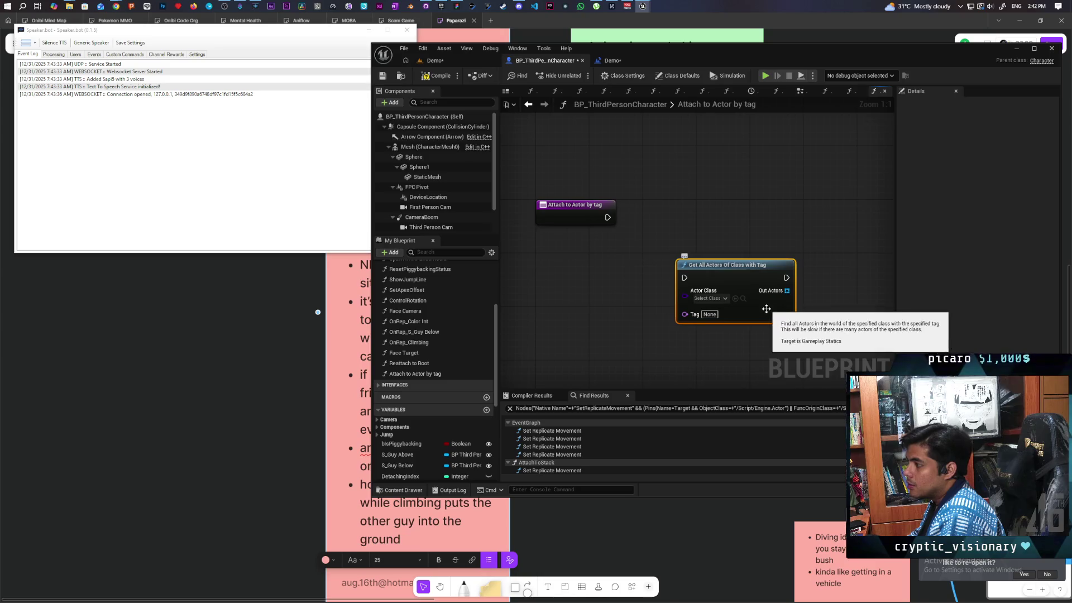
pyautogui.moveTo(743, 282)
pyautogui.mouseDown()
pyautogui.moveTo(718, 247)
pyautogui.moveTo(722, 219)
pyautogui.moveTo(707, 216)
pyautogui.mouseUp()
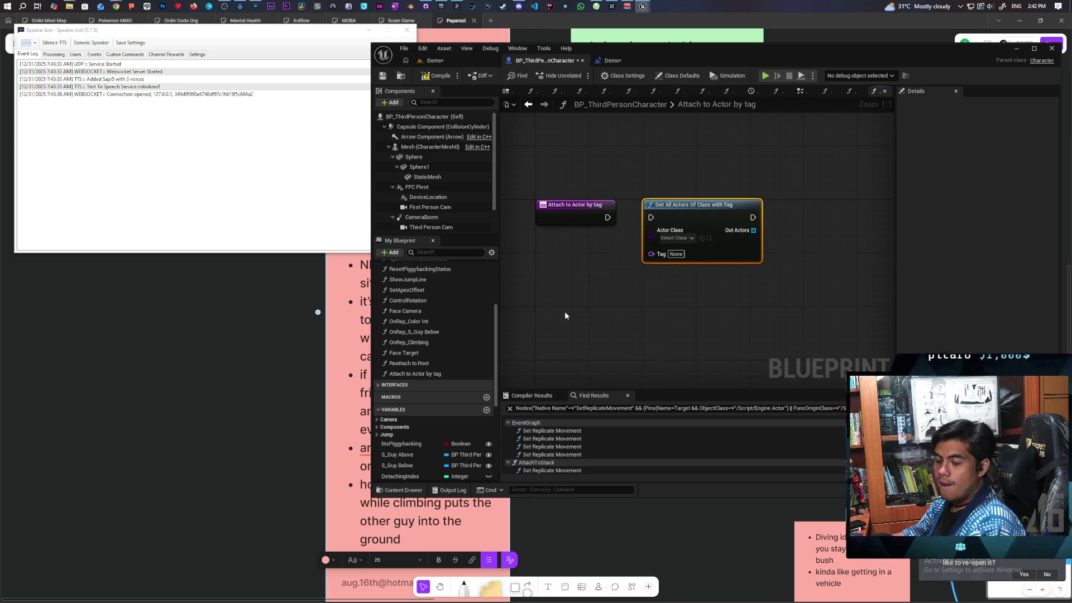
pyautogui.click(674, 239)
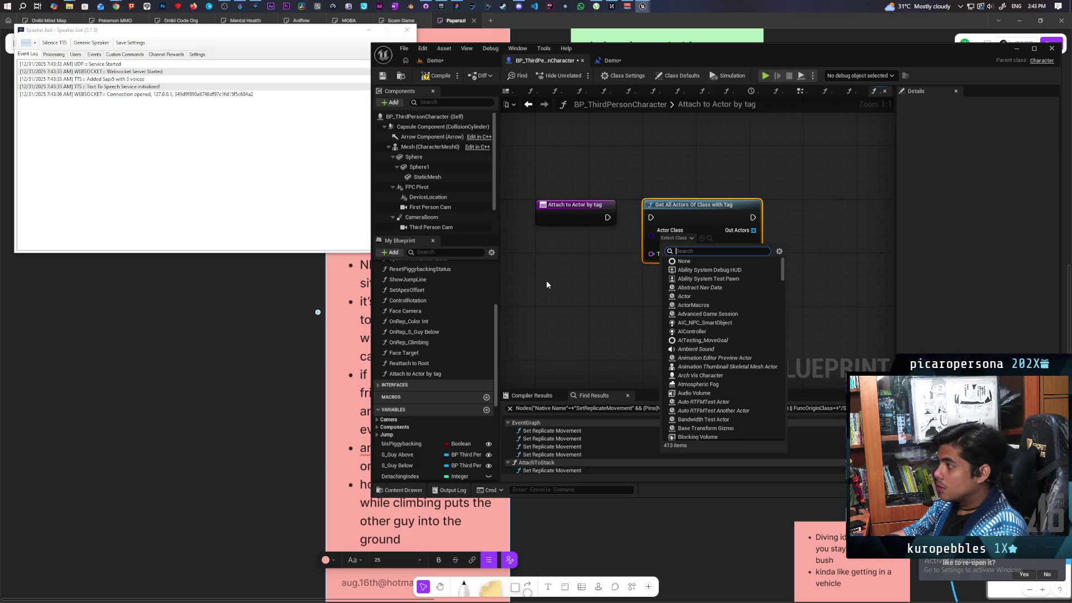
pyautogui.click(582, 265)
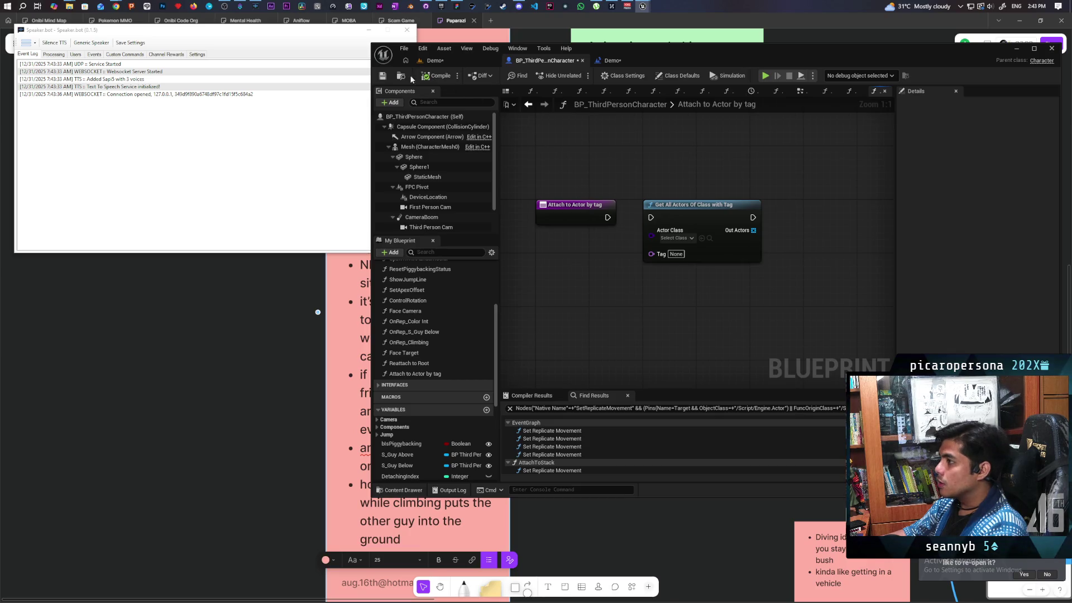
# Step: Set Actor Class to BP Third Person, wire the entry exec and a new Tag input, and save
pyautogui.hotkey('ctrl', 'space')
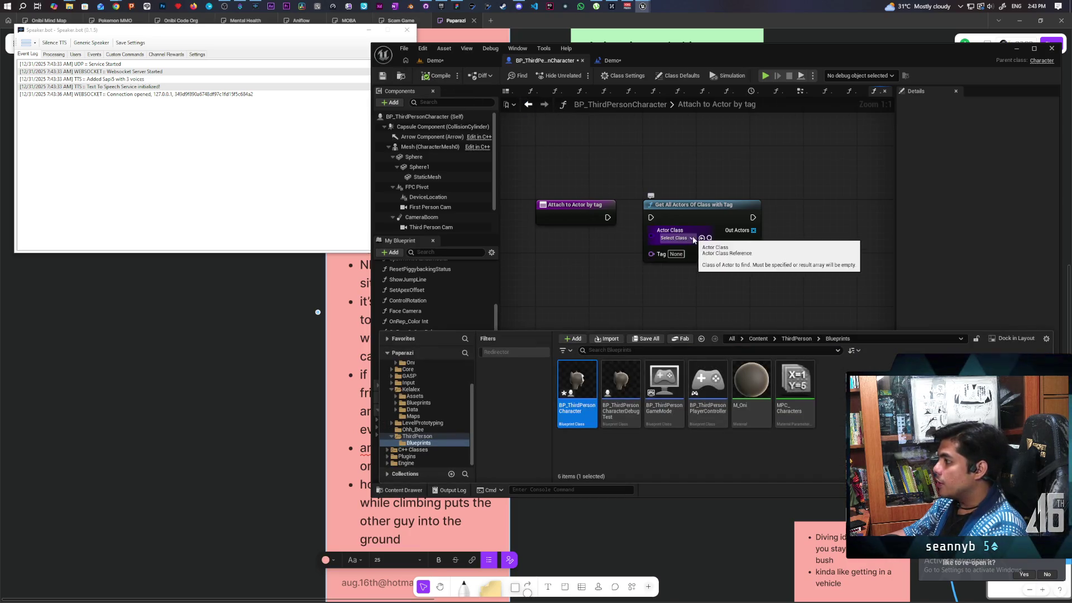
pyautogui.click(702, 238)
pyautogui.moveTo(607, 217); pyautogui.dragTo(651, 217)
pyautogui.moveTo(651, 254); pyautogui.dragTo(584, 212)
pyautogui.hotkey('ctrl', 'shift', 's')
# Step: Add a GET (a copy) node reading from the Out Actors array
pyautogui.moveTo(724, 228); pyautogui.dragTo(751, 242)
pyautogui.write('get')
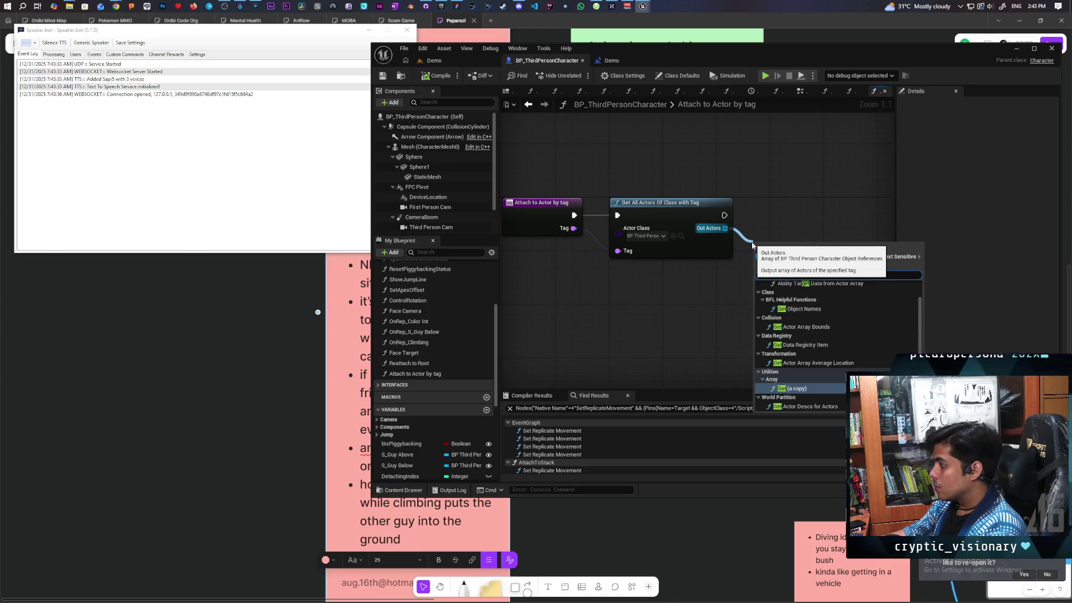
pyautogui.click(835, 391)
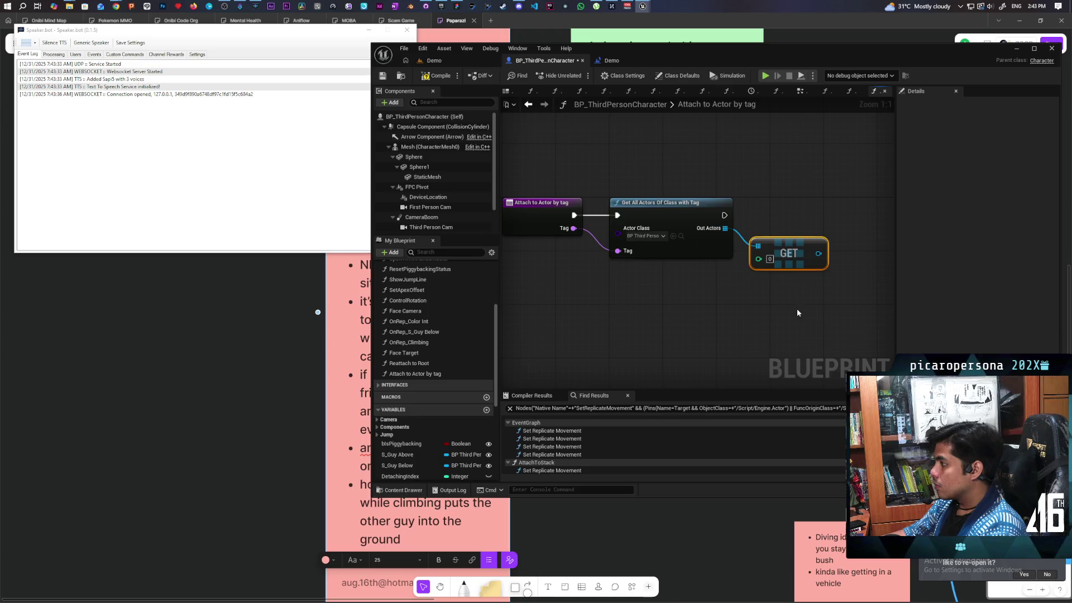
pyautogui.moveTo(798, 310); pyautogui.dragTo(701, 332)
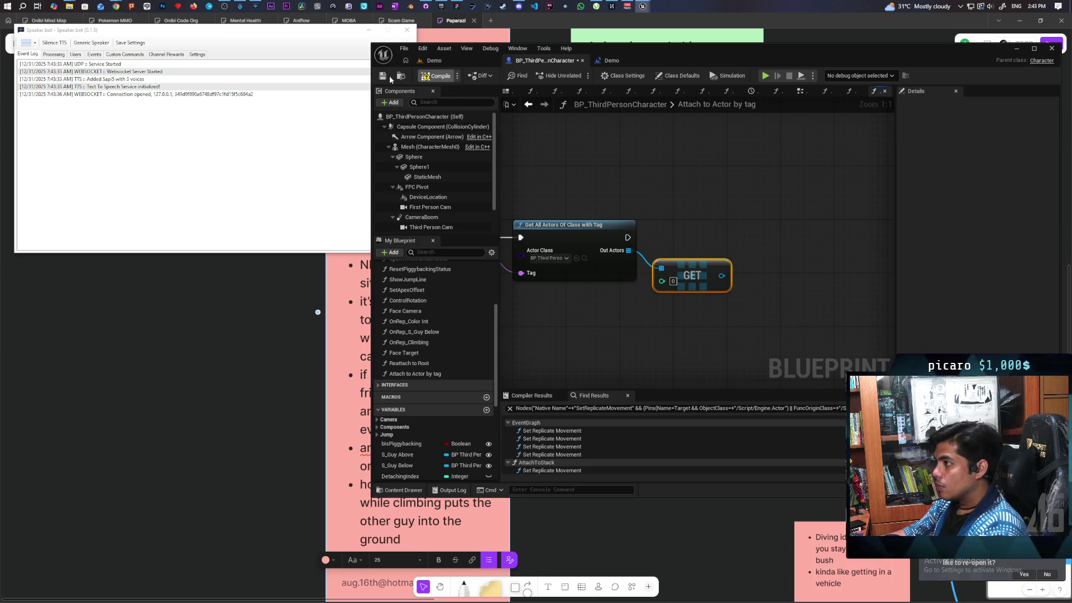
# Step: Compile and save the blueprint, then return to the EventGraph
pyautogui.click(436, 77)
pyautogui.hotkey('ctrl', 's')
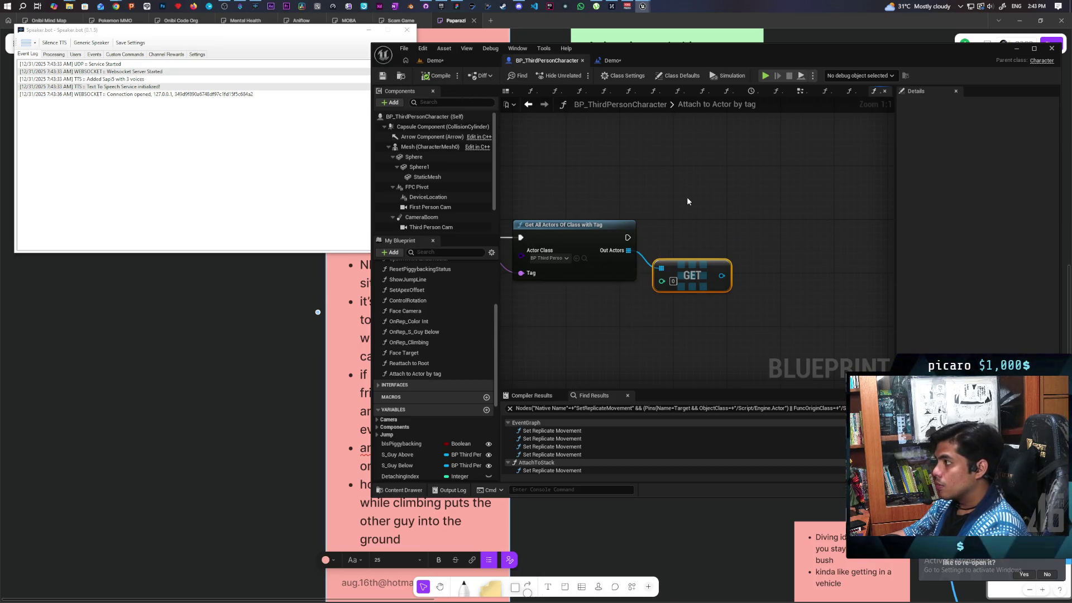
pyautogui.click(530, 105)
pyautogui.scroll(3, 651, 274)
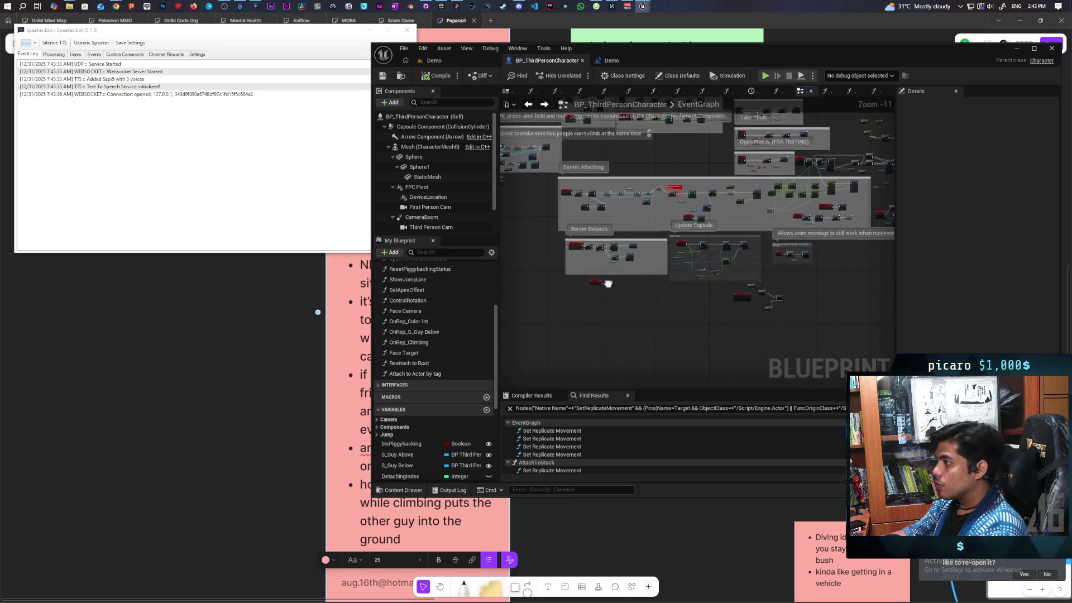
pyautogui.scroll(4, 715, 249)
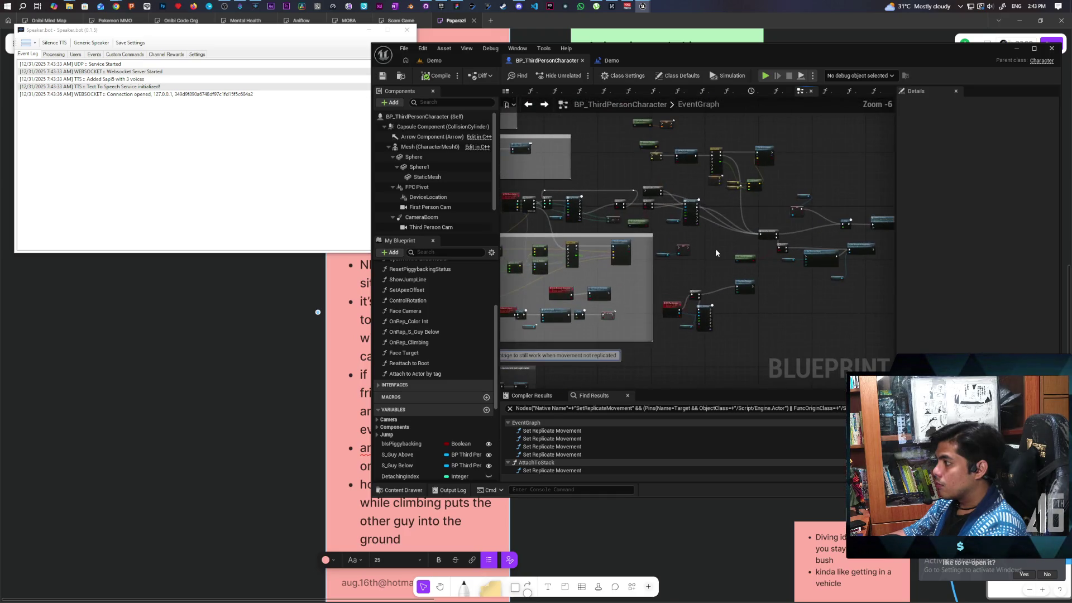
pyautogui.moveTo(654, 348); pyautogui.dragTo(732, 299)
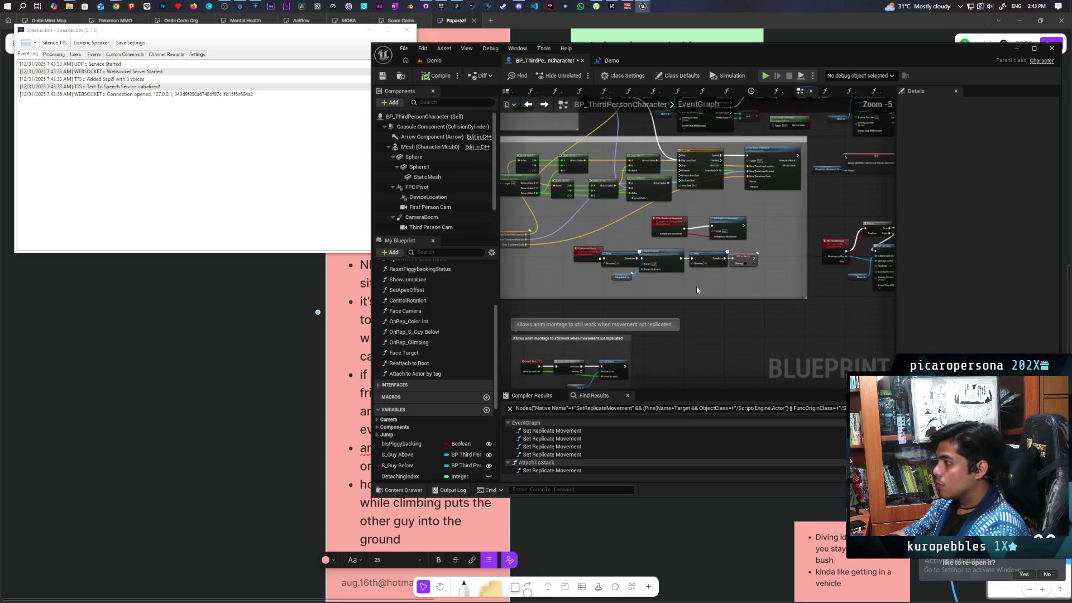
# Step: Review the Mesh and Attach nodes in AttachToStack, then reopen the Attach to Actor by tag function
pyautogui.scroll(2, 698, 282)
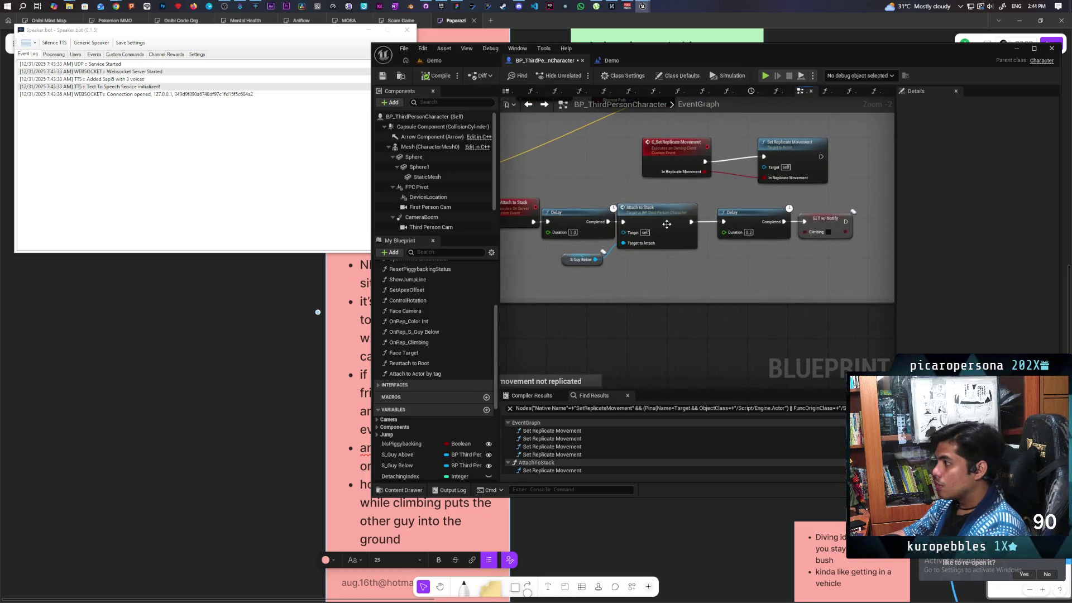
pyautogui.doubleClick(648, 215)
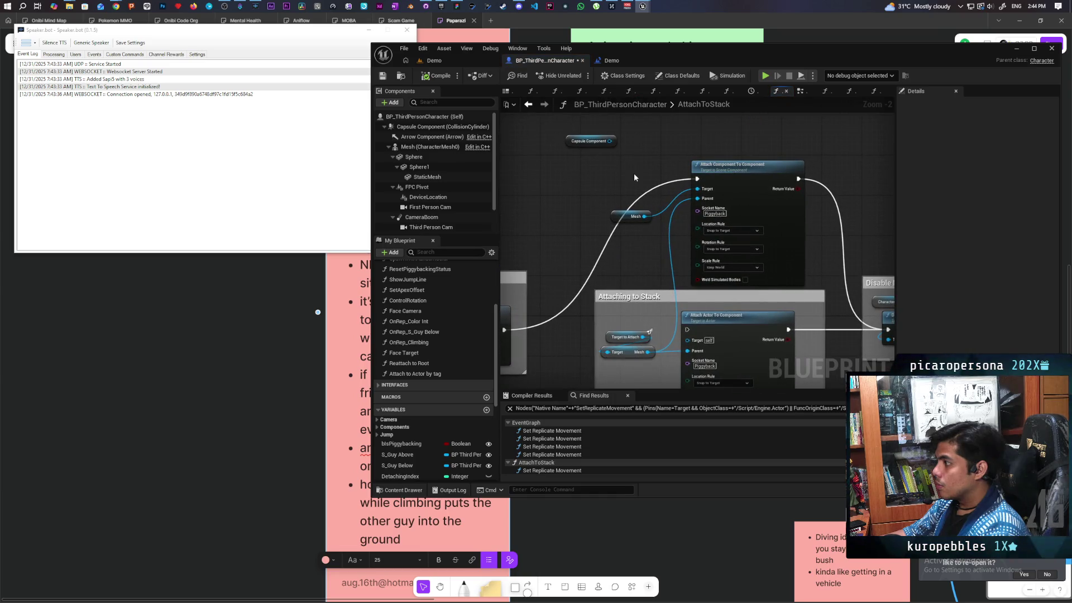
pyautogui.moveTo(634, 182)
pyautogui.mouseDown()
pyautogui.moveTo(673, 187)
pyautogui.moveTo(698, 224)
pyautogui.mouseUp()
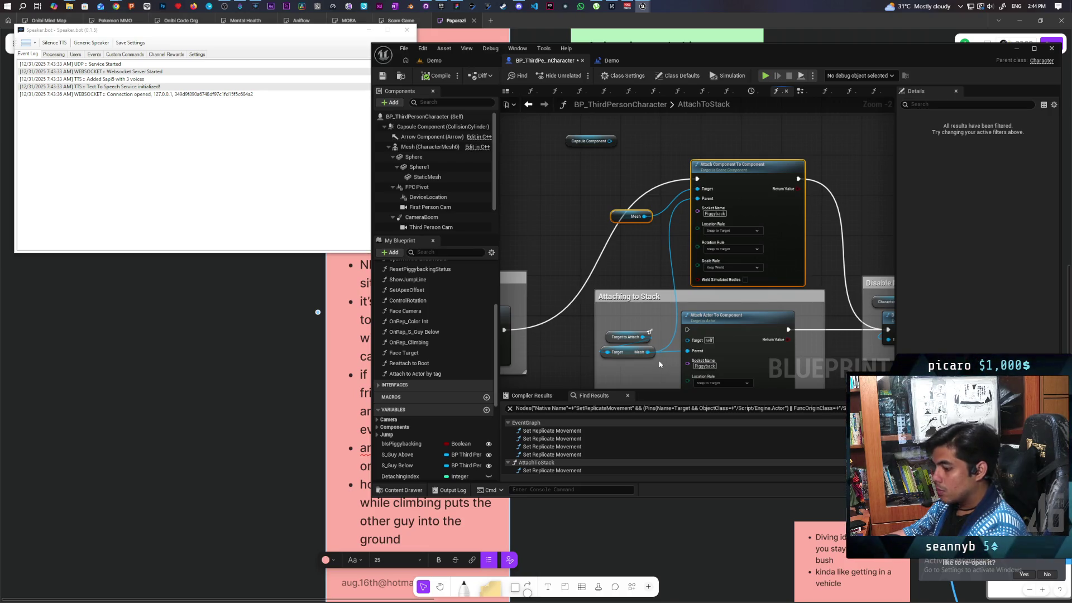
pyautogui.click(528, 106)
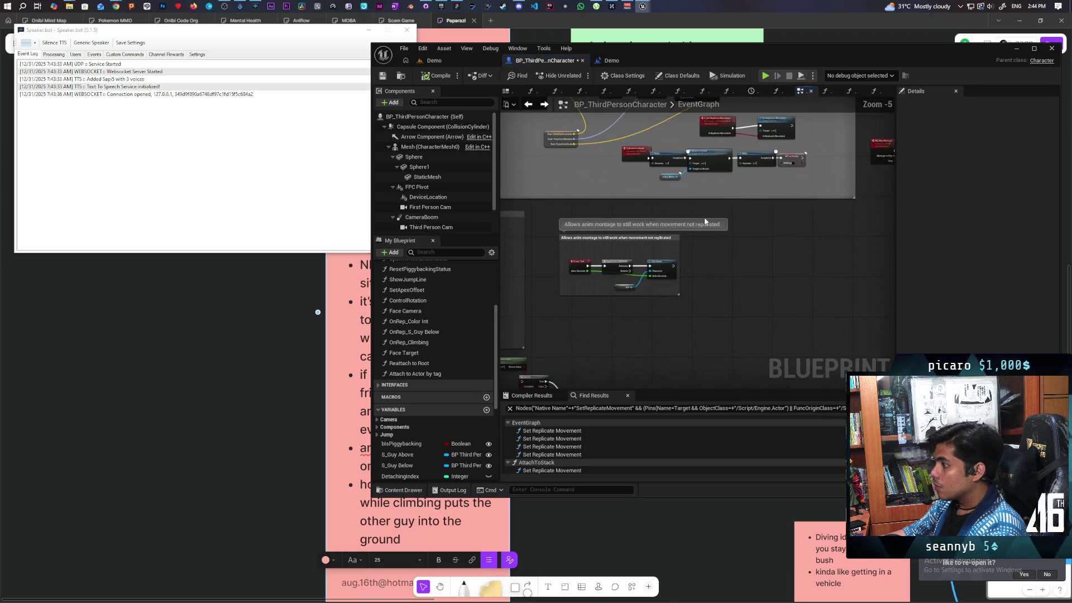
pyautogui.doubleClick(417, 374)
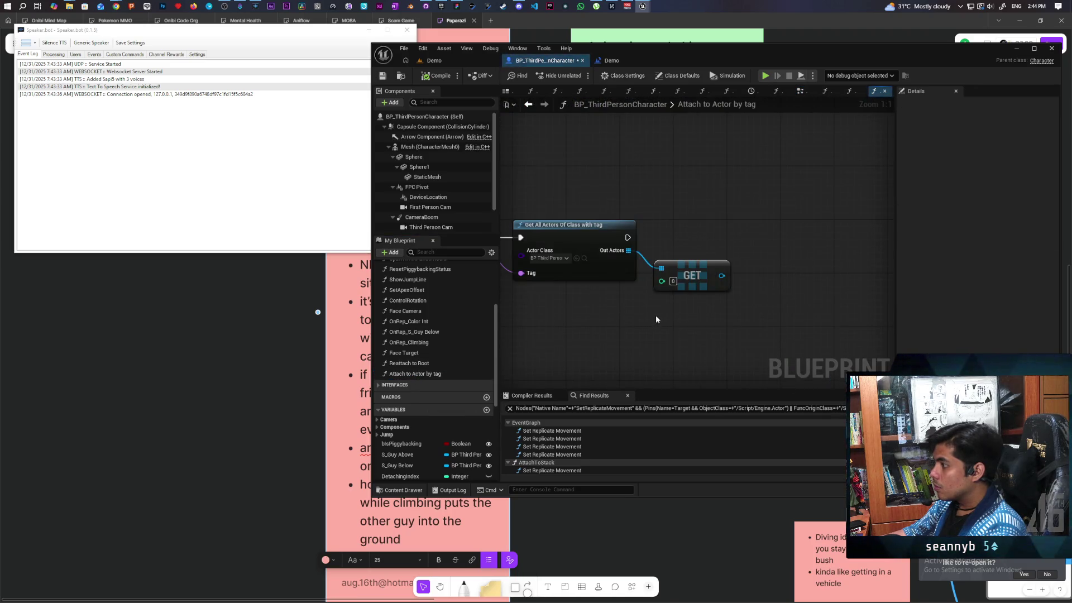
pyautogui.moveTo(790, 255); pyautogui.dragTo(693, 260)
# Step: Add Get Mesh from the GET output as the attach Parent, wire the exec, then compile and save
pyautogui.moveTo(625, 282); pyautogui.dragTo(649, 341)
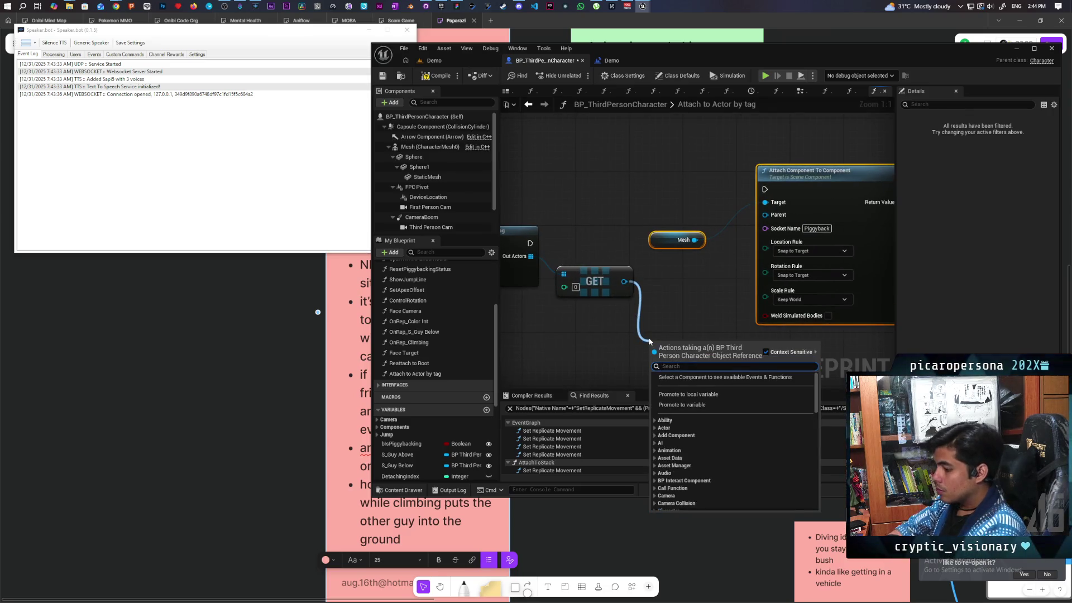
pyautogui.write('get mesh')
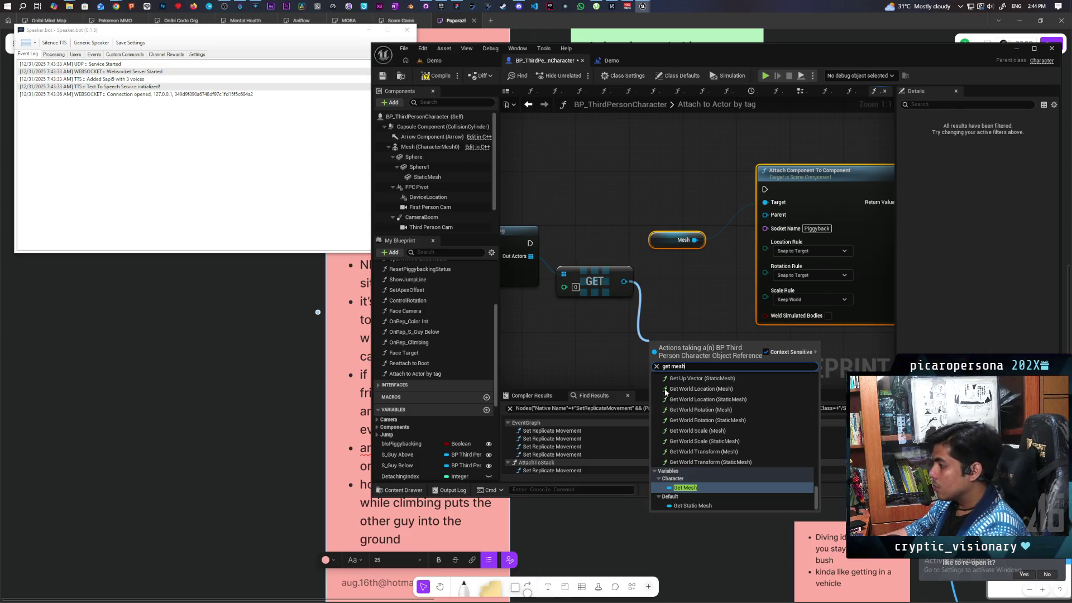
pyautogui.click(691, 480)
pyautogui.moveTo(680, 357)
pyautogui.mouseDown()
pyautogui.moveTo(649, 350)
pyautogui.moveTo(776, 335)
pyautogui.moveTo(765, 217)
pyautogui.mouseUp()
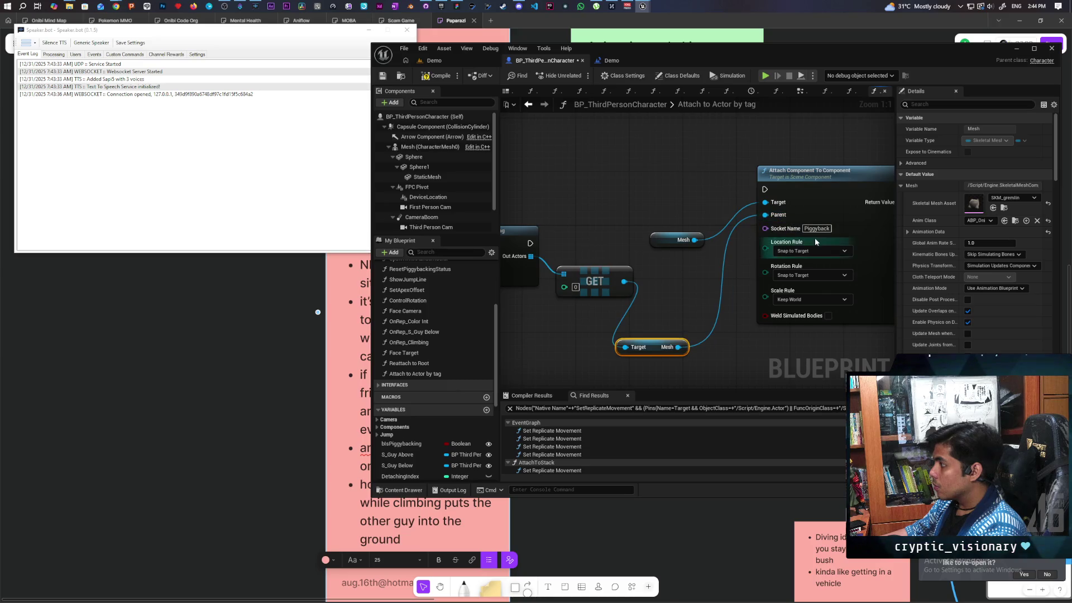
pyautogui.moveTo(532, 244); pyautogui.dragTo(769, 188)
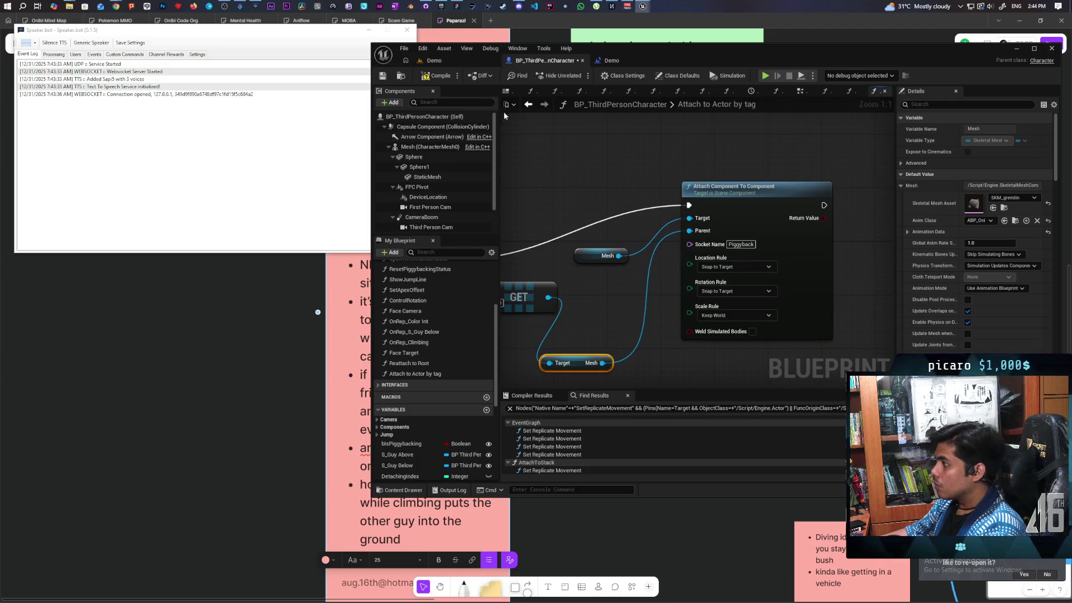
pyautogui.click(440, 77)
pyautogui.hotkey('ctrl', 's')
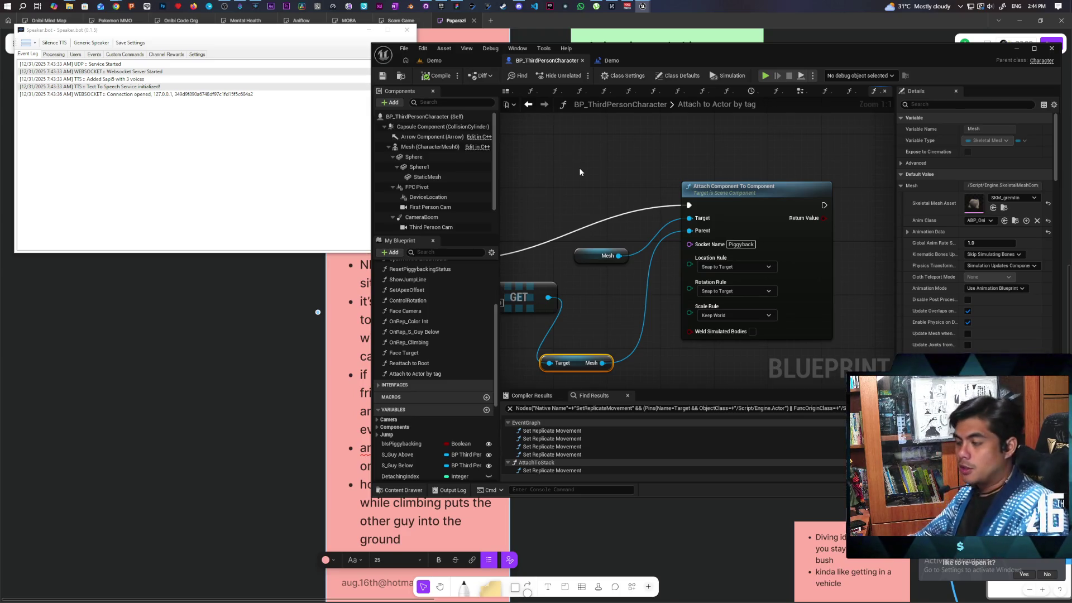
pyautogui.moveTo(591, 160)
pyautogui.mouseDown()
pyautogui.moveTo(764, 196)
pyautogui.moveTo(724, 251)
pyautogui.mouseUp()
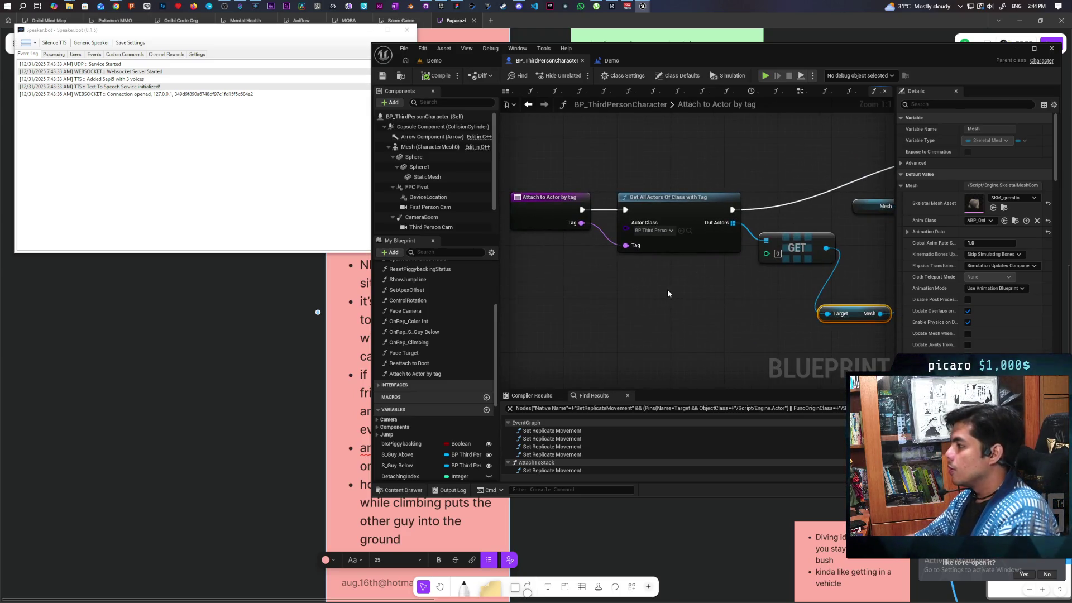
pyautogui.moveTo(635, 287); pyautogui.dragTo(555, 290)
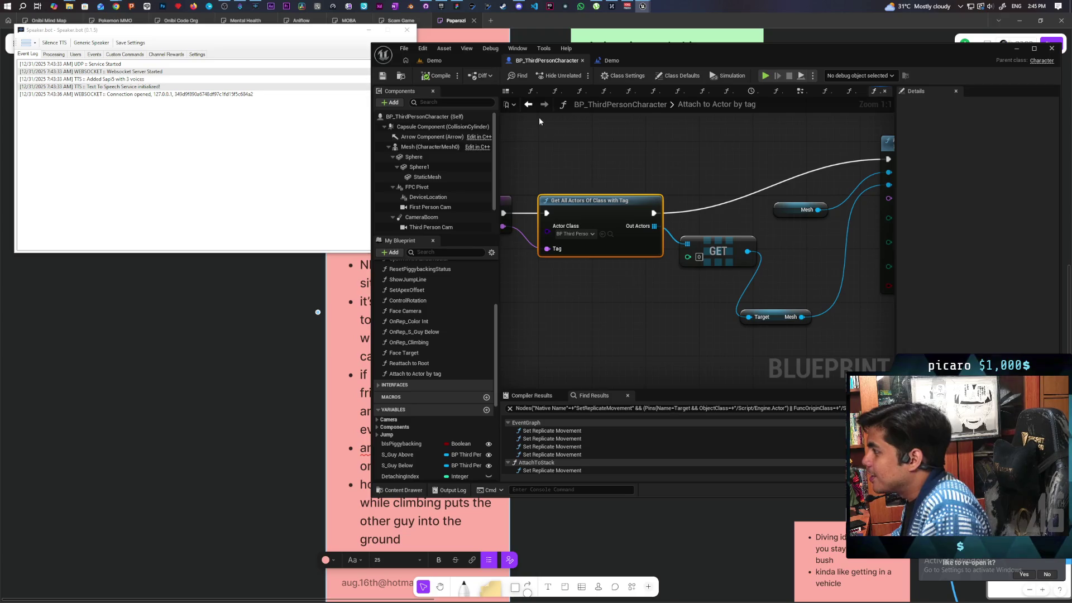
pyautogui.click(528, 105)
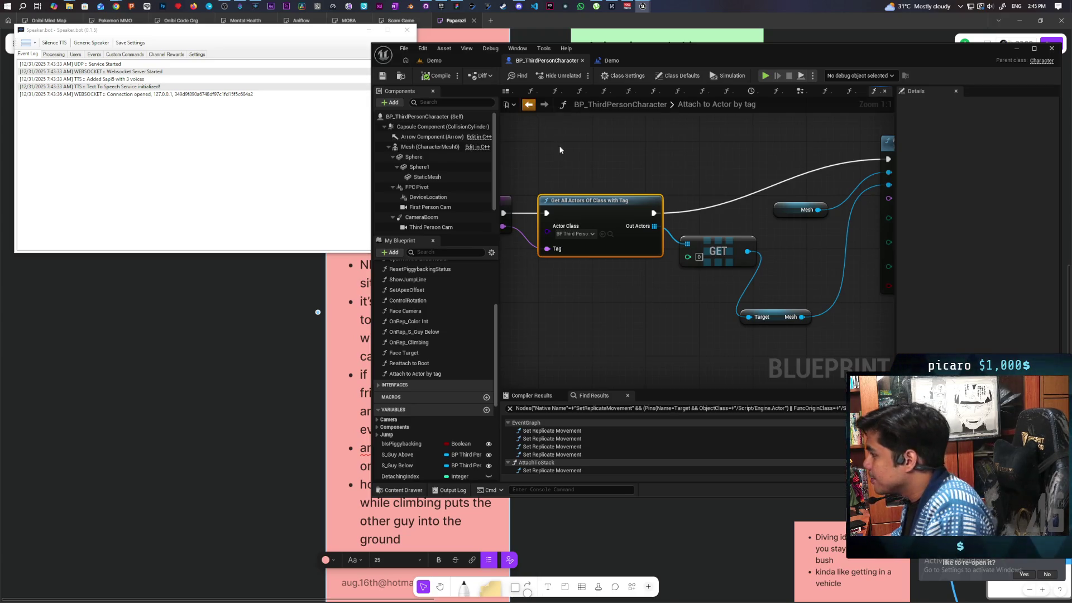
# Step: Place a call to the Attach to Actor by tag function in the EventGraph
pyautogui.moveTo(422, 374)
pyautogui.mouseDown()
pyautogui.moveTo(638, 255)
pyautogui.moveTo(643, 263)
pyautogui.moveTo(648, 242)
pyautogui.moveTo(698, 250)
pyautogui.mouseUp()
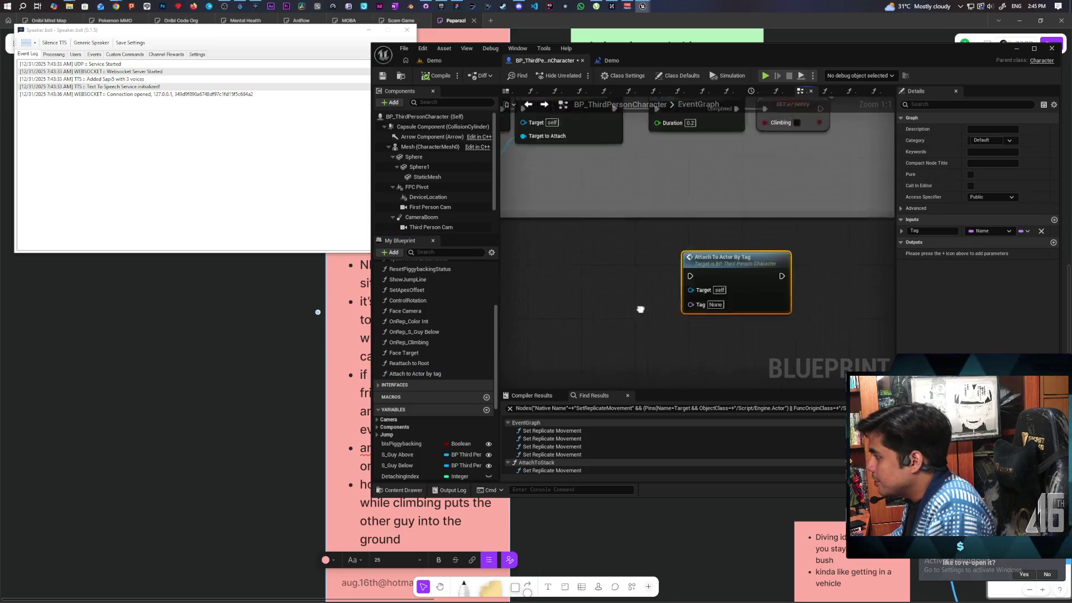
pyautogui.scroll(-2, 692, 273)
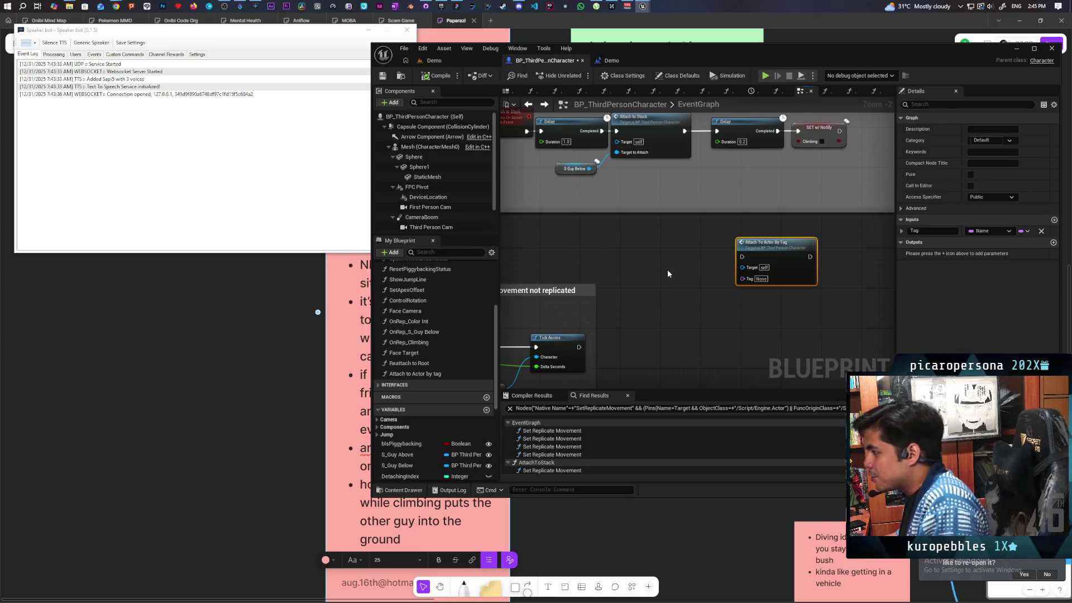
pyautogui.moveTo(790, 257); pyautogui.dragTo(771, 272)
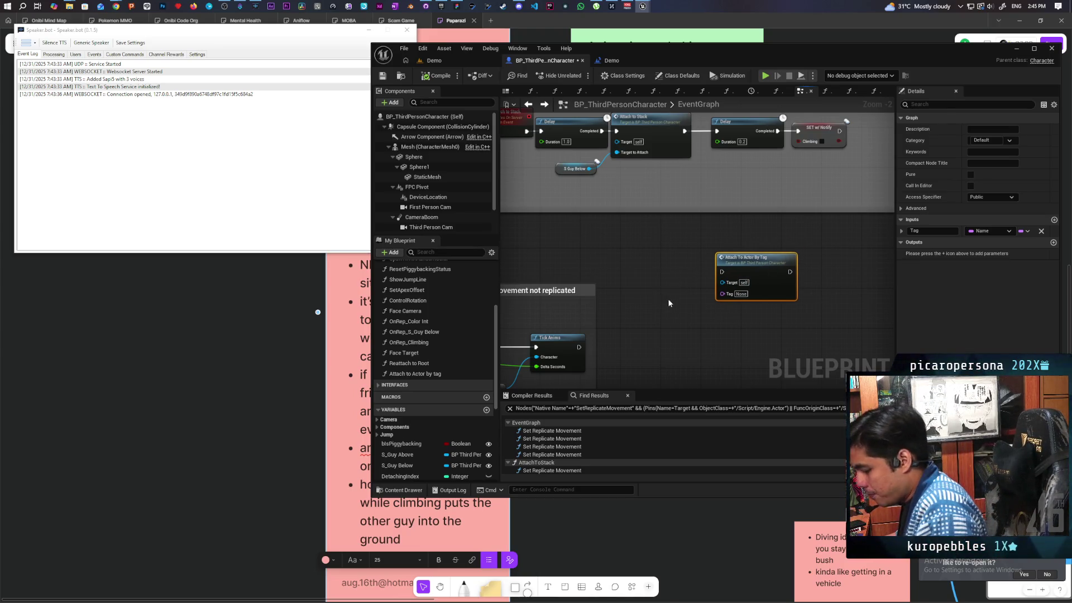
# Step: Add a custom event named MC_Attach to Actor By Tag and set its replication to Multicast
pyautogui.hotkey('ctrl', 'v')
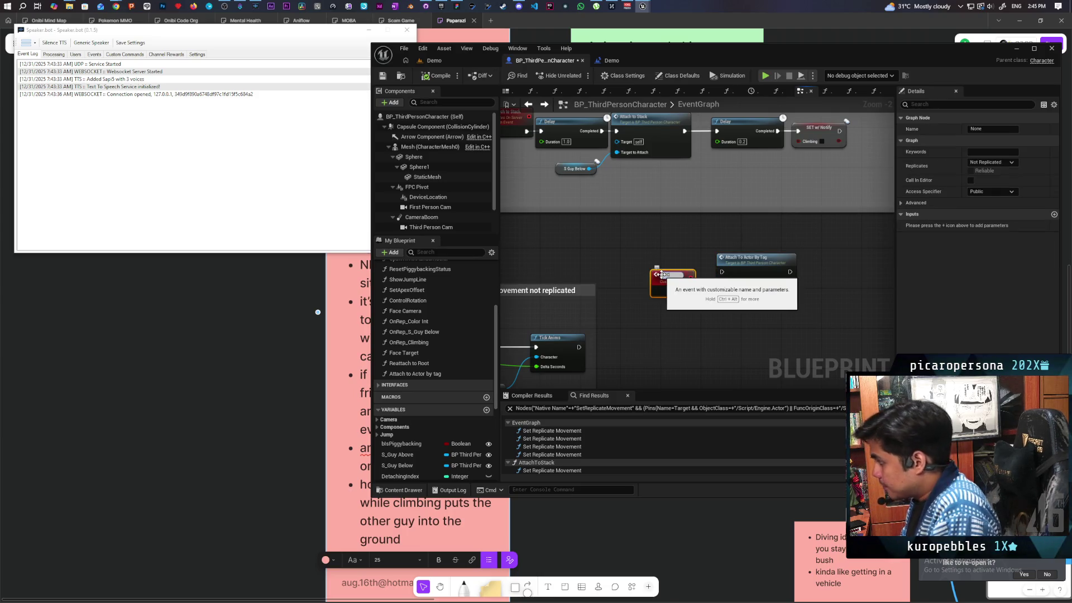
pyautogui.write('_Attach to Actor By Tag')
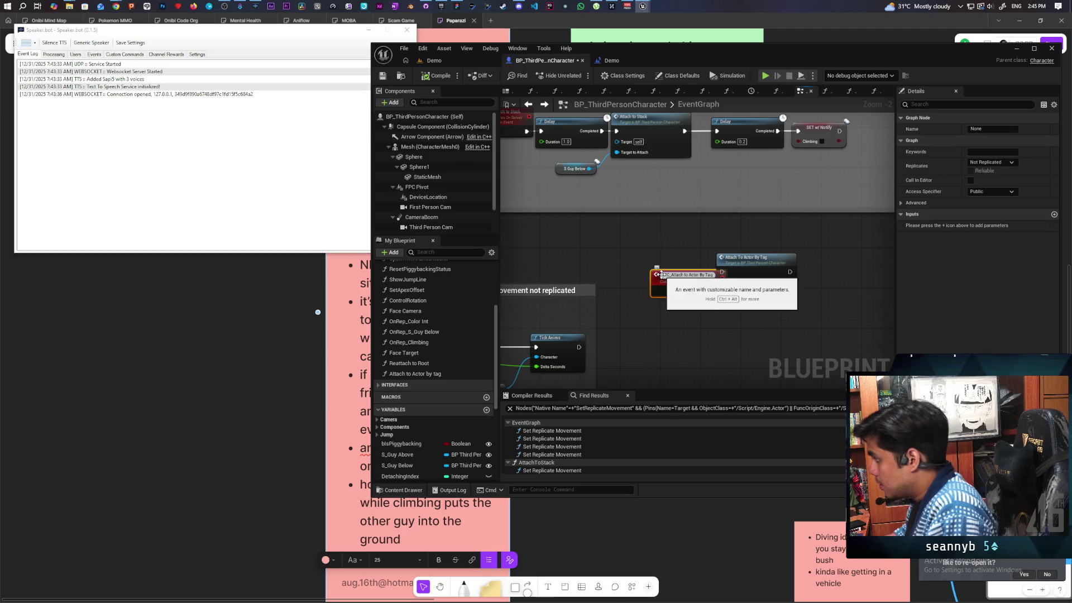
pyautogui.press('Return')
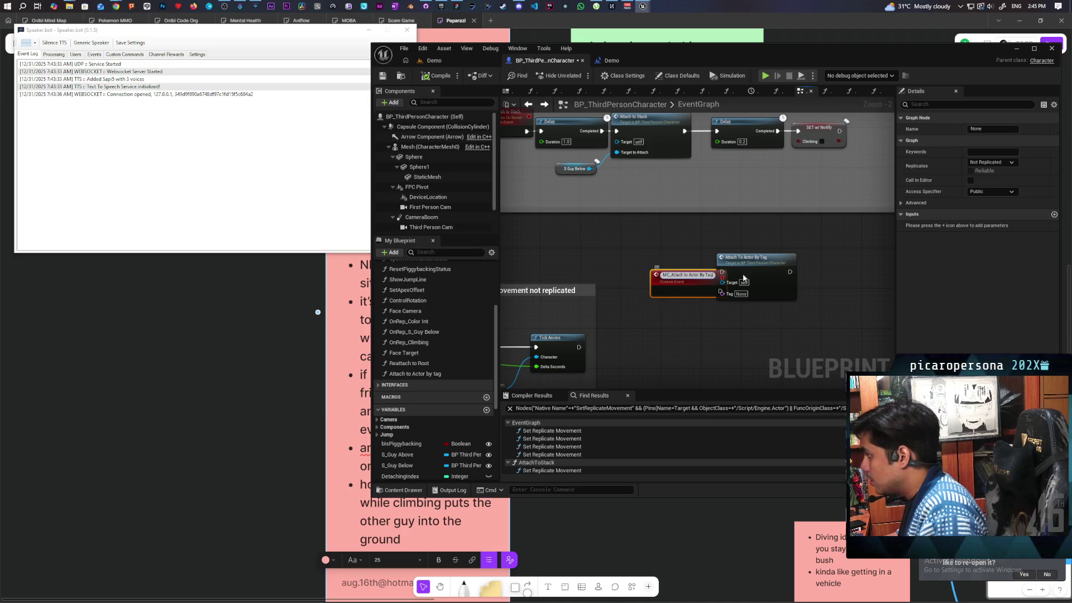
pyautogui.click(991, 162)
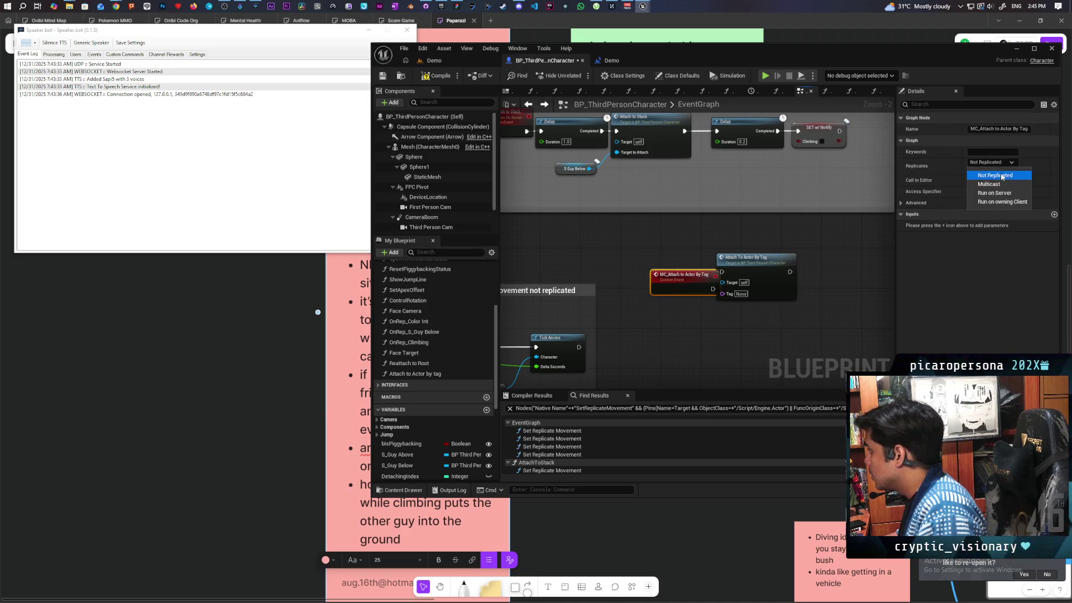
pyautogui.click(976, 177)
pyautogui.click(970, 170)
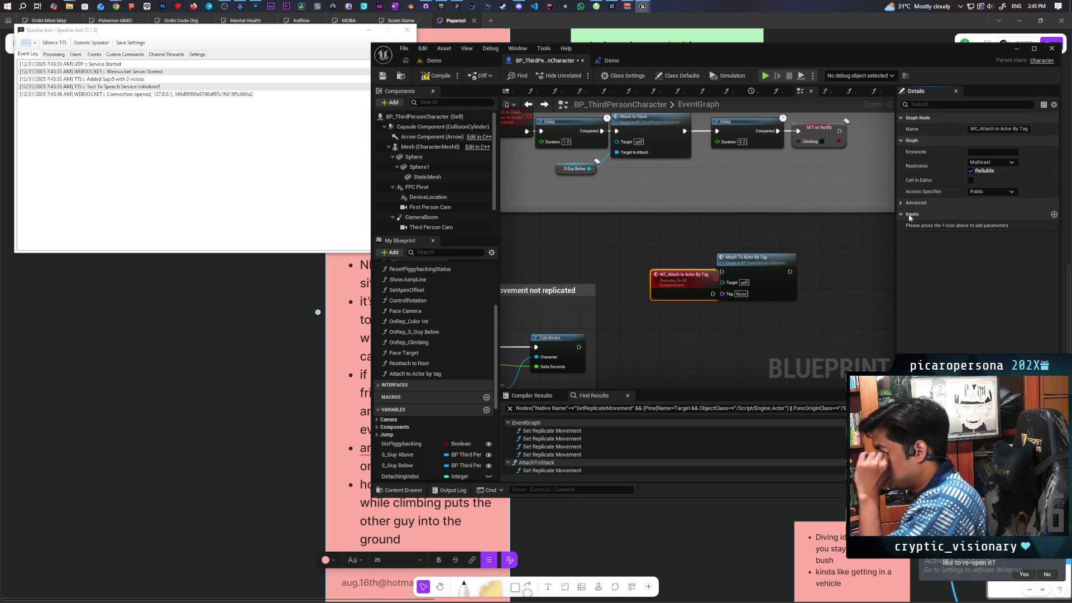
# Step: Wire the multicast event into the attach call, giving it a Tag input connected to the call
pyautogui.scroll(2, 656, 319)
pyautogui.moveTo(680, 278)
pyautogui.mouseDown()
pyautogui.moveTo(638, 246)
pyautogui.moveTo(747, 253)
pyautogui.mouseUp()
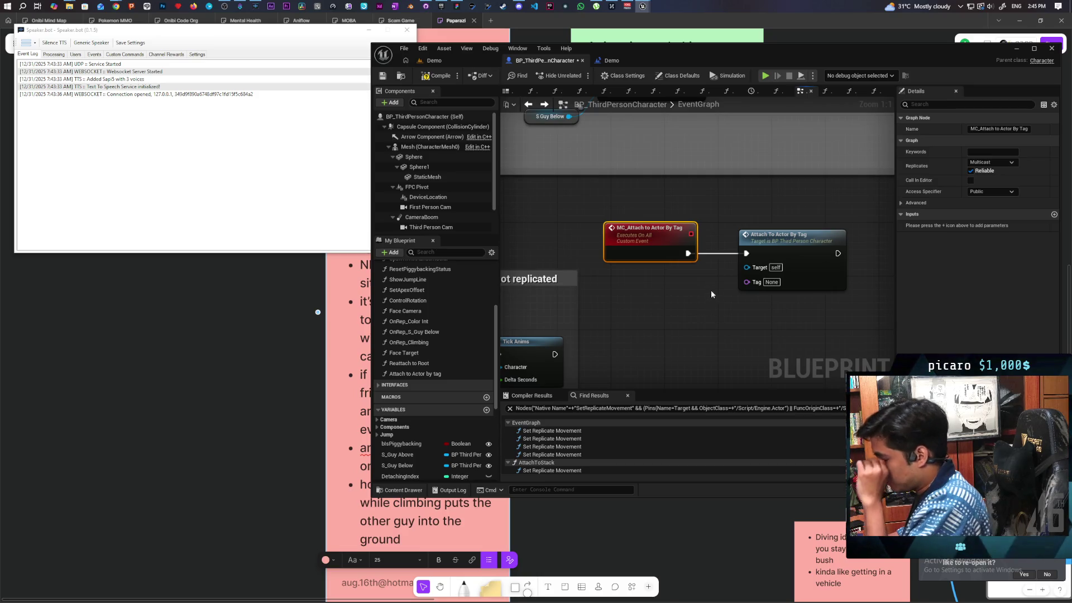
pyautogui.moveTo(748, 283); pyautogui.dragTo(659, 254)
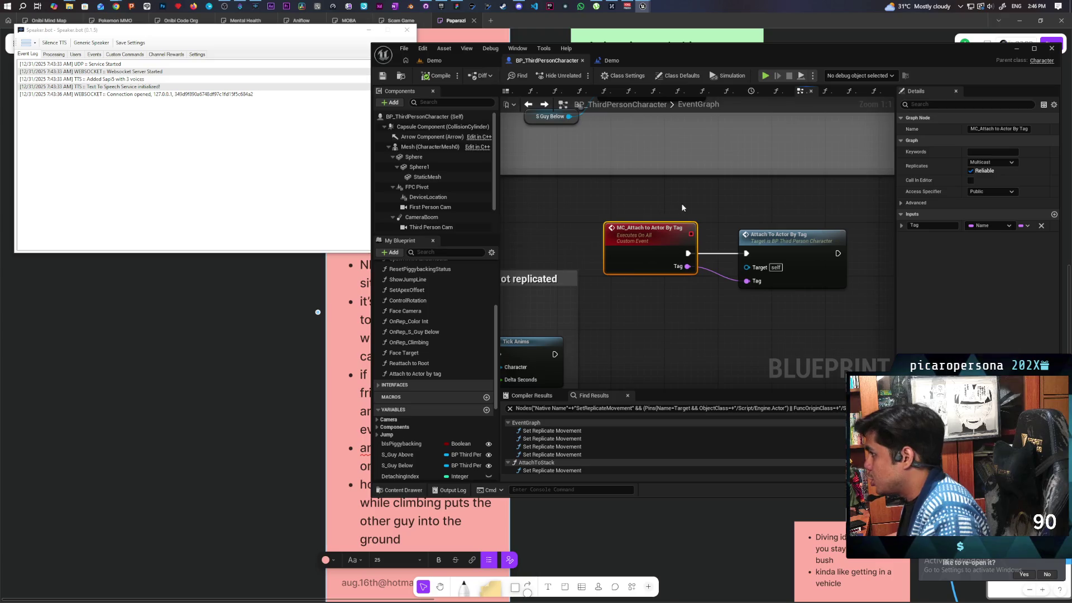
pyautogui.scroll(-2, 684, 197)
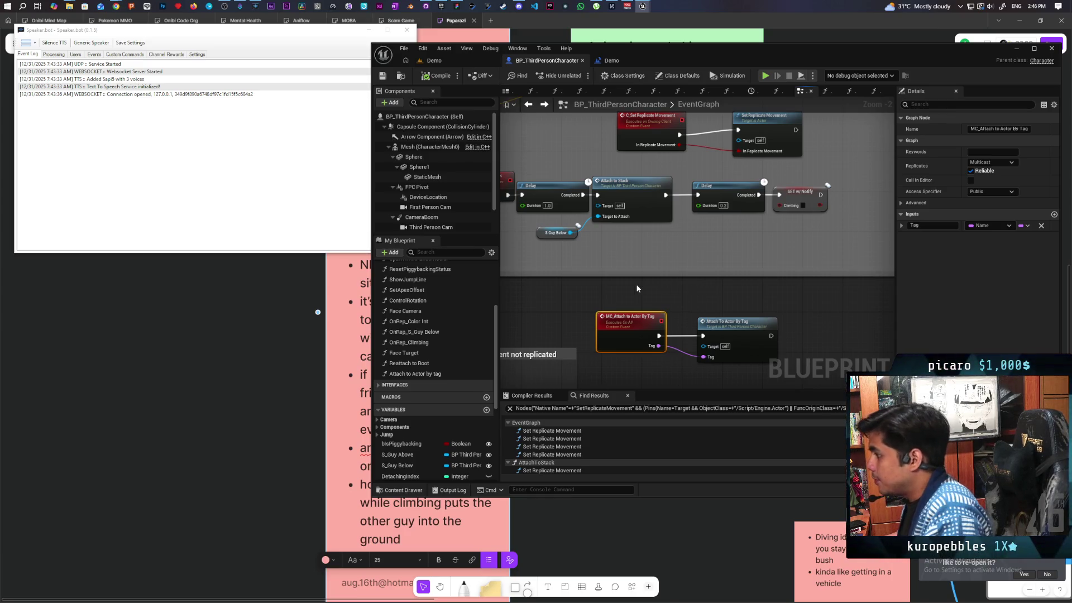
pyautogui.scroll(-10, 632, 272)
# Step: Navigate the EventGraph around Event Possessed and box-select the game state player-count nodes
pyautogui.scroll(10, 656, 244)
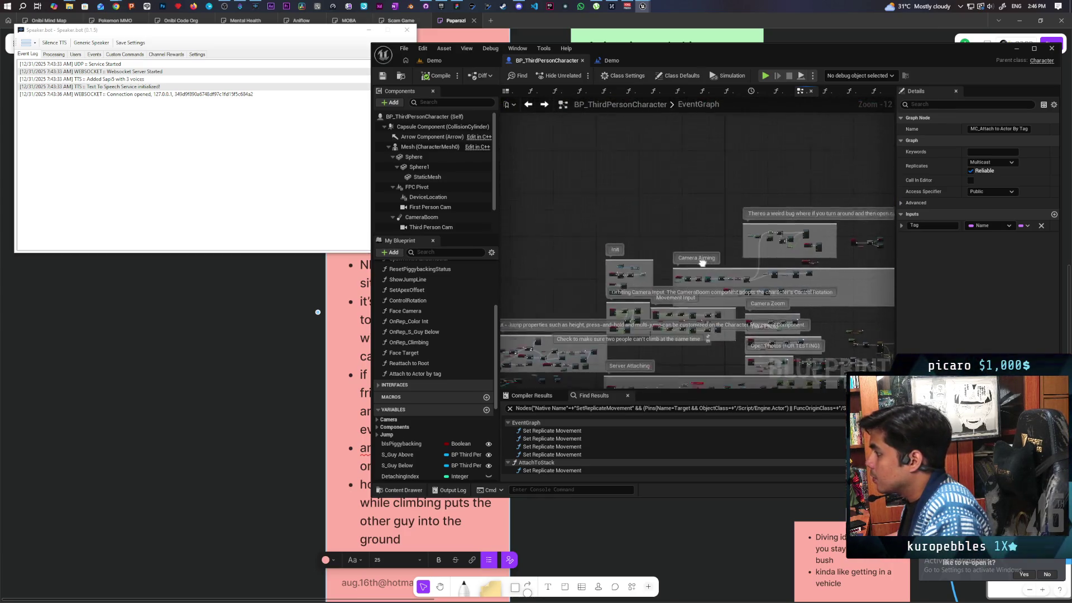
pyautogui.scroll(1, 656, 244)
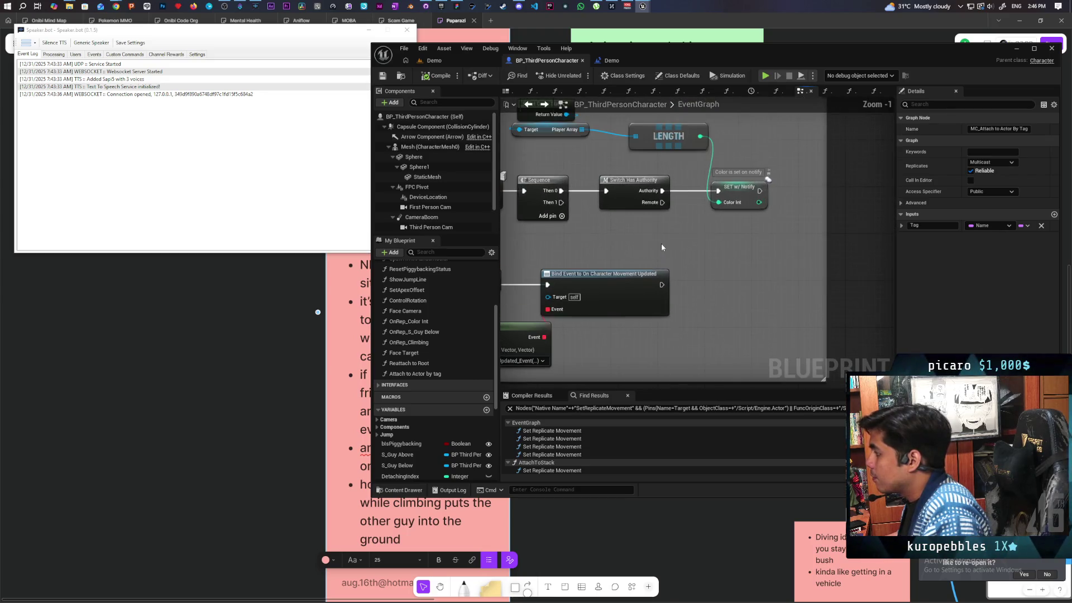
pyautogui.moveTo(694, 266)
pyautogui.mouseDown()
pyautogui.moveTo(726, 259)
pyautogui.moveTo(698, 275)
pyautogui.mouseUp()
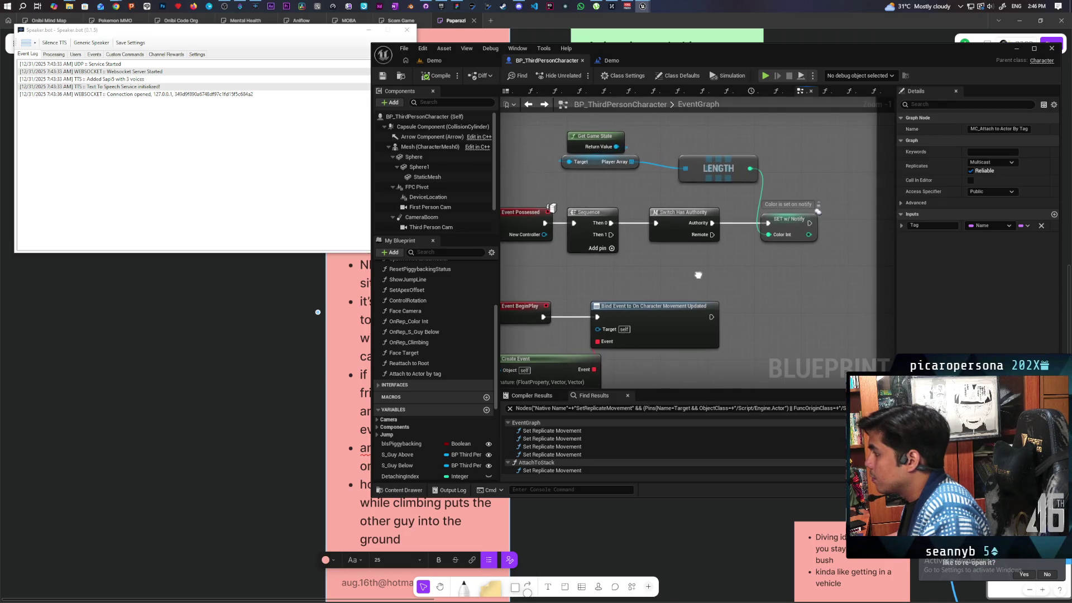
pyautogui.moveTo(546, 135); pyautogui.dragTo(742, 177)
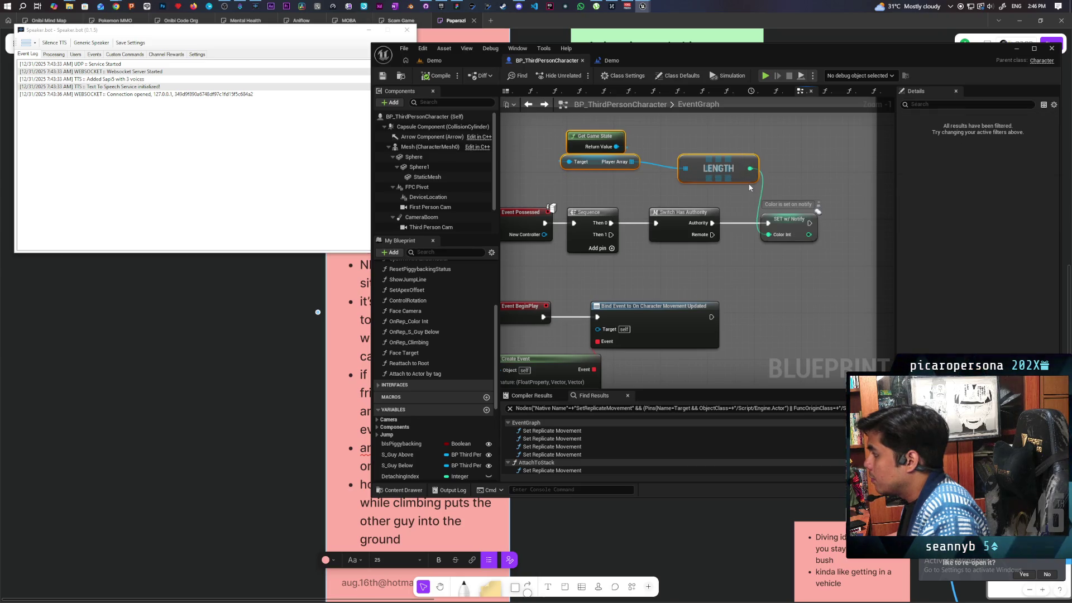
pyautogui.moveTo(652, 264); pyautogui.dragTo(685, 255)
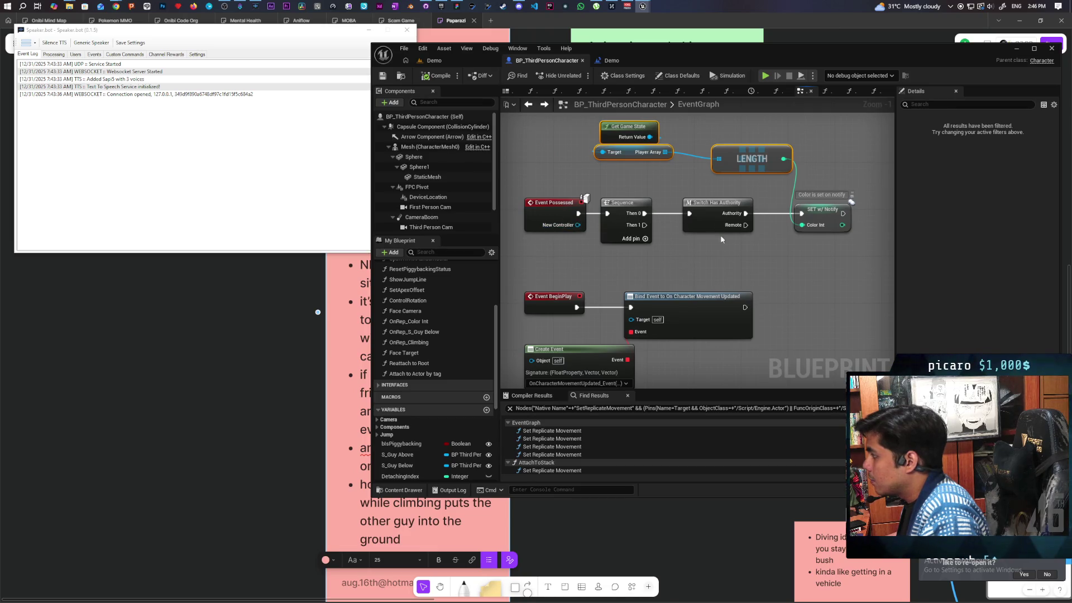
pyautogui.moveTo(787, 254); pyautogui.dragTo(763, 265)
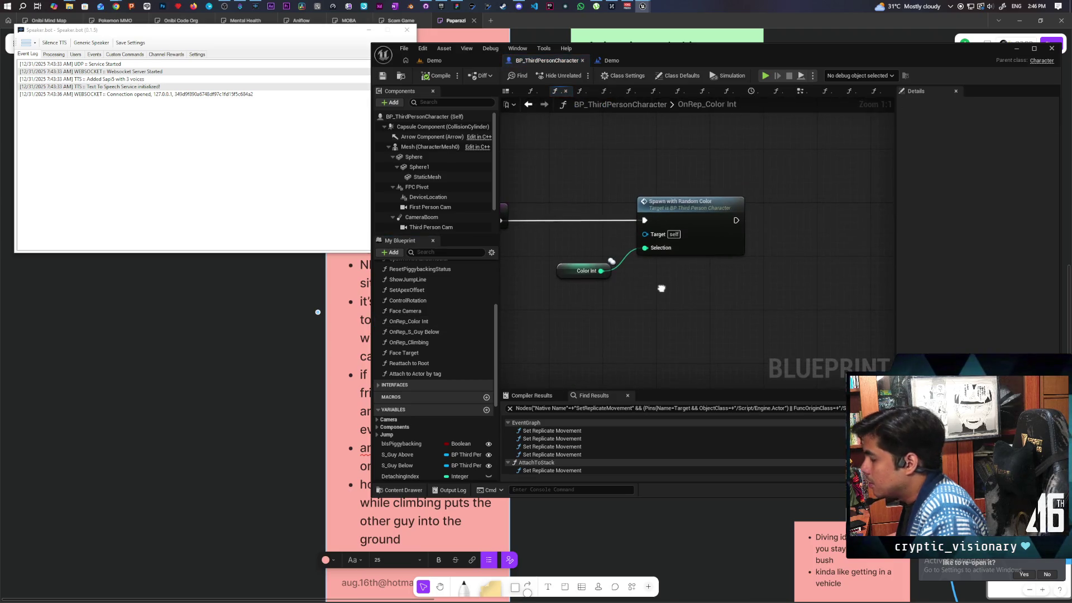
# Step: Select the Spawn with Random Color and Color Int nodes; add then delete an Add Gameplay Tag node
pyautogui.moveTo(653, 177)
pyautogui.mouseDown()
pyautogui.moveTo(745, 313)
pyautogui.moveTo(714, 317)
pyautogui.mouseUp()
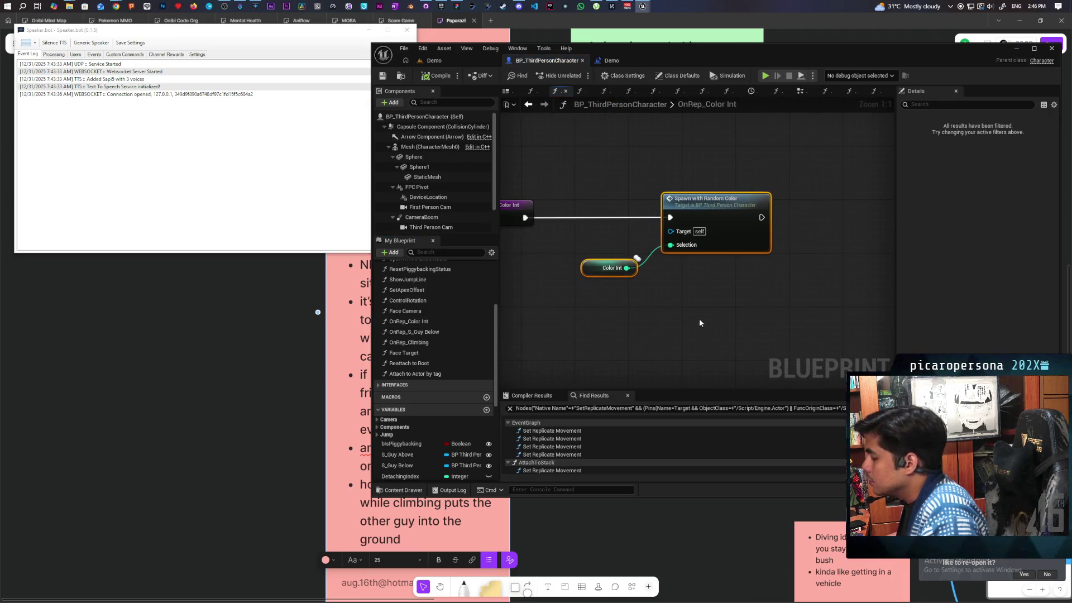
pyautogui.rightClick(708, 300)
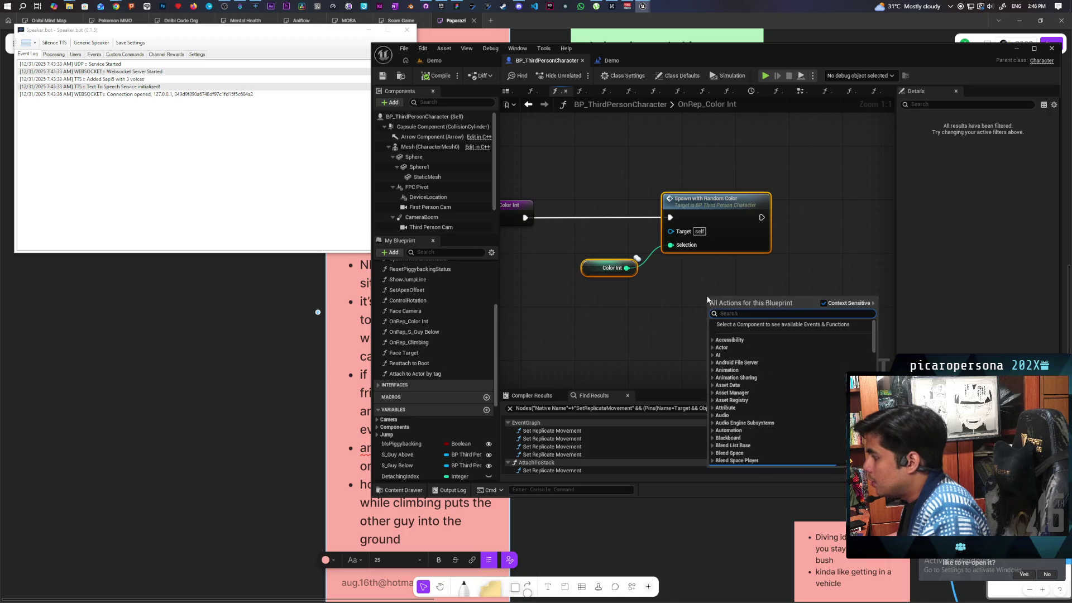
pyautogui.write('add tag')
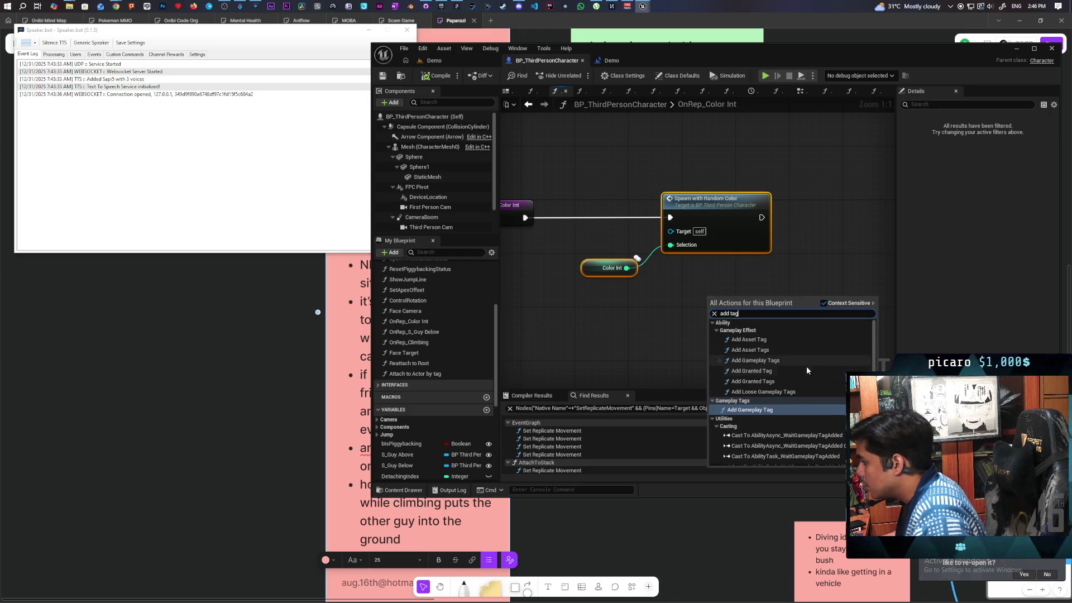
pyautogui.click(782, 409)
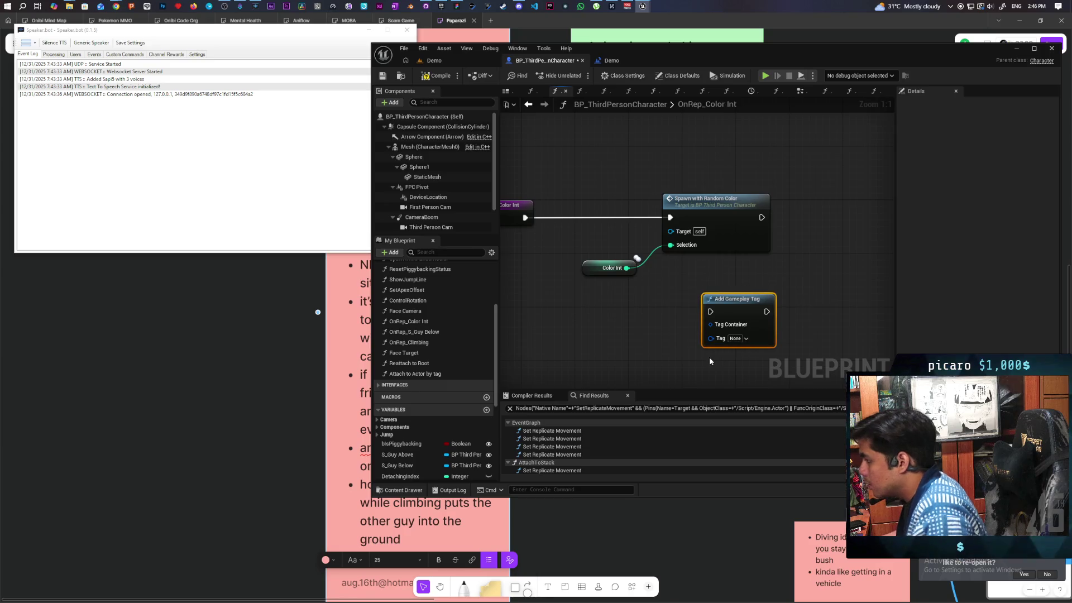
pyautogui.press('Delete')
# Step: Add a Set Tags node from an 'actor tag' search and place it beside the others
pyautogui.rightClick(683, 280)
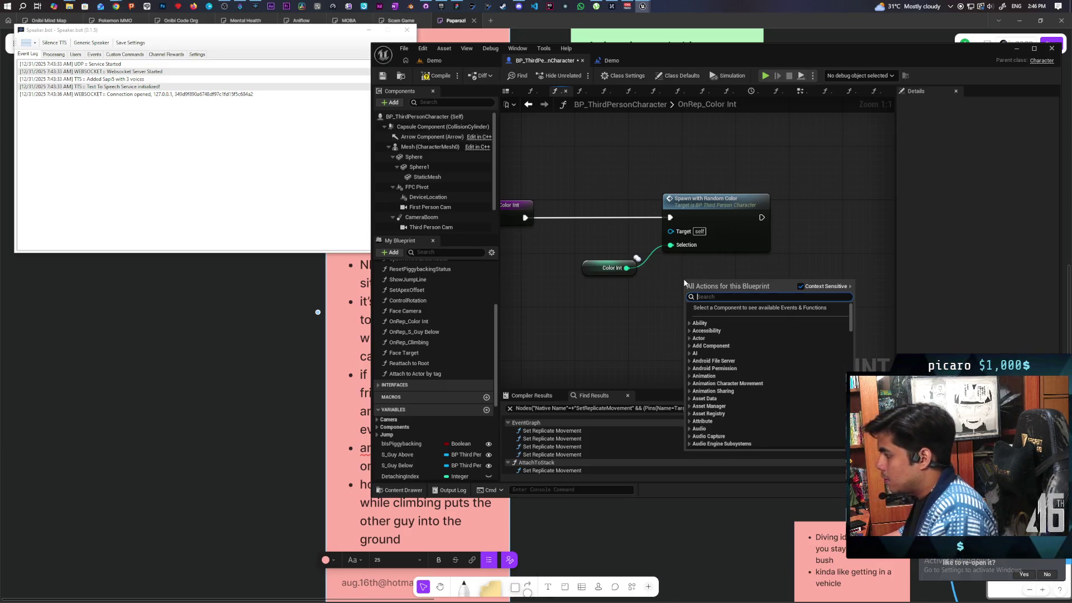
pyautogui.write('add acotr')
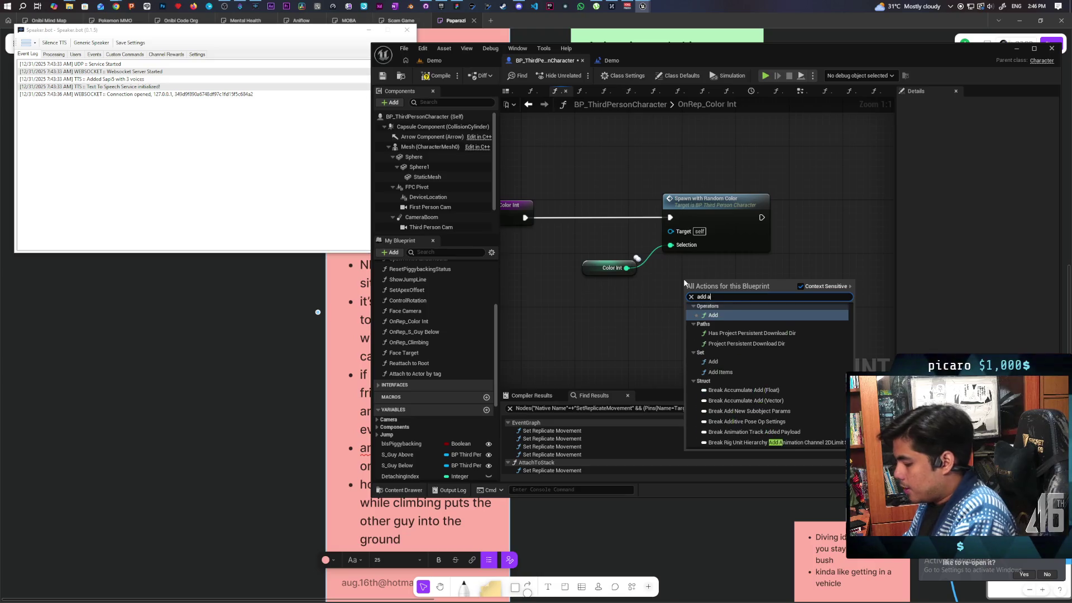
pyautogui.press('BackSpace')
pyautogui.press('BackSpace')
pyautogui.press('BackSpace')
pyautogui.write('t')
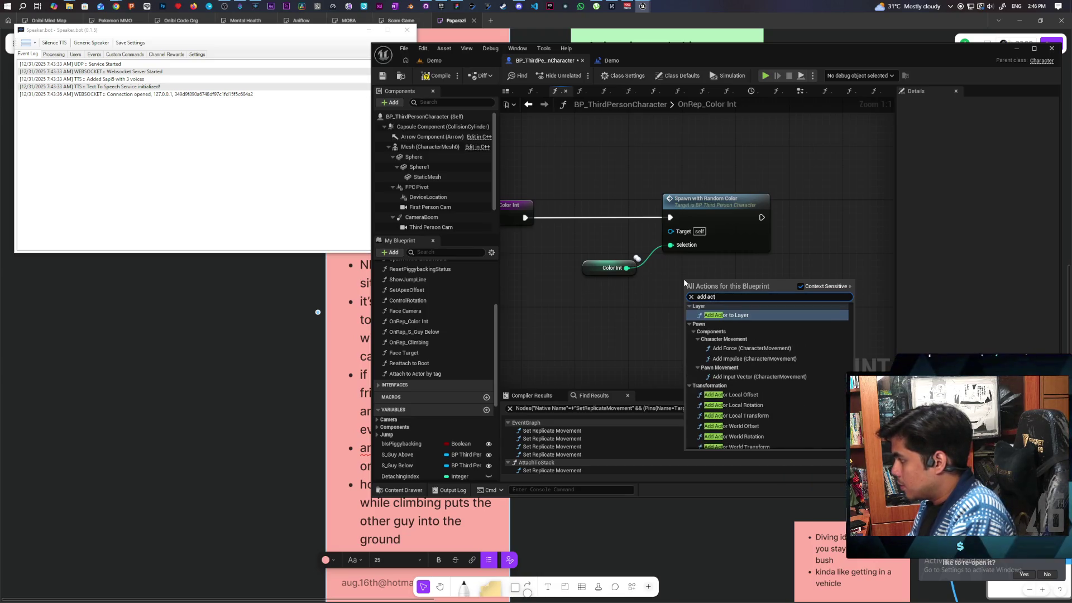
pyautogui.write('or tag')
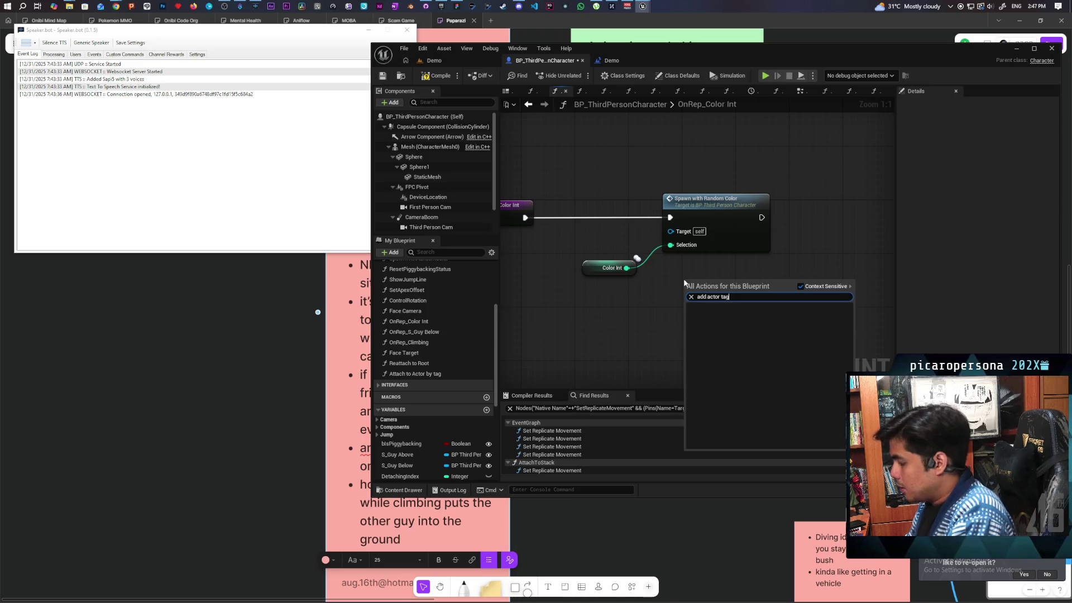
pyautogui.press('Escape')
pyautogui.rightClick(667, 285)
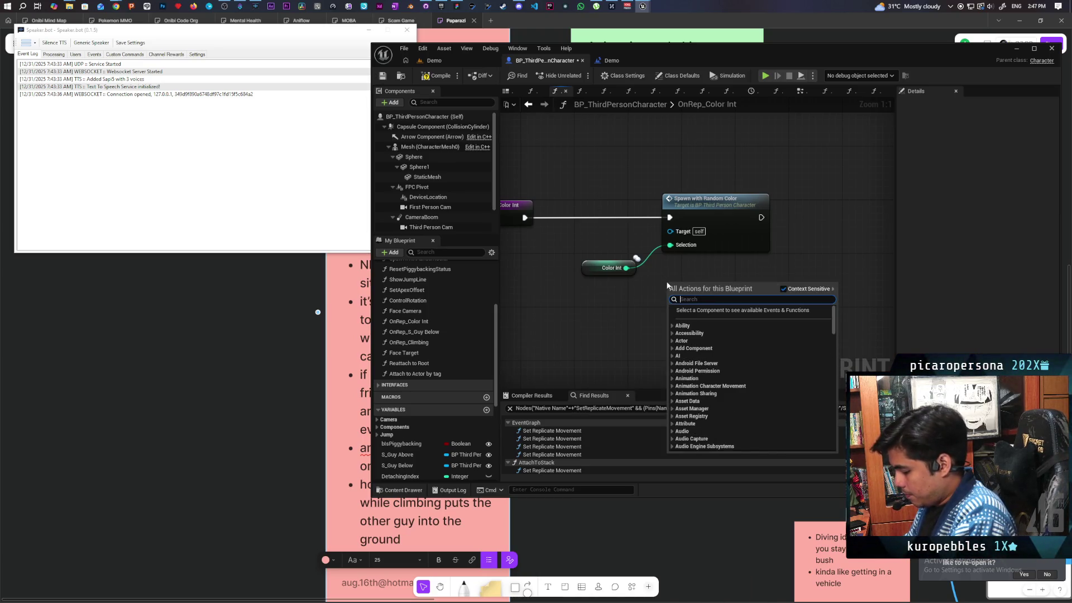
pyautogui.write('actor tag')
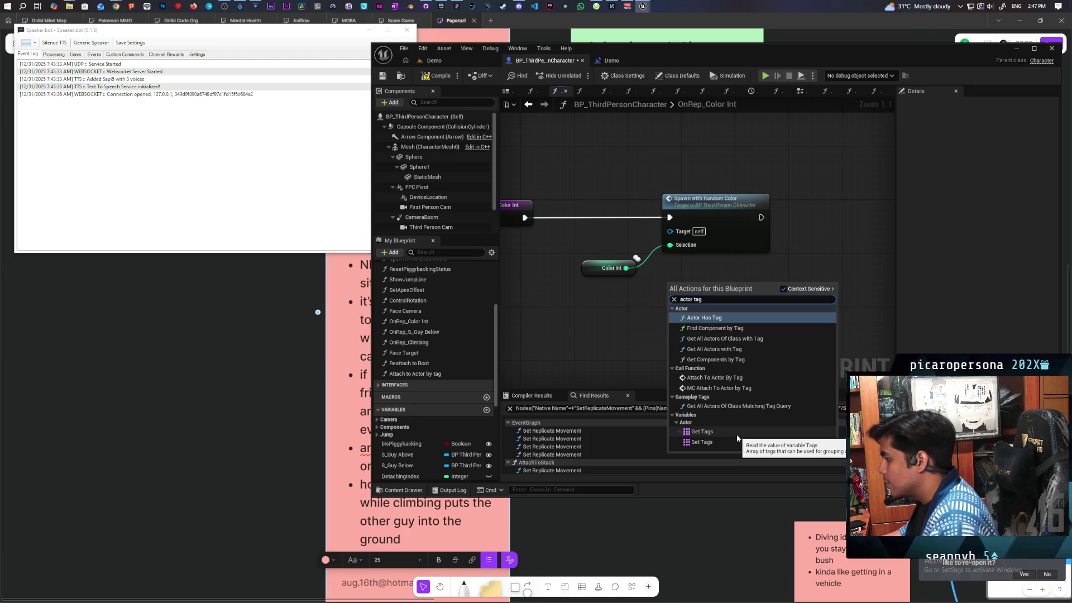
pyautogui.click(711, 444)
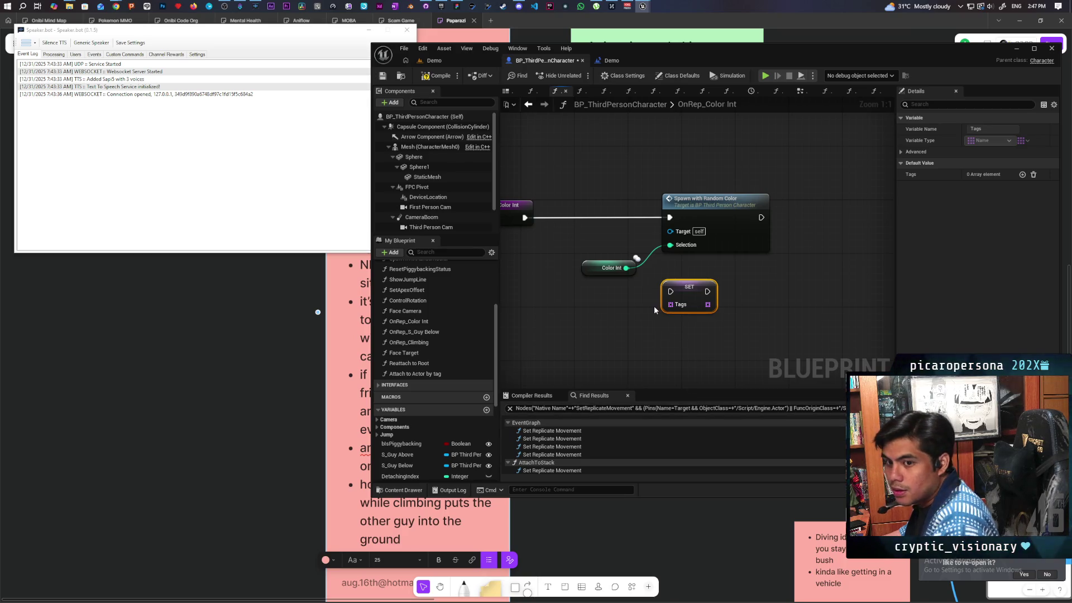
pyautogui.moveTo(653, 307)
pyautogui.mouseDown()
pyautogui.moveTo(570, 347)
pyautogui.moveTo(656, 330)
pyautogui.mouseUp()
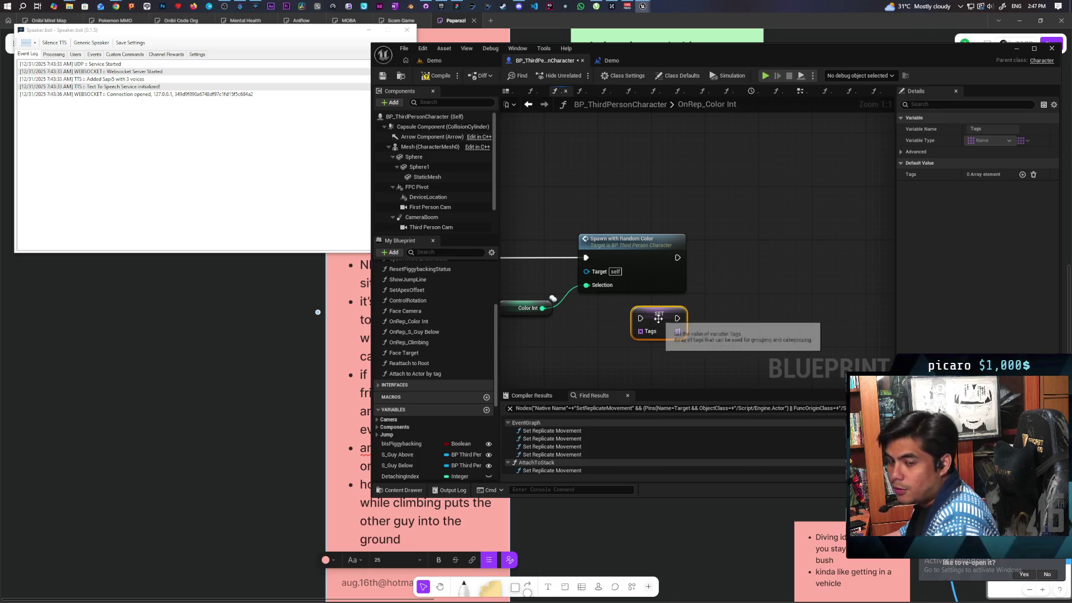
# Step: Feed the SET node's Tags input with a new Make Array node
pyautogui.moveTo(594, 327); pyautogui.dragTo(696, 302)
pyautogui.moveTo(581, 184); pyautogui.dragTo(718, 343)
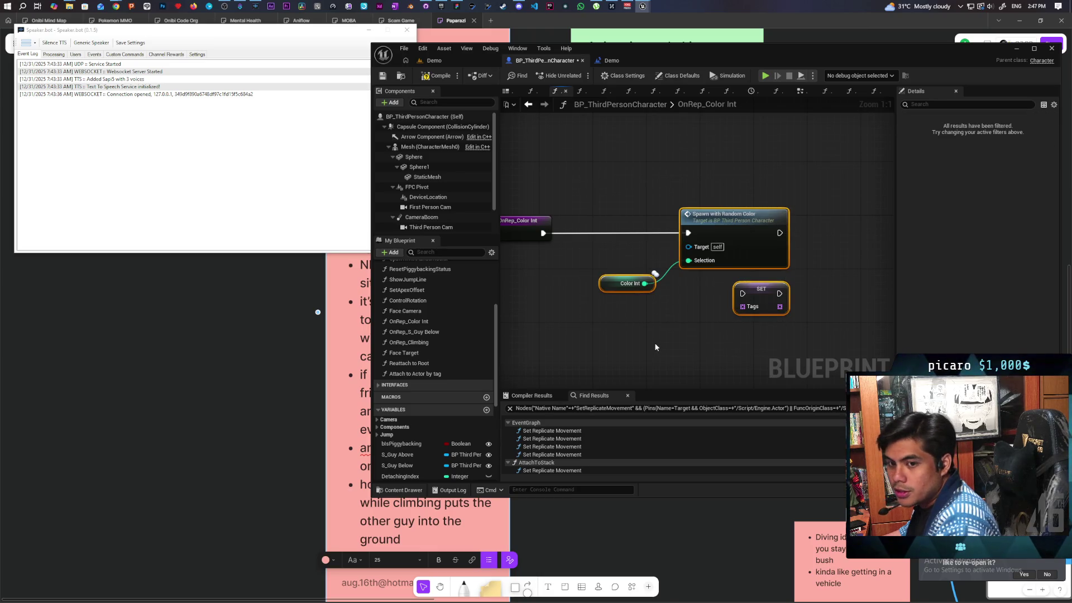
pyautogui.moveTo(630, 177)
pyautogui.mouseDown()
pyautogui.moveTo(746, 346)
pyautogui.moveTo(695, 344)
pyautogui.mouseUp()
pyautogui.moveTo(550, 170); pyautogui.dragTo(695, 335)
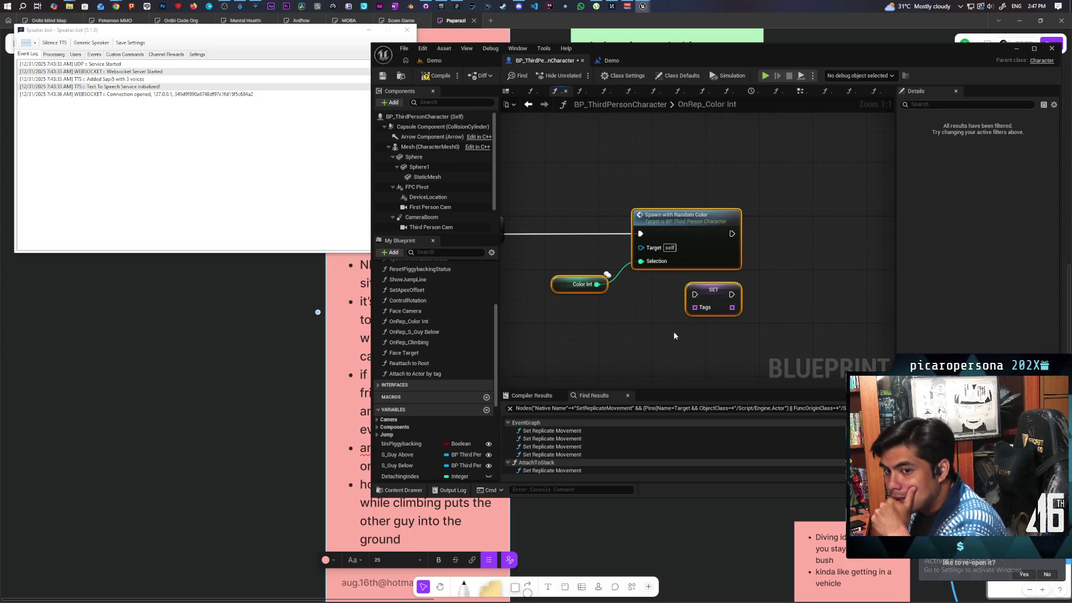
pyautogui.moveTo(694, 314); pyautogui.dragTo(653, 347)
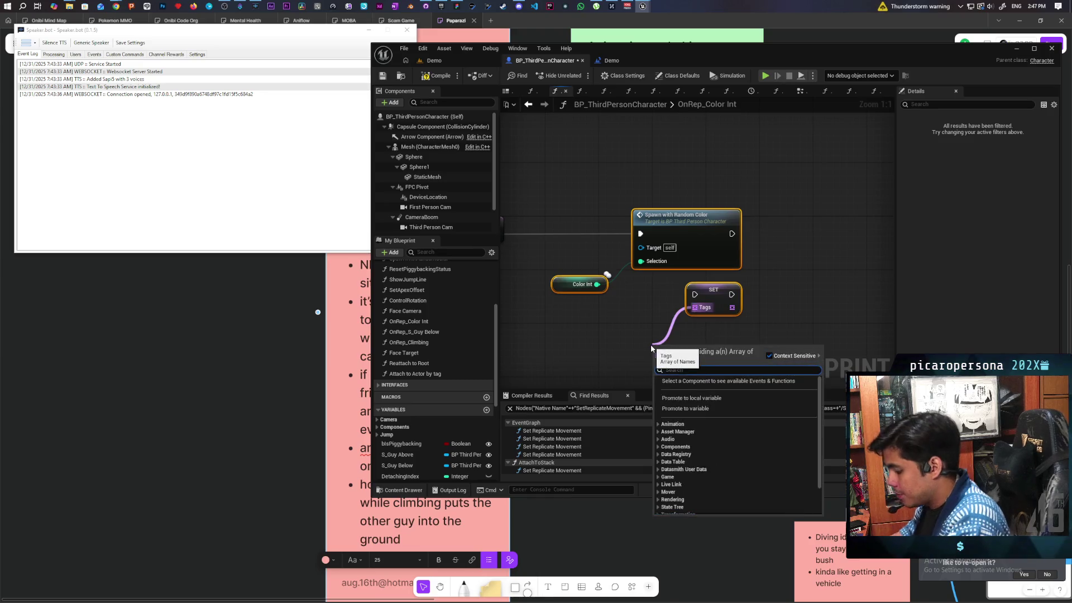
pyautogui.write('make array')
pyautogui.press('Return')
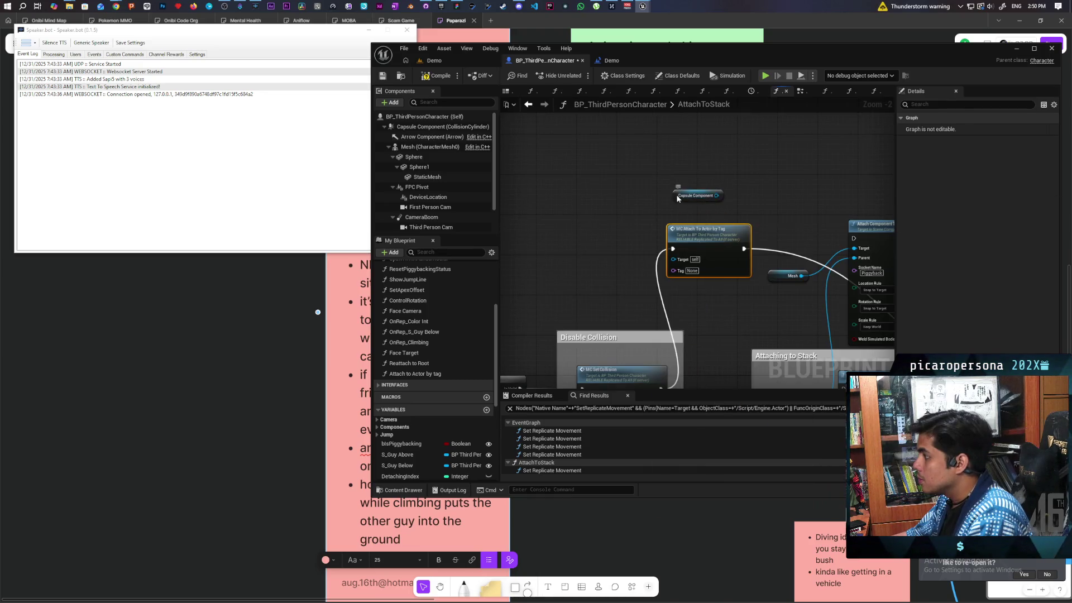
# Step: Save the blueprint and bring the AttachToStack Disable Collision section into view
pyautogui.moveTo(695, 213); pyautogui.dragTo(751, 206)
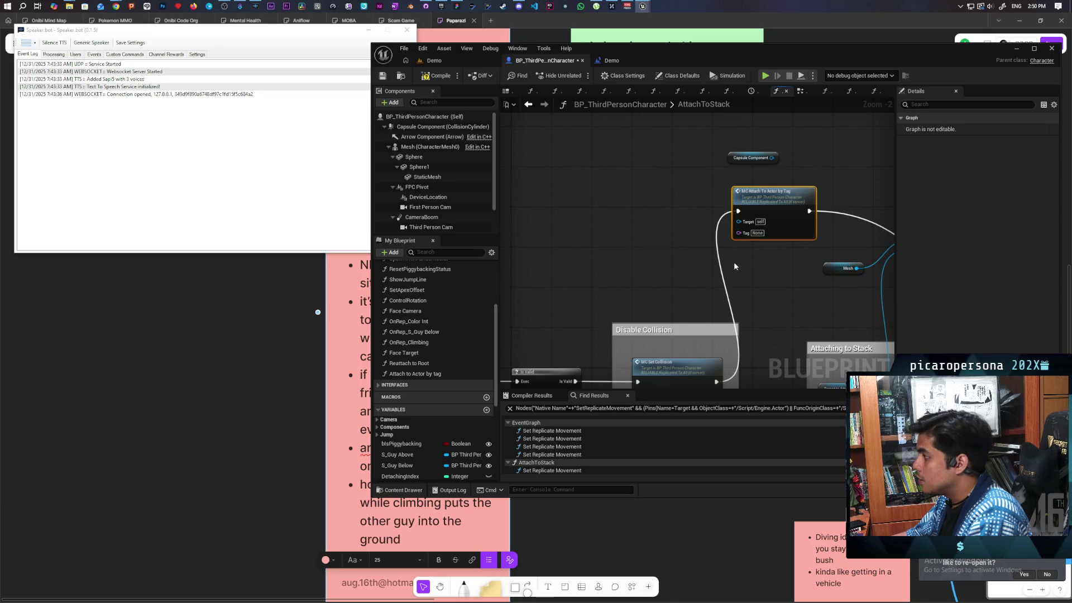
pyautogui.moveTo(663, 256); pyautogui.dragTo(607, 203)
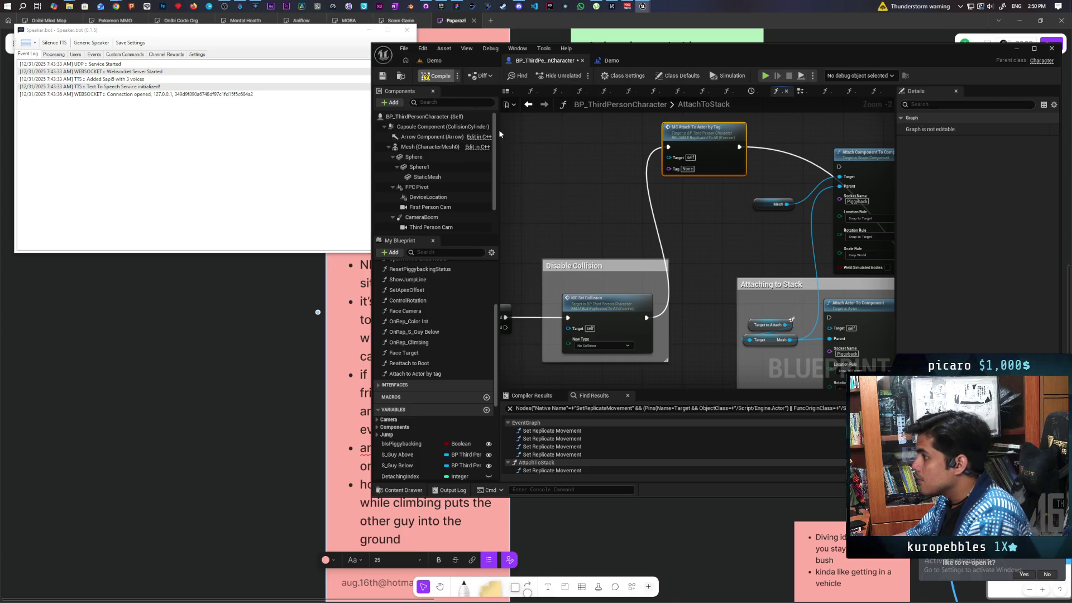
pyautogui.hotkey('ctrl', 's')
pyautogui.moveTo(670, 221)
pyautogui.mouseDown()
pyautogui.moveTo(651, 234)
pyautogui.moveTo(608, 227)
pyautogui.mouseUp()
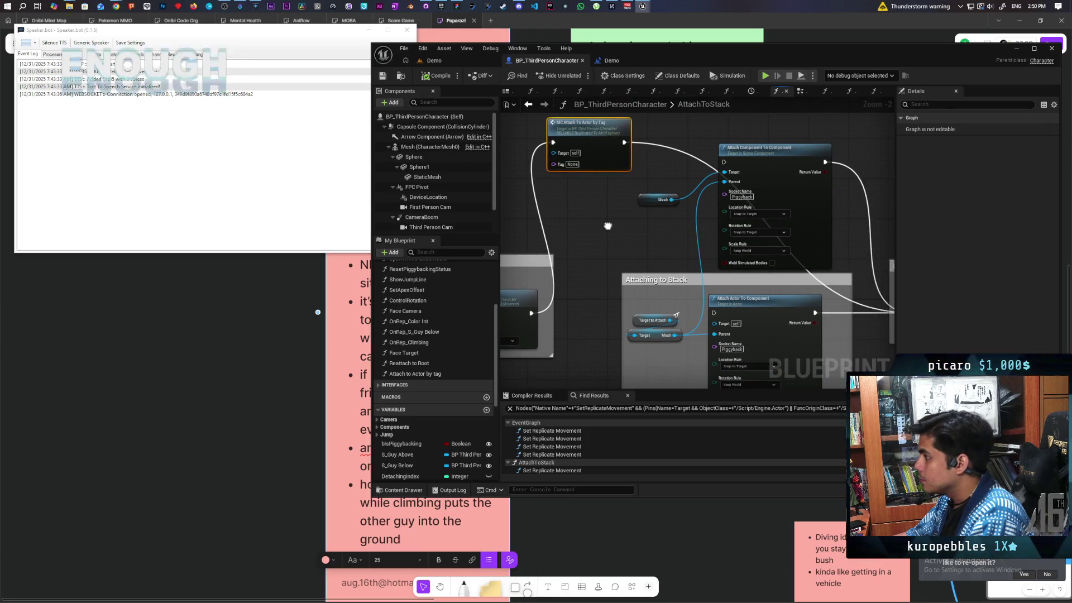
pyautogui.moveTo(582, 240); pyautogui.dragTo(661, 259)
# Step: Wire Target to Attach's Get Tags, then a Get (a copy), into MC Attach To Actor by Tag's Tag
pyautogui.click(720, 339)
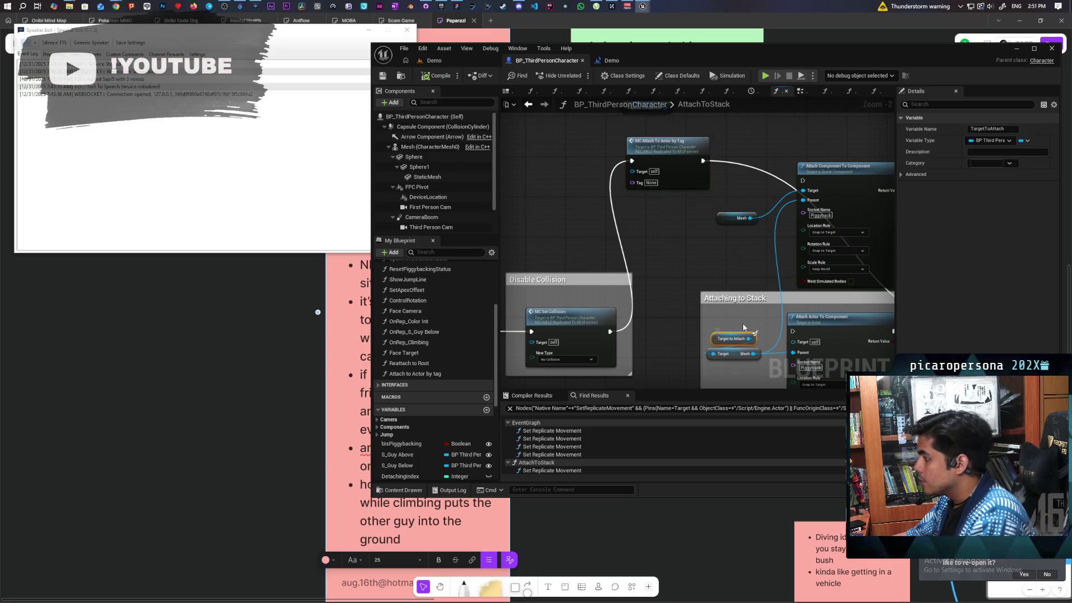
pyautogui.scroll(2, 594, 247)
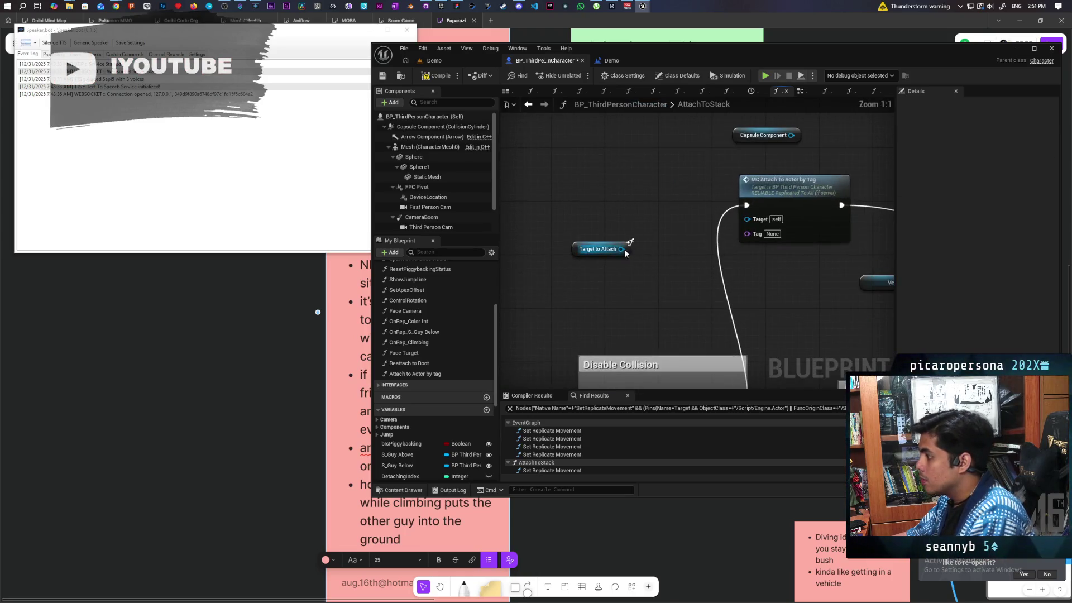
pyautogui.moveTo(621, 249); pyautogui.dragTo(614, 296)
pyautogui.write('get tag')
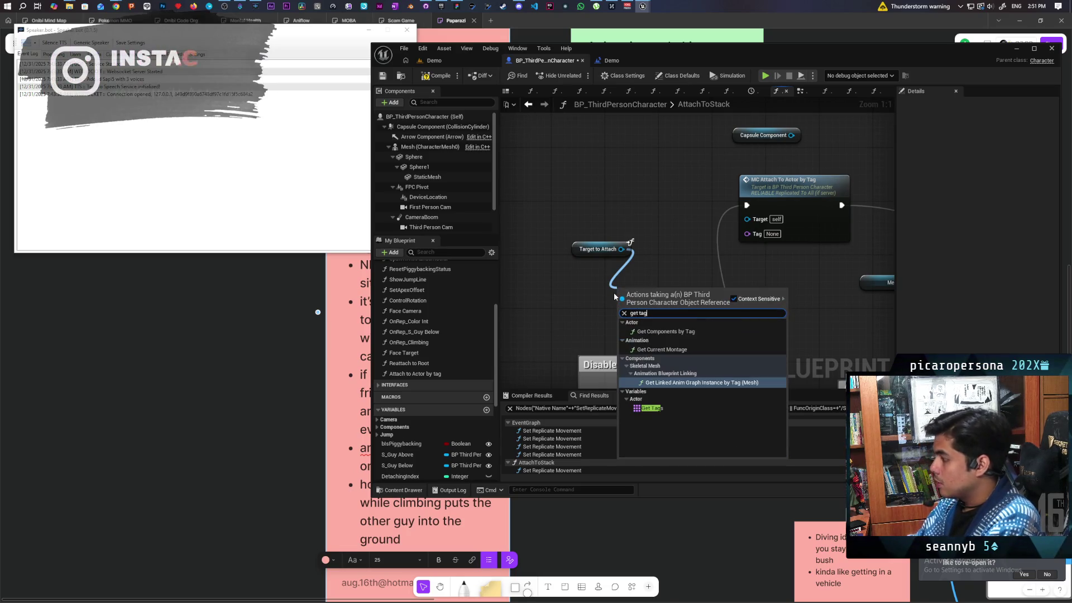
pyautogui.click(651, 408)
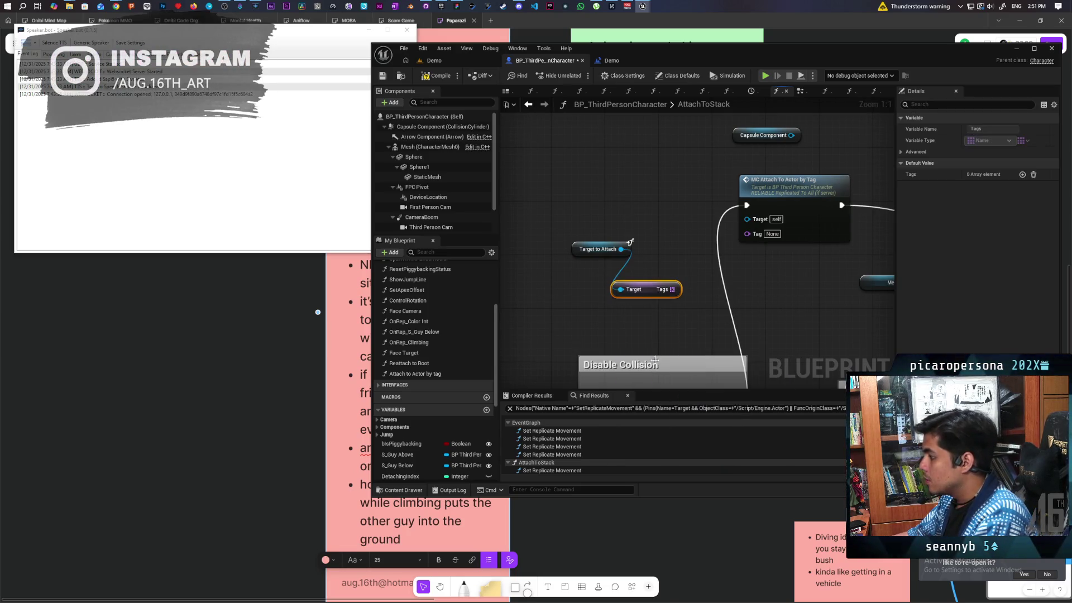
pyautogui.moveTo(648, 289)
pyautogui.mouseDown()
pyautogui.moveTo(595, 268)
pyautogui.moveTo(623, 309)
pyautogui.mouseUp()
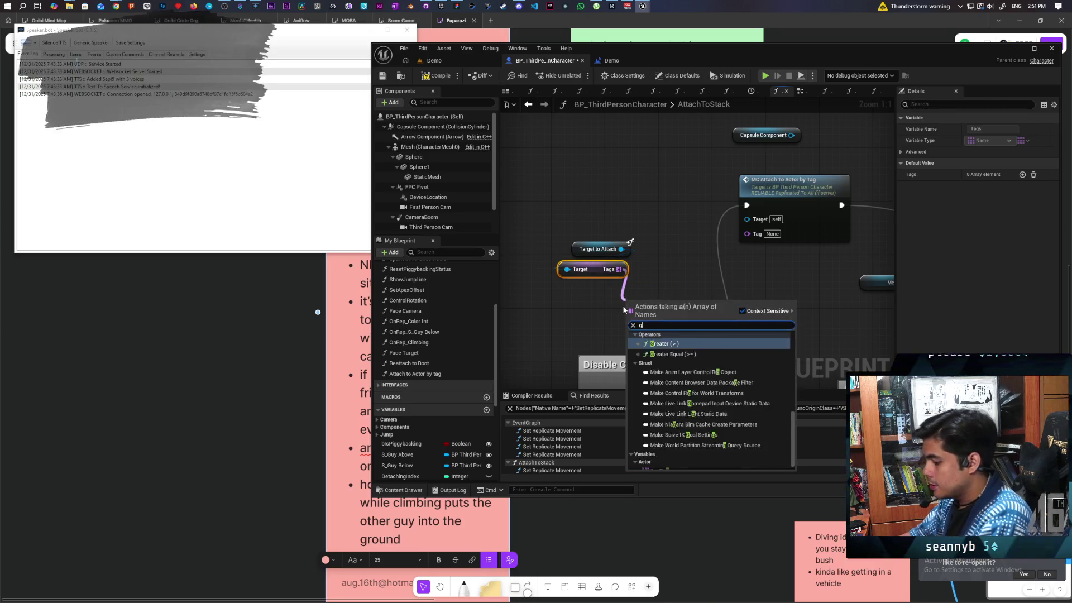
pyautogui.write('get')
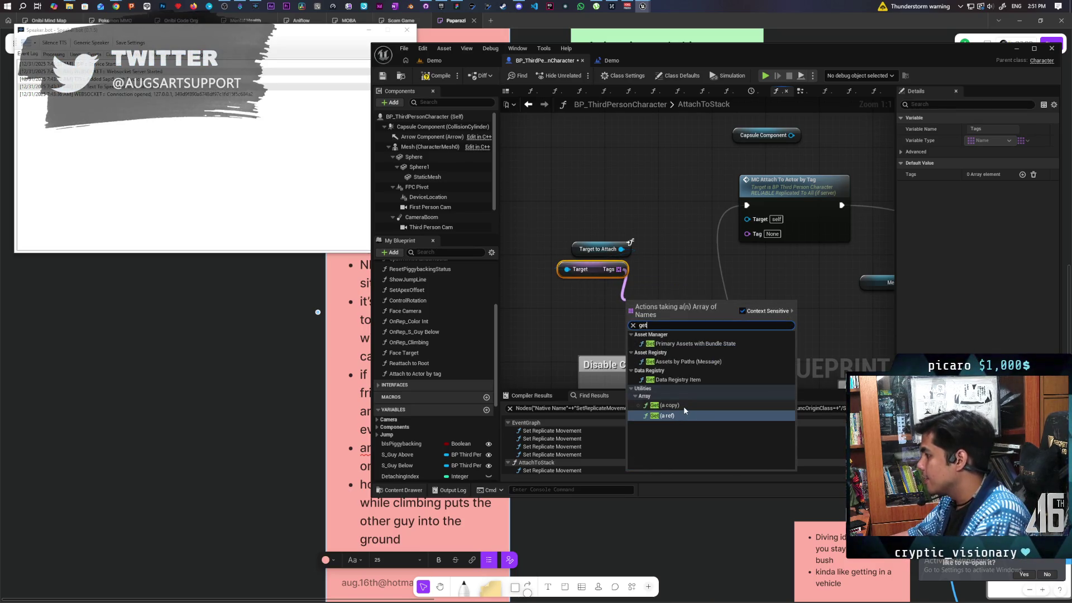
pyautogui.click(685, 410)
pyautogui.moveTo(693, 311)
pyautogui.mouseDown()
pyautogui.moveTo(705, 327)
pyautogui.moveTo(747, 237)
pyautogui.mouseUp()
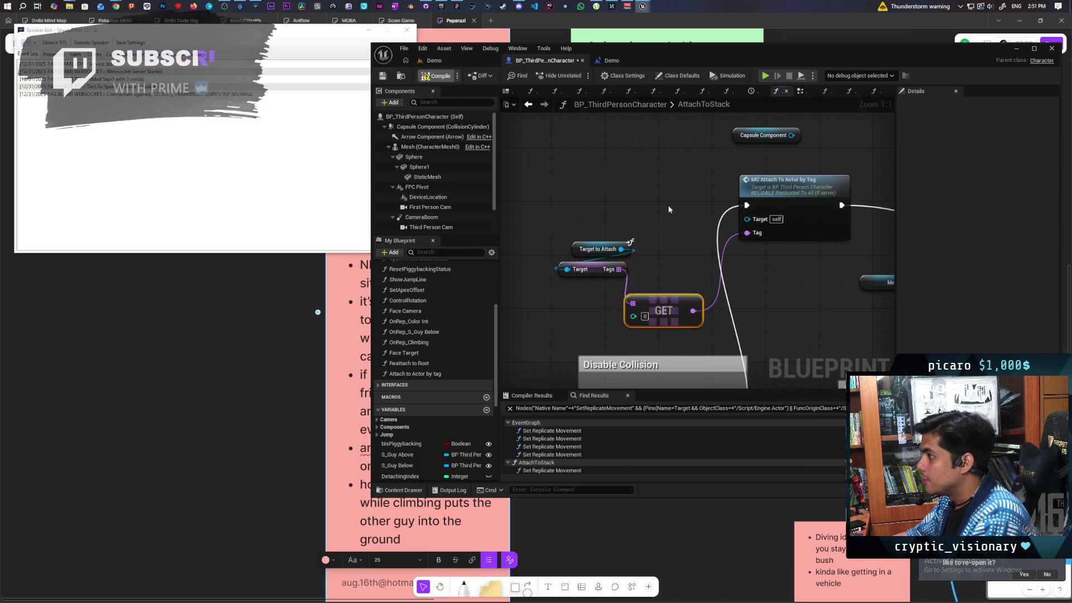
# Step: Save, check the MC_Attach to Actor By Tag event, and start a multiplayer play-test in Demo
pyautogui.hotkey('ctrl', 'shift', 's')
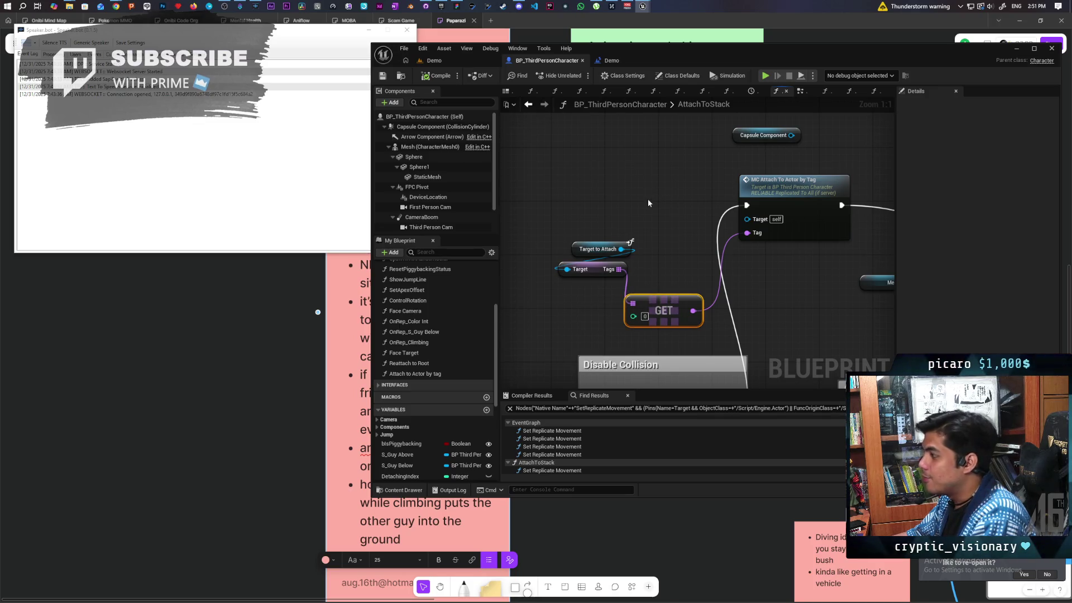
pyautogui.click(529, 104)
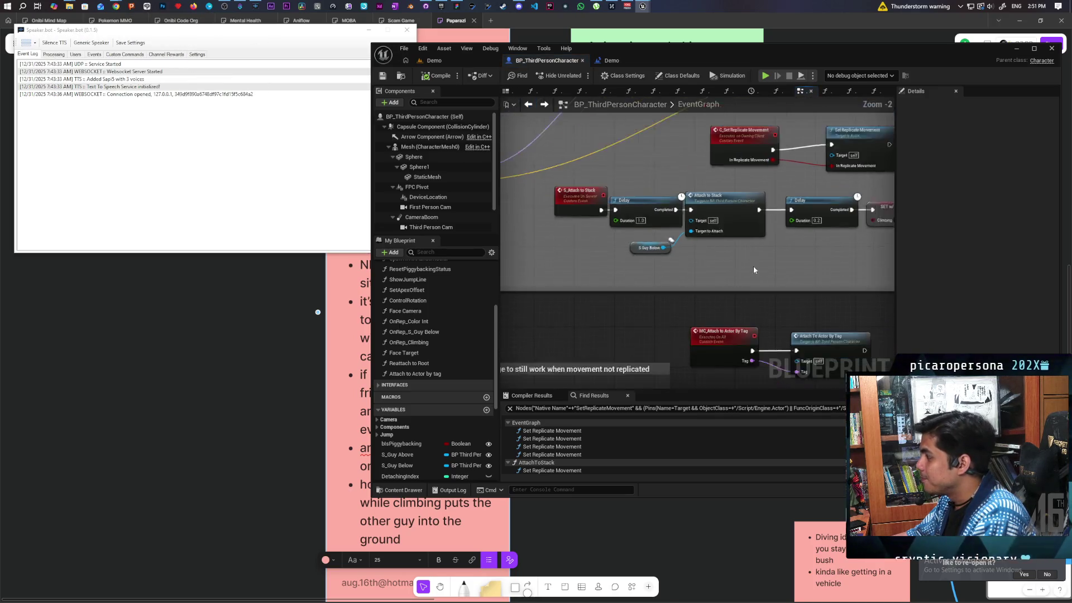
pyautogui.scroll(3, 698, 255)
pyautogui.click(584, 285)
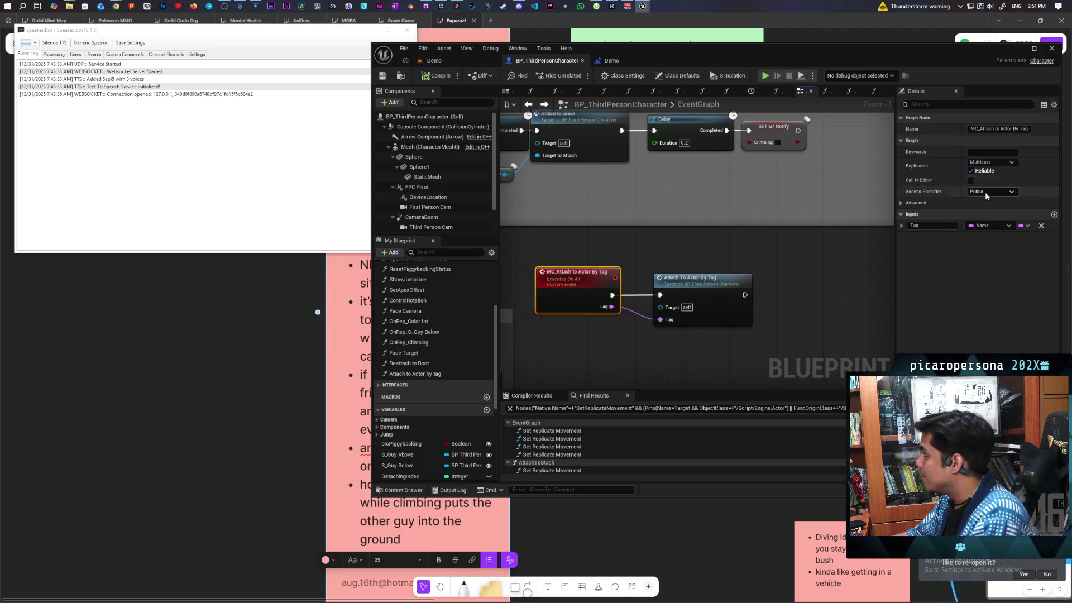
pyautogui.click(458, 59)
pyautogui.hotkey('alt', 'p')
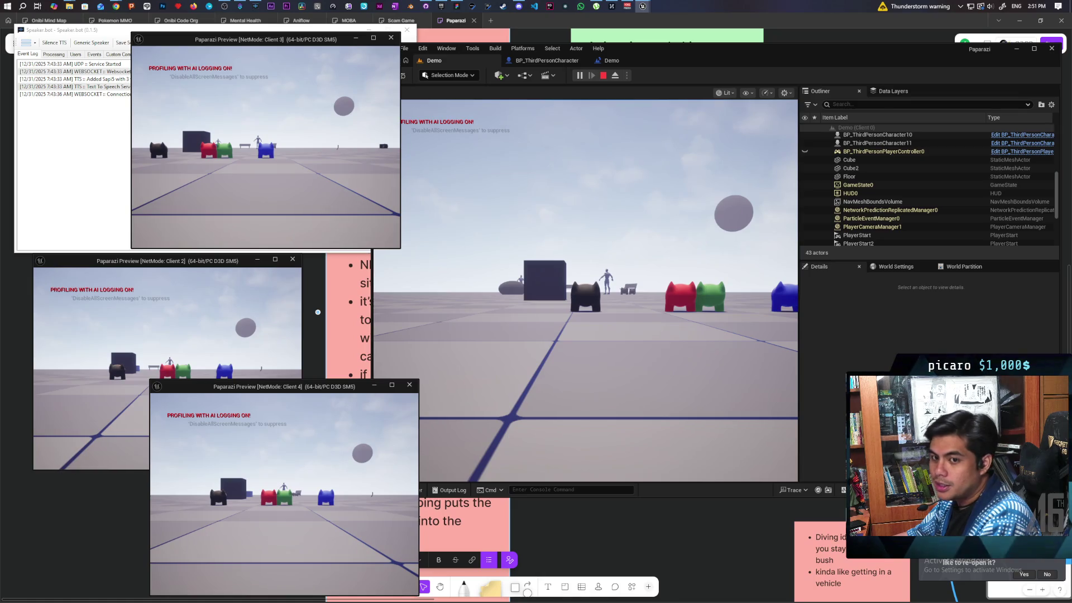
# Step: Walk the blue character up beside red and green and jump onto the green one
pyautogui.press('w')
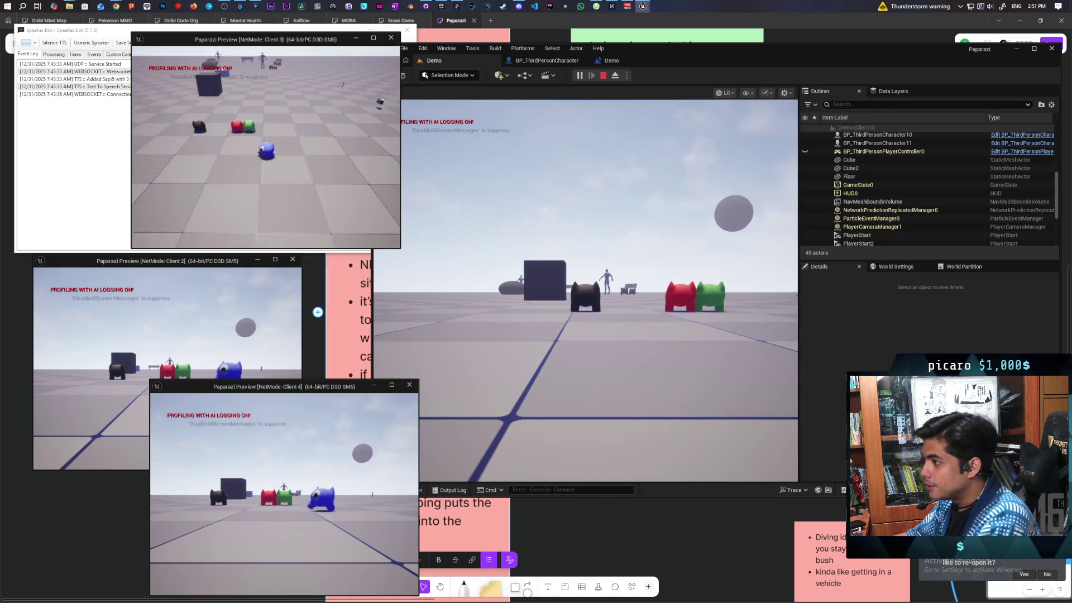
pyautogui.press('w')
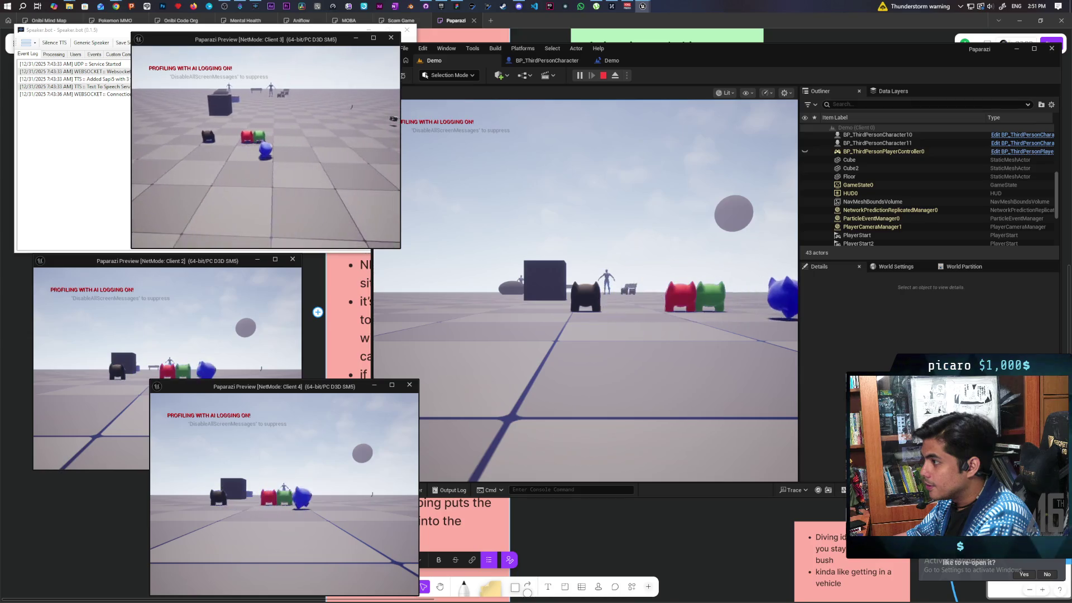
pyautogui.press('space')
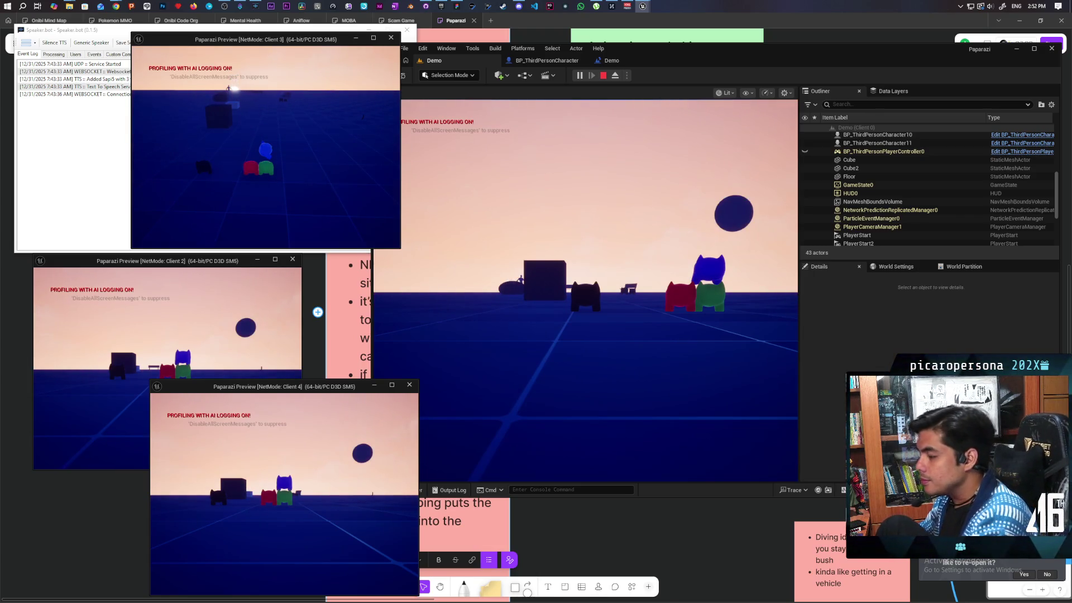
# Step: Stop the play-test, move the Delay node, save all, and relaunch the multiplayer play-test
pyautogui.press('Escape')
pyautogui.click(531, 61)
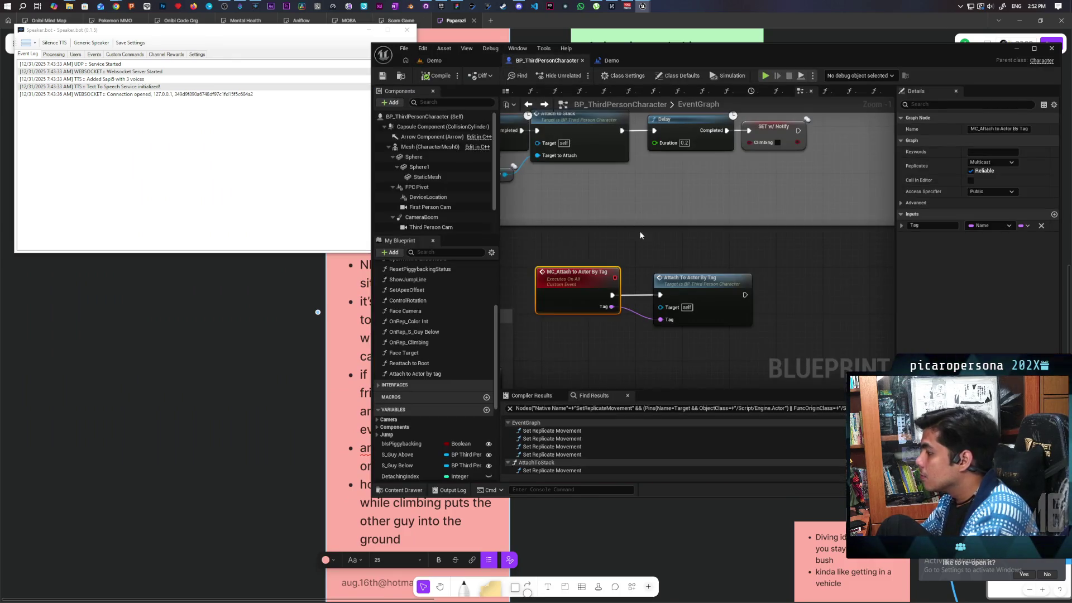
pyautogui.scroll(-3, 622, 263)
pyautogui.scroll(4, 658, 243)
pyautogui.moveTo(599, 149); pyautogui.dragTo(501, 250)
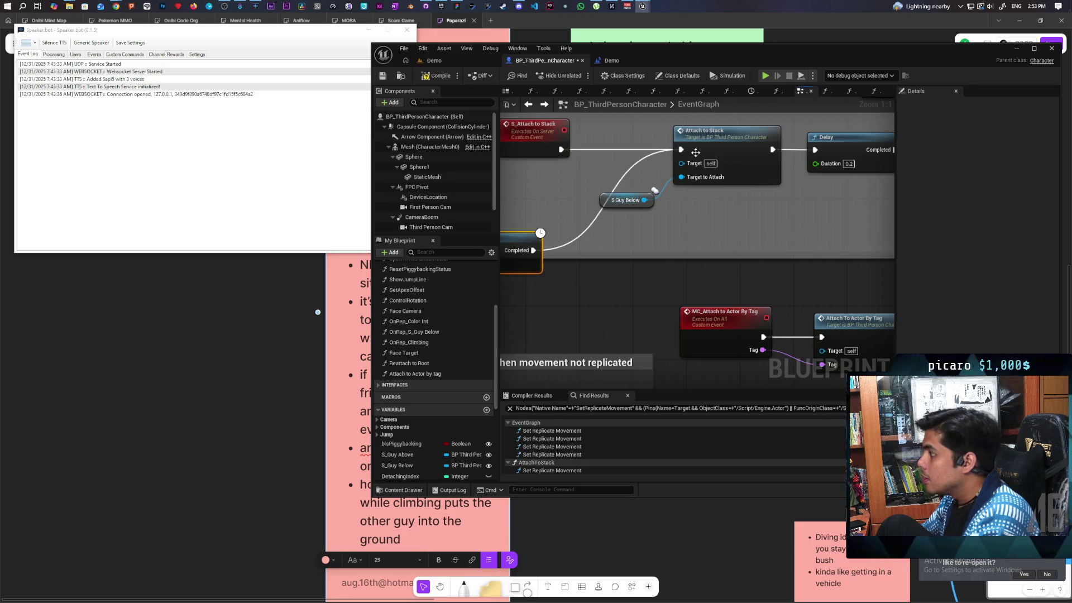
pyautogui.hotkey('ctrl', 'shift', 's')
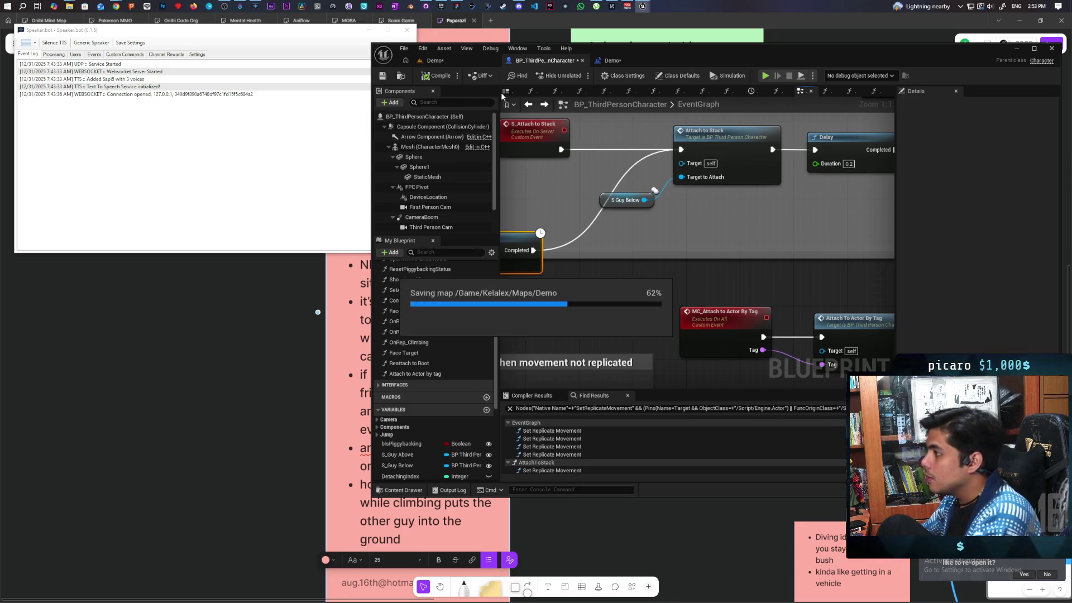
pyautogui.click(430, 61)
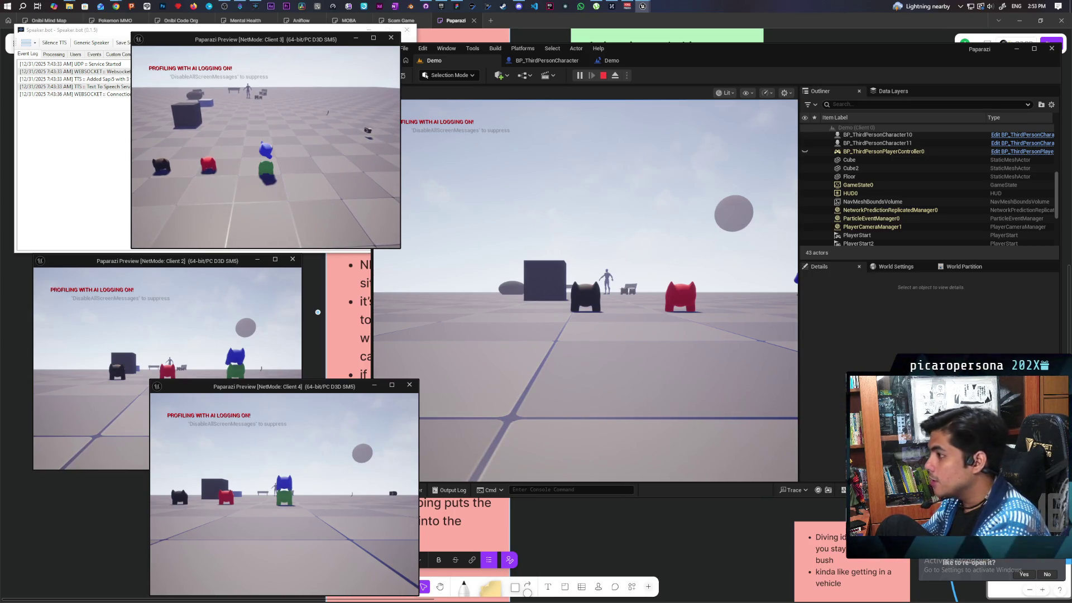
# Step: Wire execution into Attach Actor To Component in AttachToStack, then restart the play-test from Demo
pyautogui.press('Escape')
pyautogui.click(533, 61)
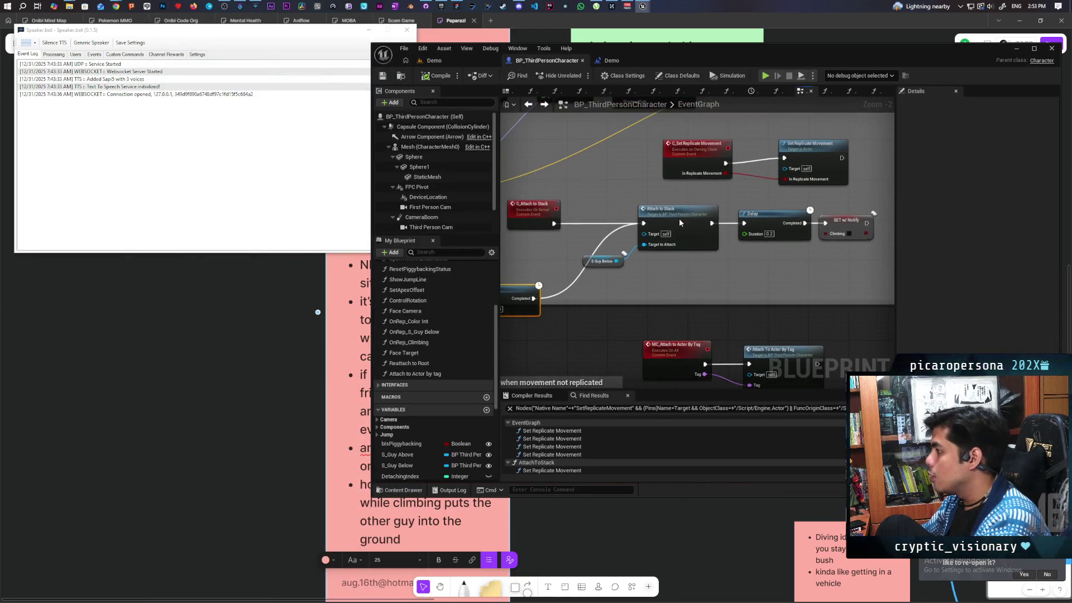
pyautogui.doubleClick(665, 249)
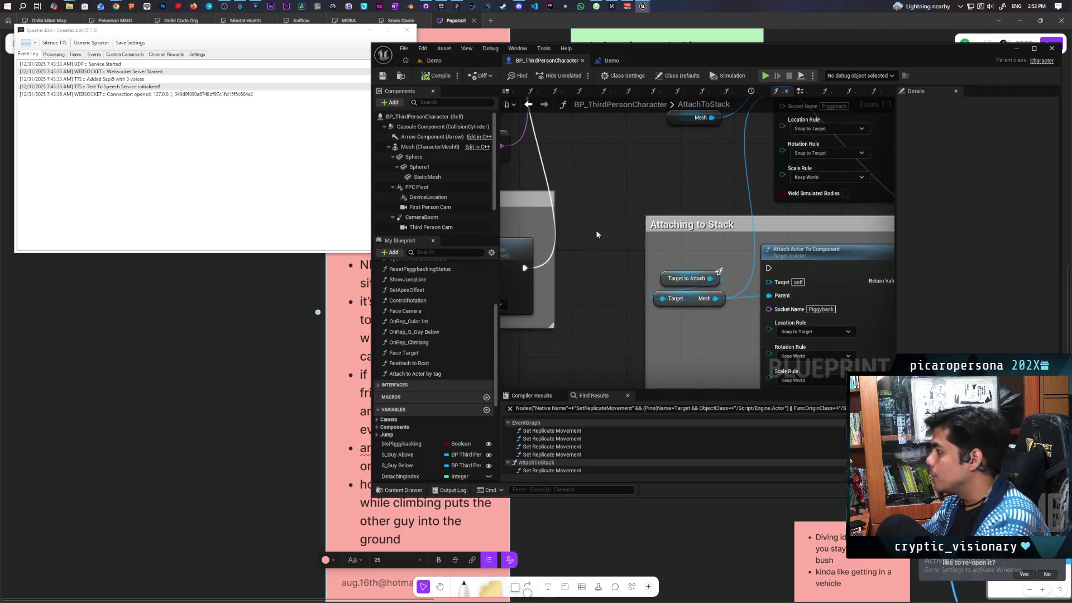
pyautogui.moveTo(529, 267); pyautogui.dragTo(769, 268)
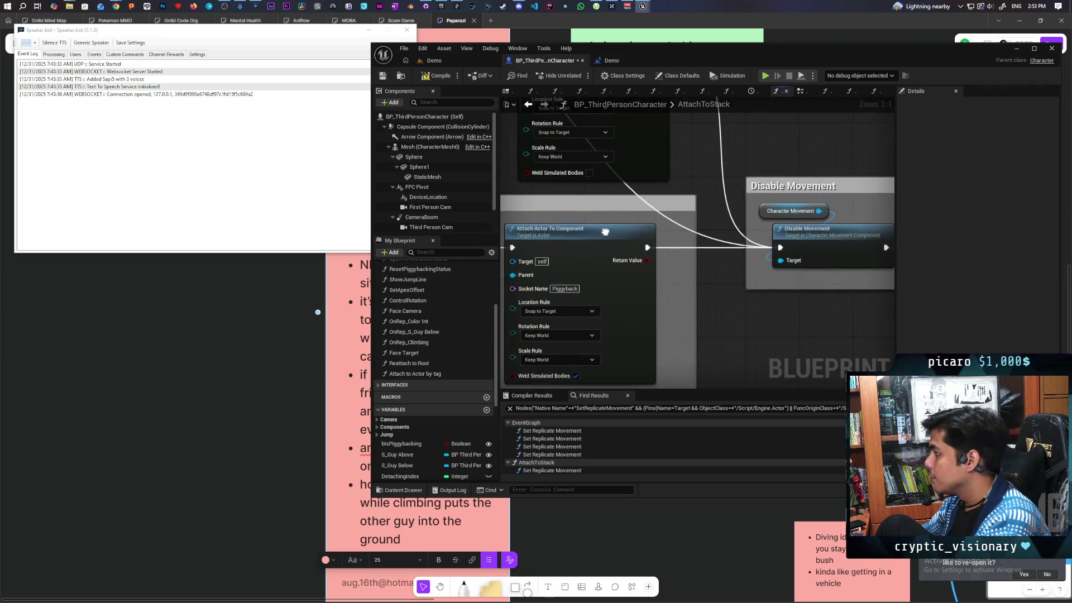
pyautogui.click(441, 60)
pyautogui.click(579, 76)
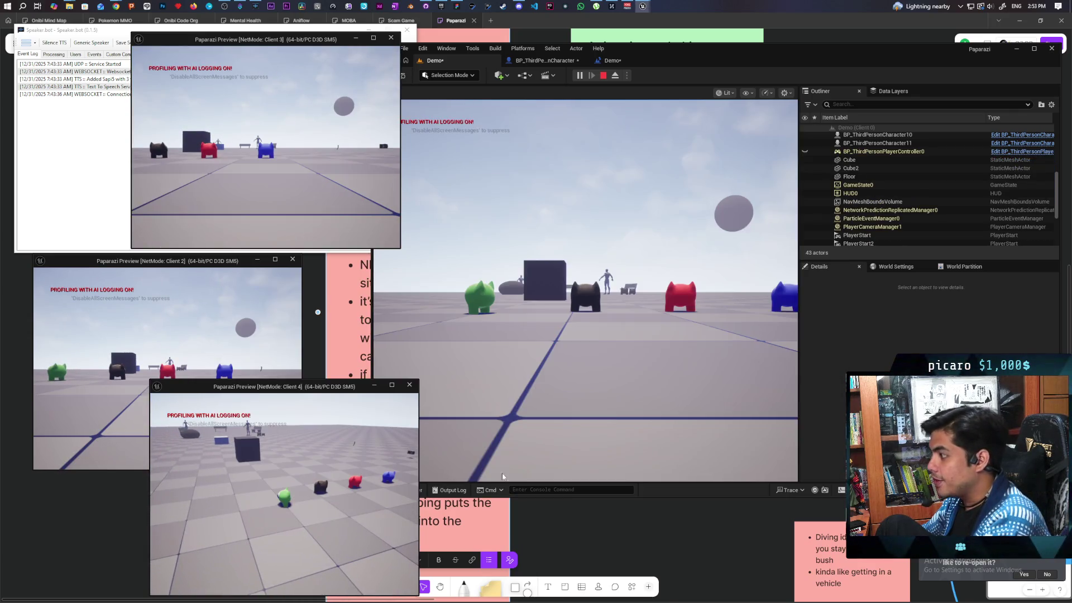
# Step: Walk the player, turn the camera to the blue character, and check each client window
pyautogui.click(502, 476)
pyautogui.press('w')
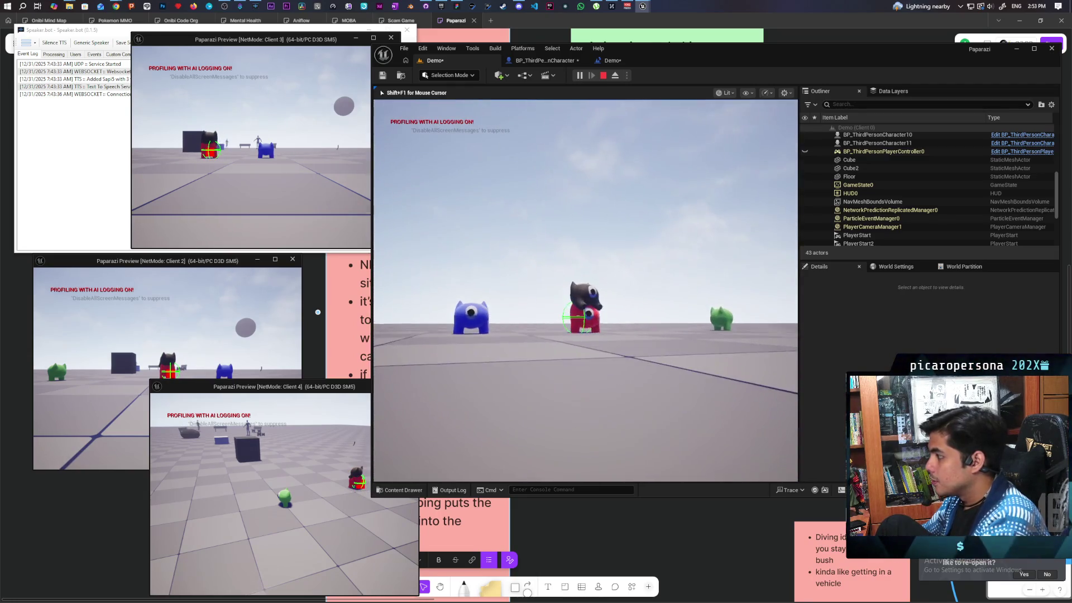
pyautogui.hotkey('shift', 'F1')
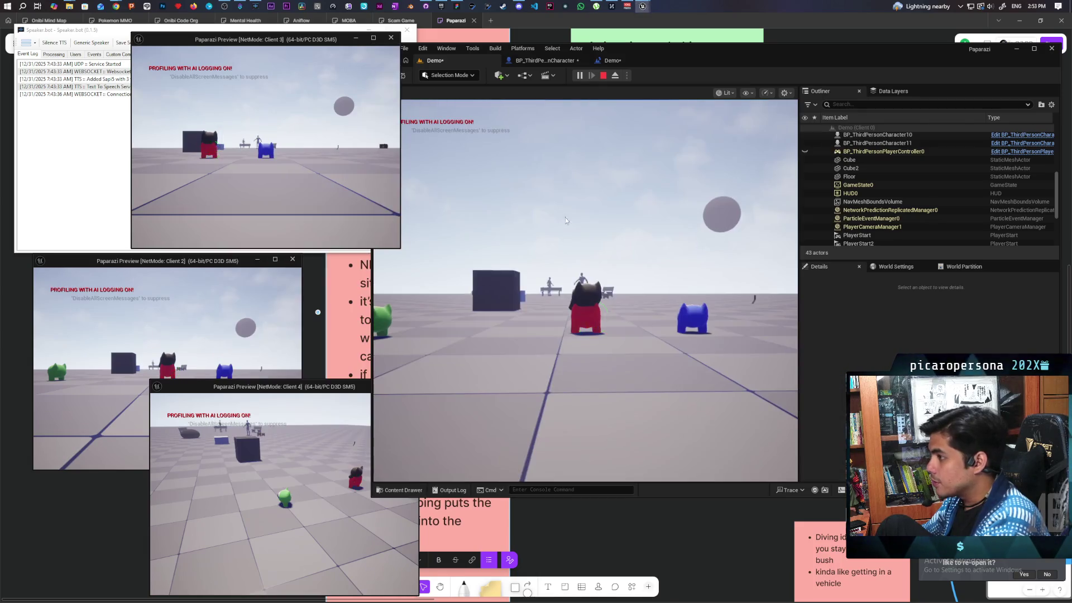
pyautogui.hotkey('alt', 'Tab')
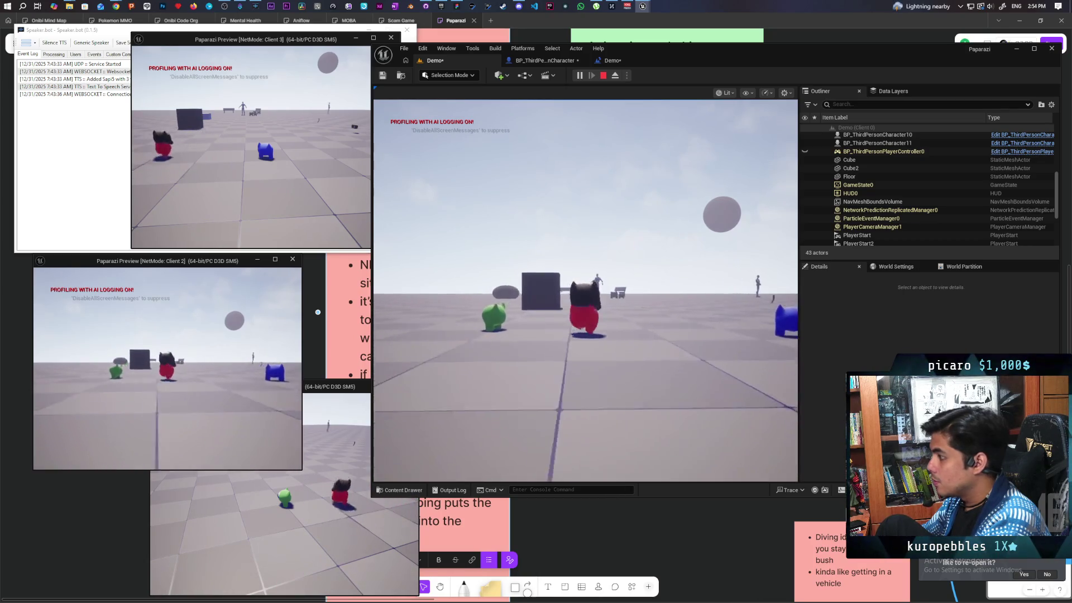
pyautogui.hotkey('alt', 'Tab')
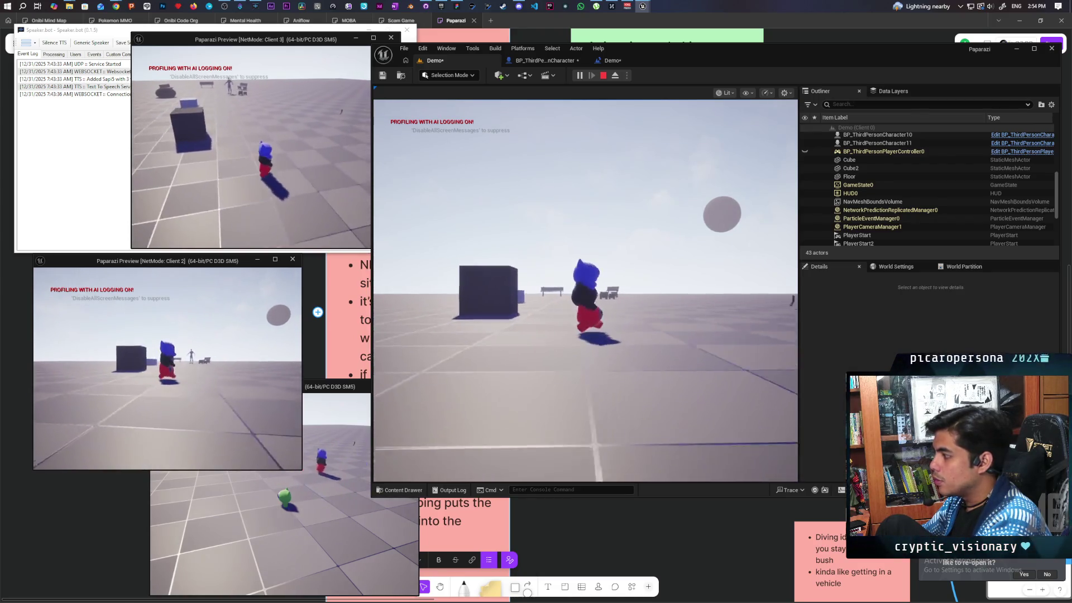
pyautogui.hotkey('alt', 'Tab')
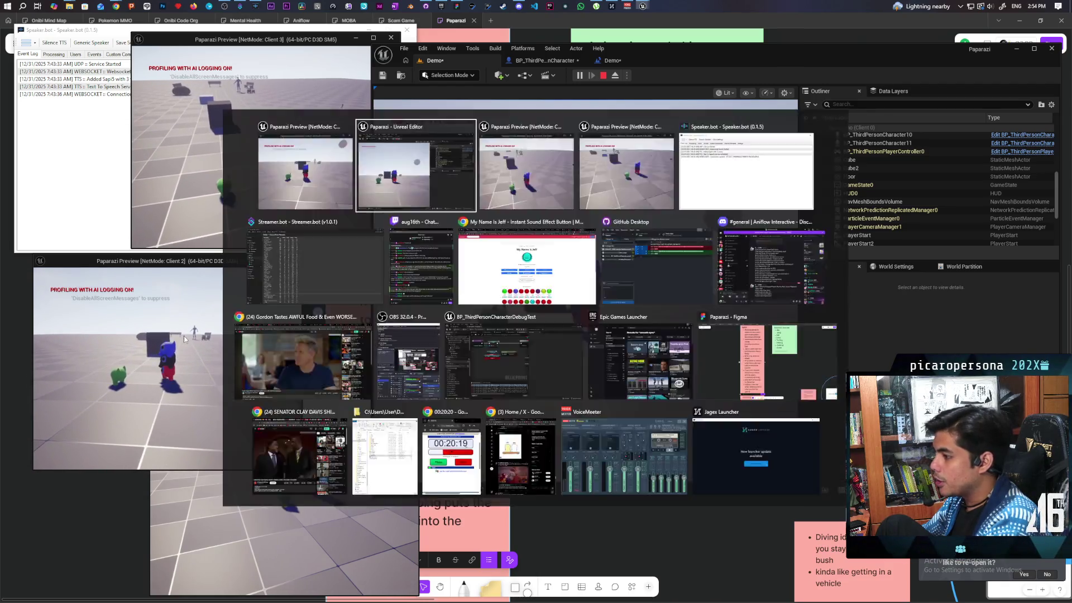
# Step: Check the Client 4 and Client 2 views, stack green atop blue and red, then end the play-test
pyautogui.click(153, 492)
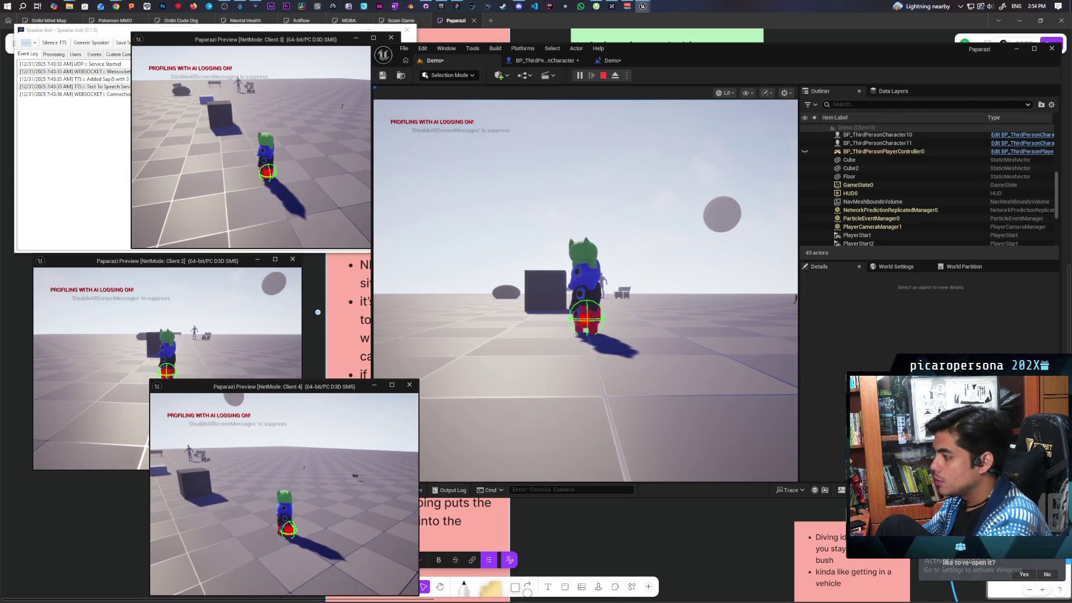
pyautogui.hotkey('alt', 'Tab')
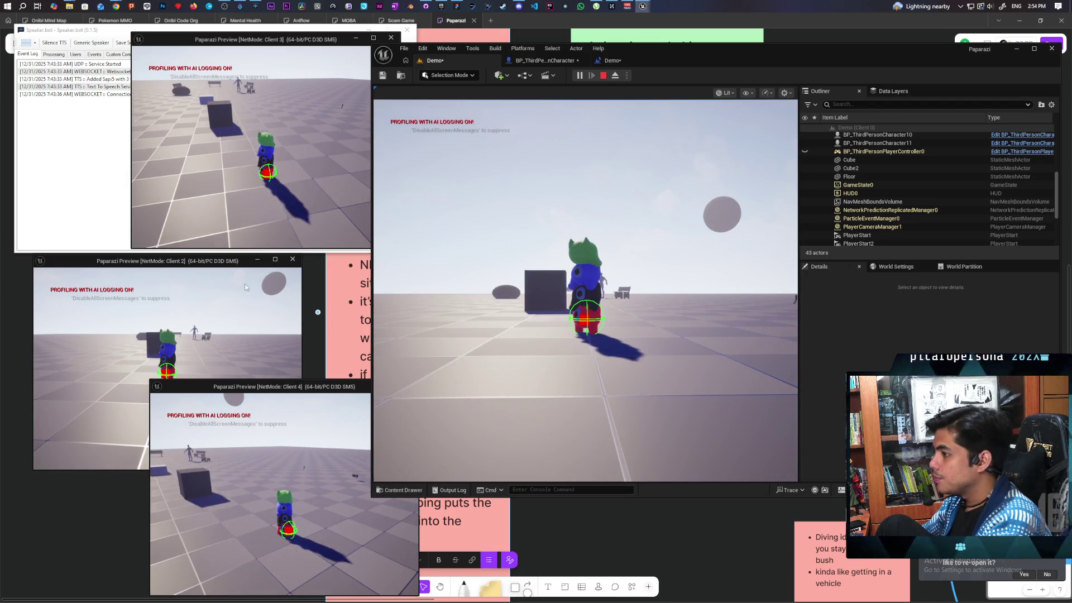
pyautogui.click(245, 281)
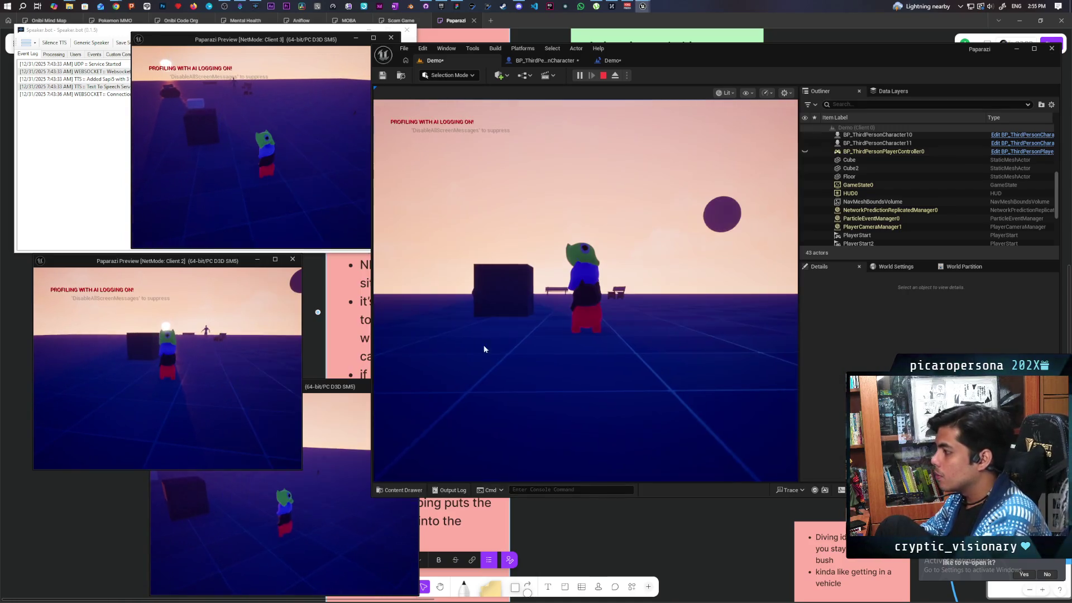
pyautogui.click(484, 349)
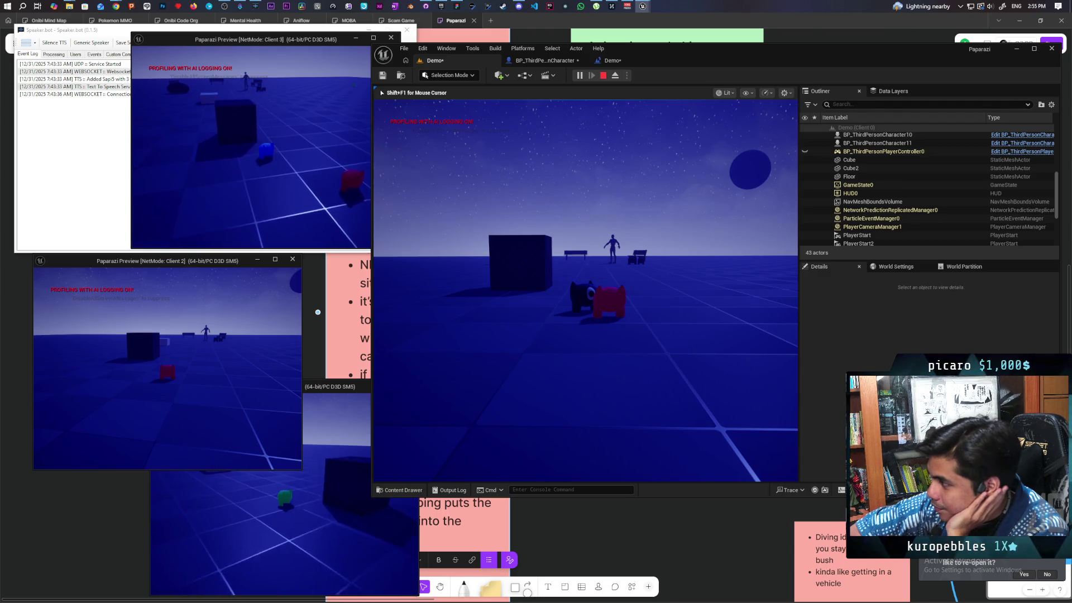
pyautogui.press('Escape')
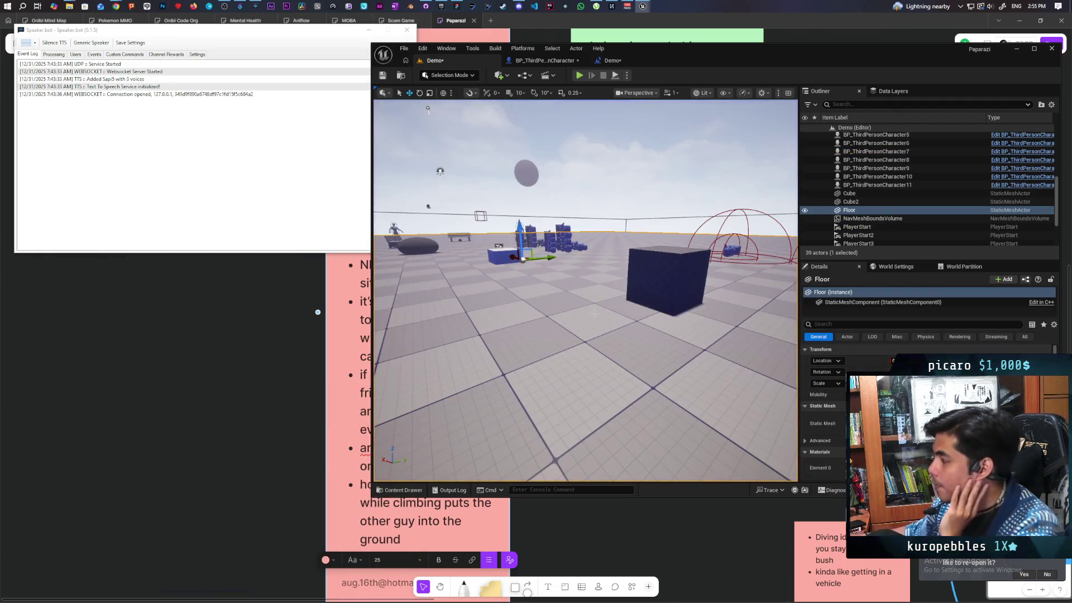
# Step: Wire MC Set Collision into MC Attach To Actor by Tag, save, and relaunch Play from the Demo level
pyautogui.click(548, 62)
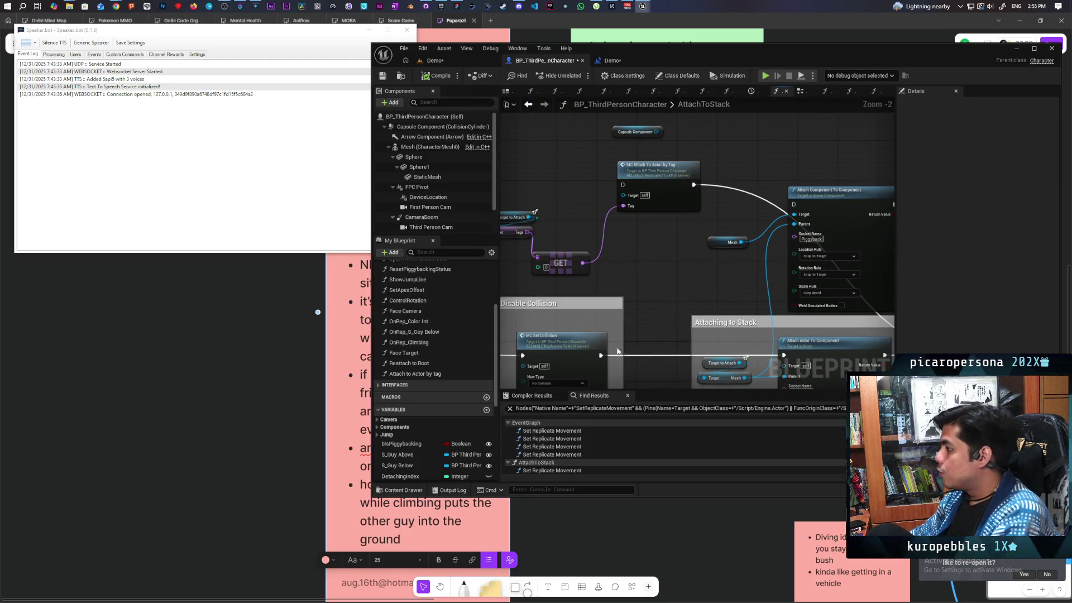
pyautogui.moveTo(602, 356); pyautogui.dragTo(623, 186)
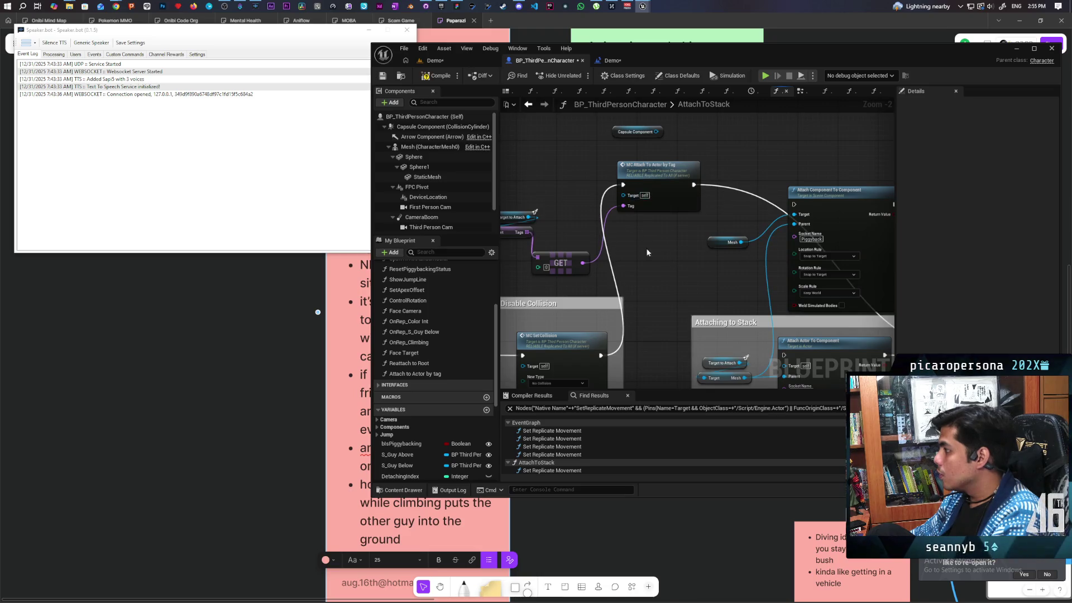
pyautogui.hotkey('ctrl', 'shift', 's')
pyautogui.click(434, 61)
pyautogui.click(579, 75)
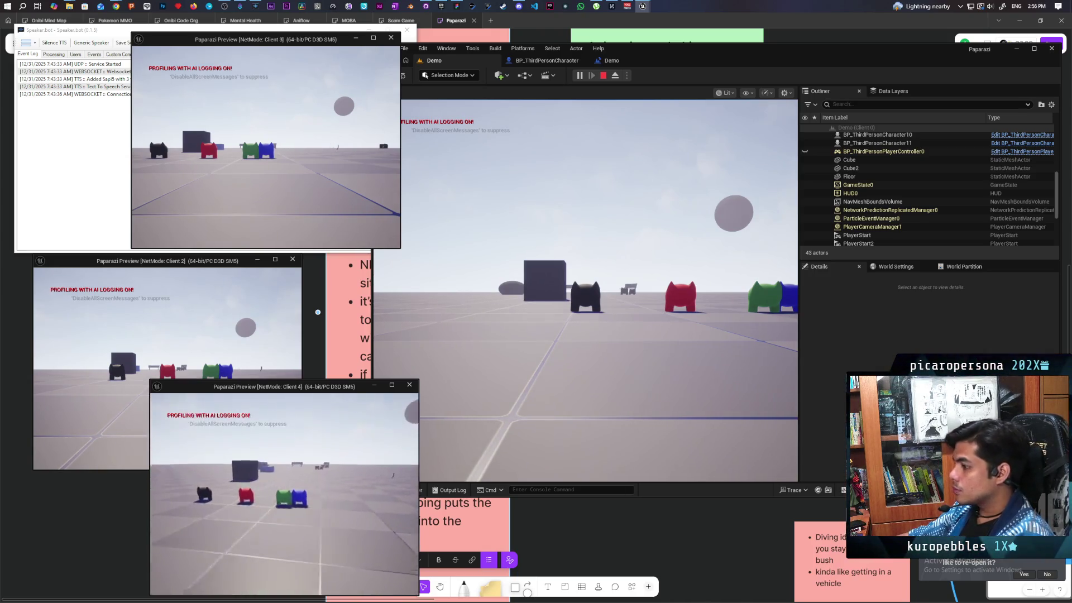
# Step: Jump the black character onto the green one and confirm the stack from Client 2 and the other windows
pyautogui.click(616, 277)
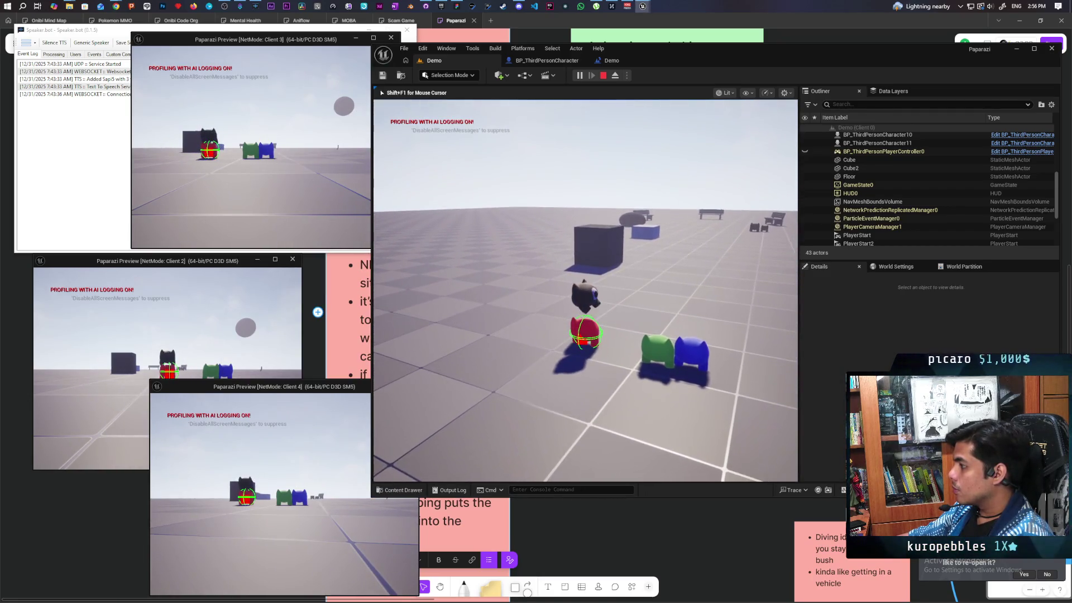
pyautogui.press('space')
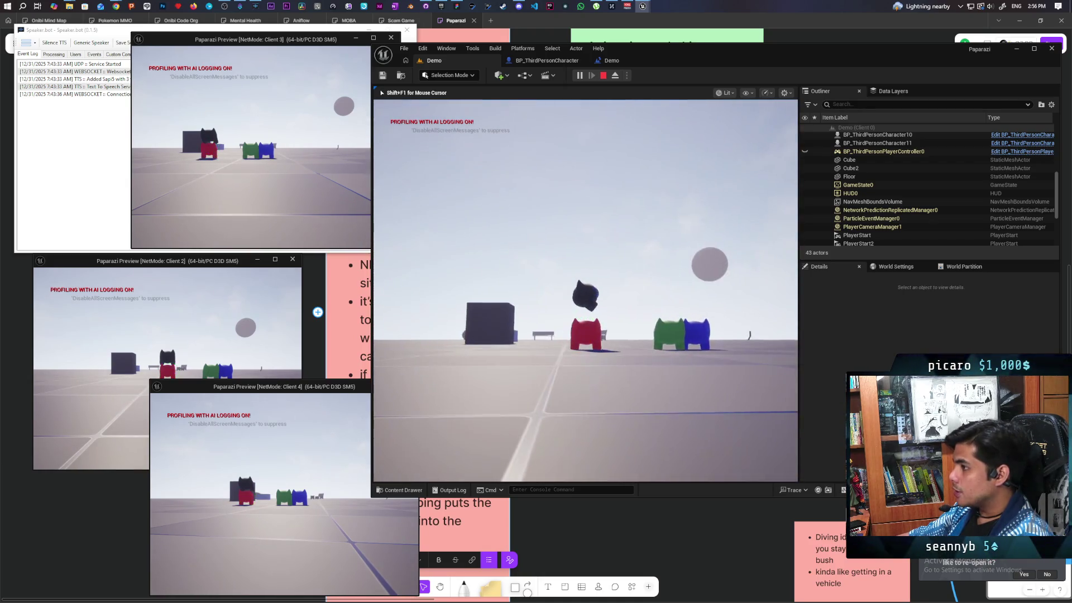
pyautogui.hotkey('alt', 'Tab')
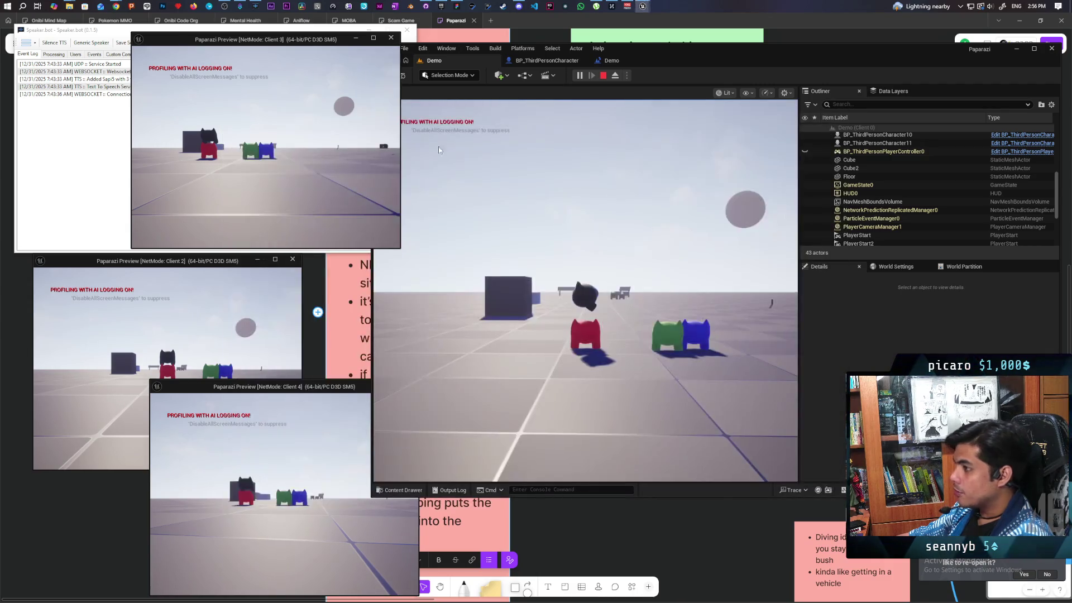
pyautogui.click(194, 350)
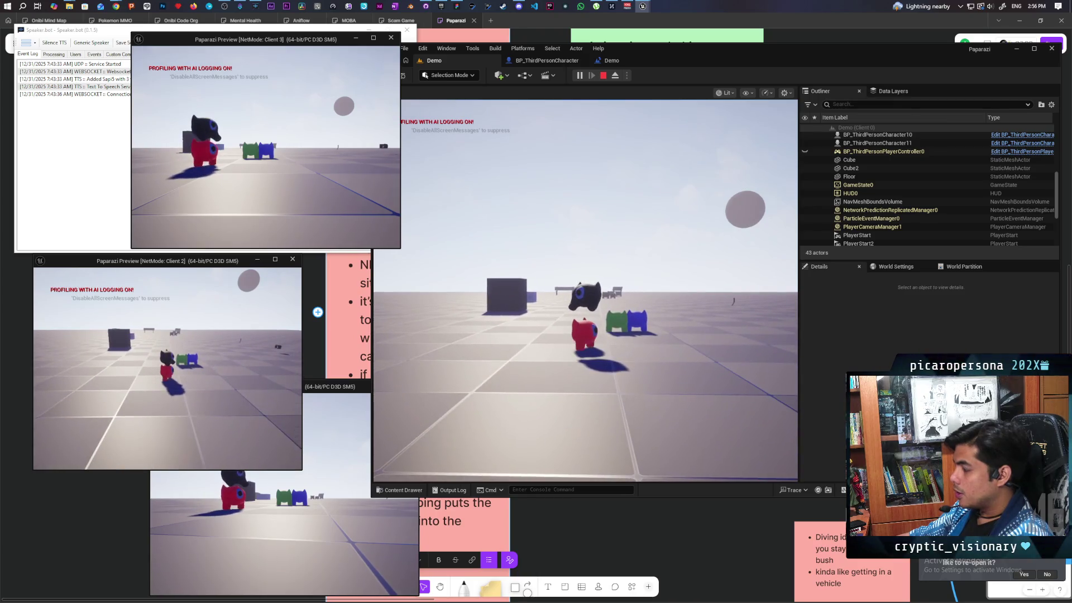
pyautogui.hotkey('alt', 'Tab')
pyautogui.press('Tab')
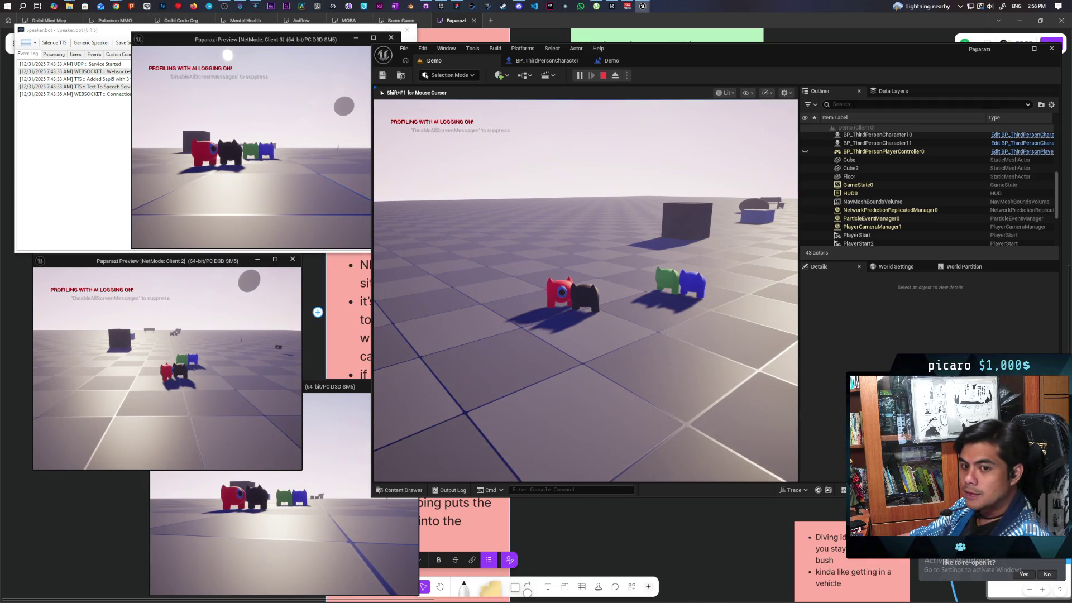
pyautogui.press('w')
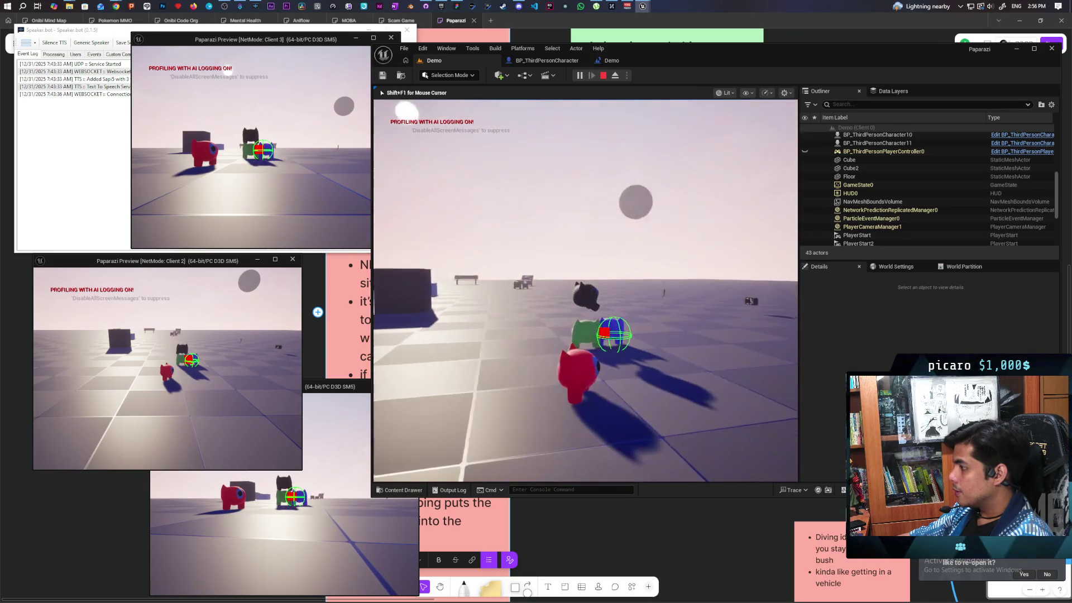
pyautogui.hotkey('alt', 'Tab')
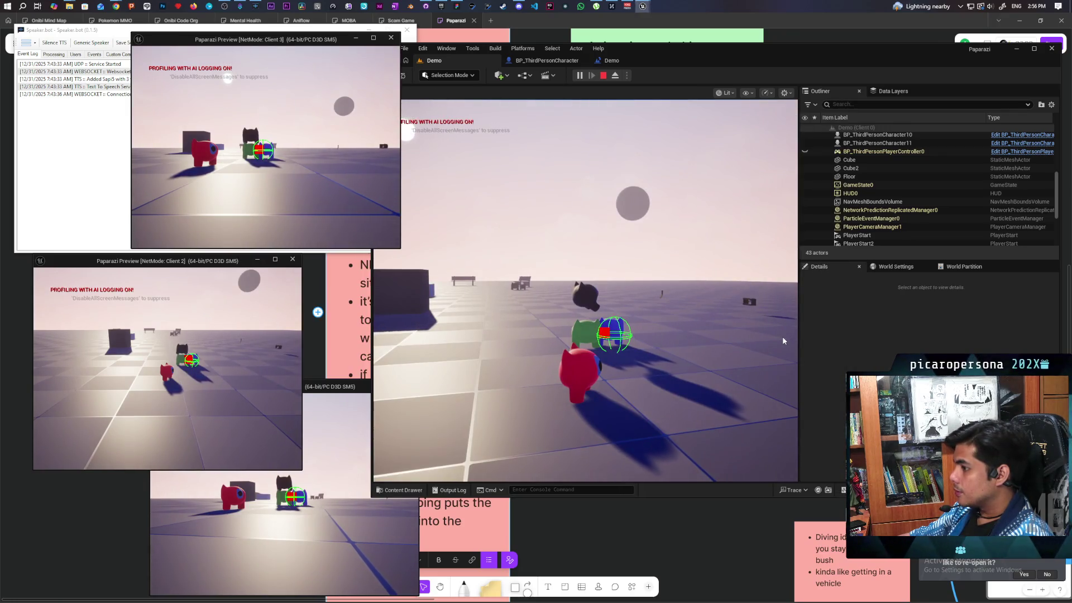
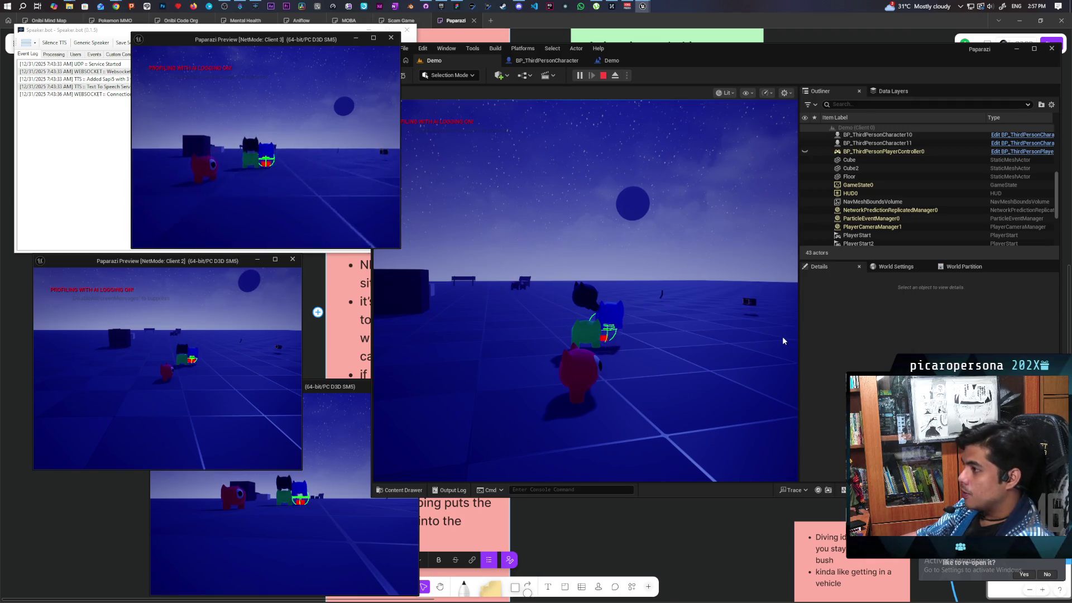
# Step: Playtest piggyback stacking in the main game view and the Client 3 window, then end the session
pyautogui.click(782, 336)
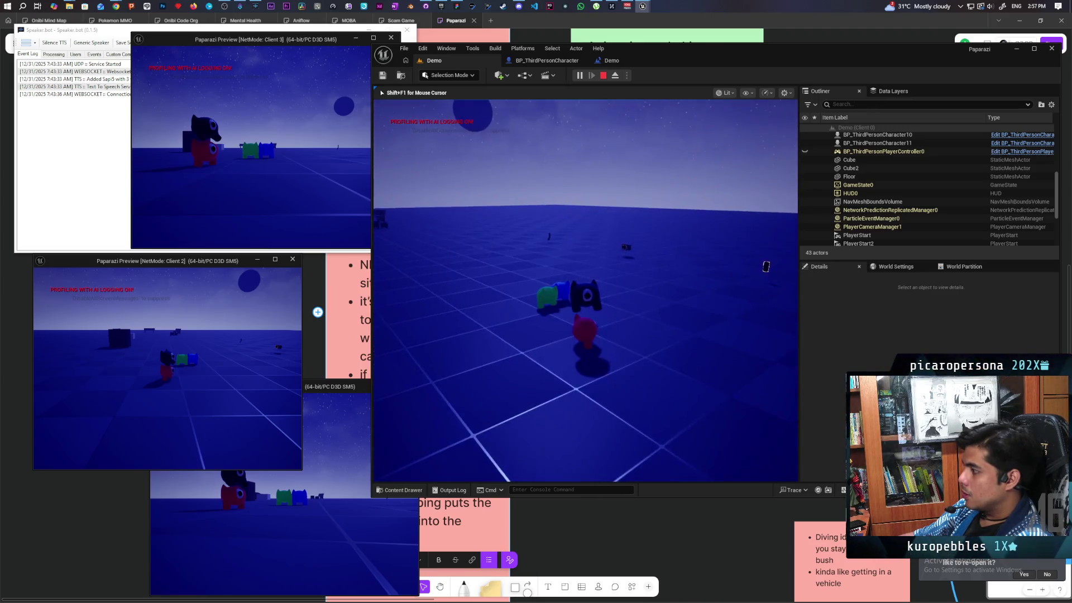
pyautogui.hotkey('alt', 'Tab')
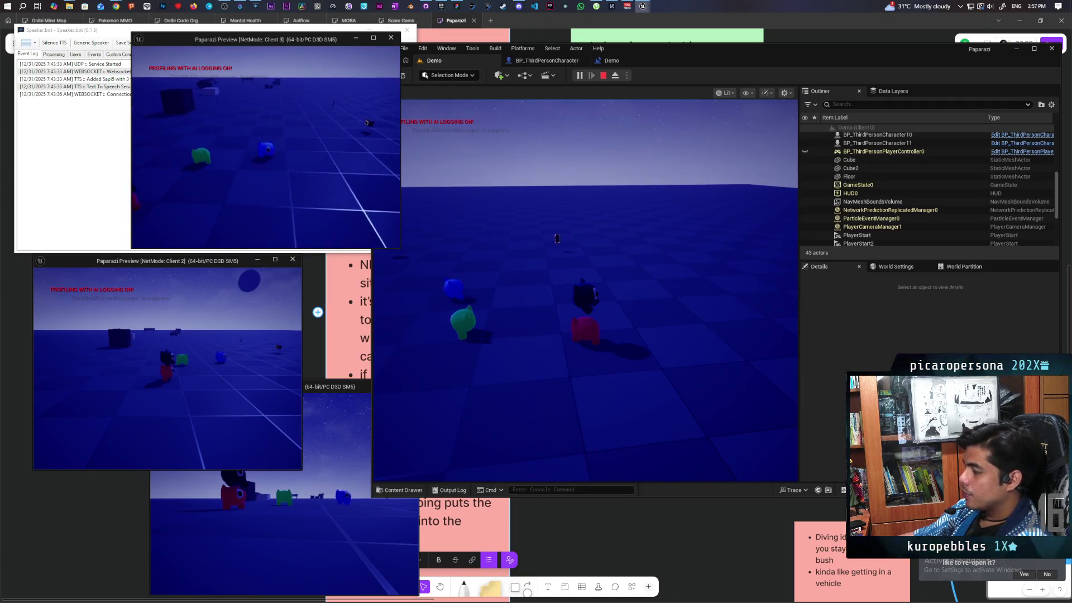
pyautogui.hotkey('alt', 'Tab')
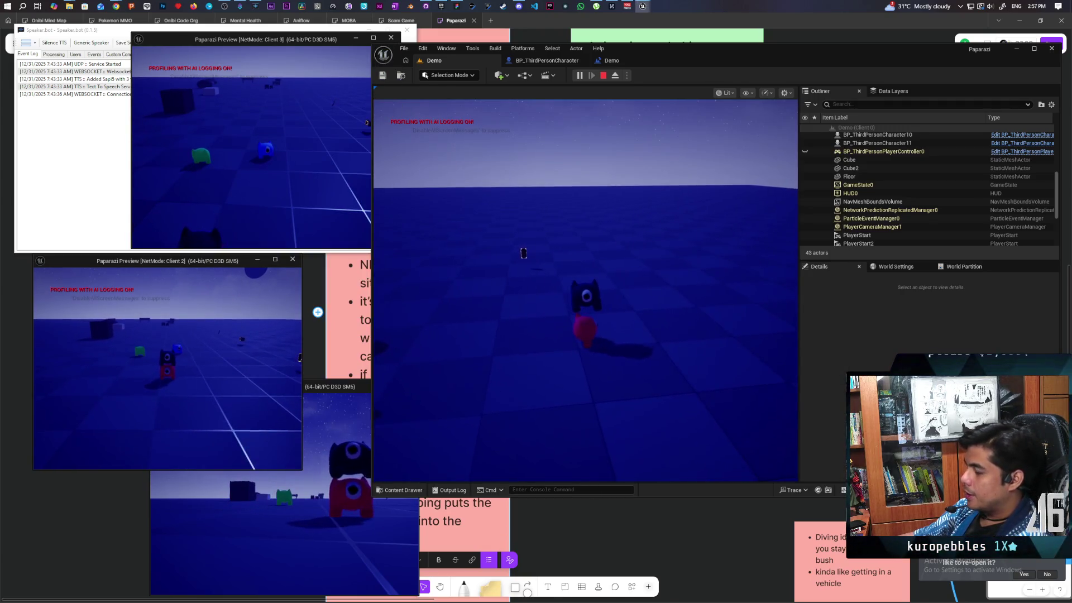
pyautogui.click(594, 317)
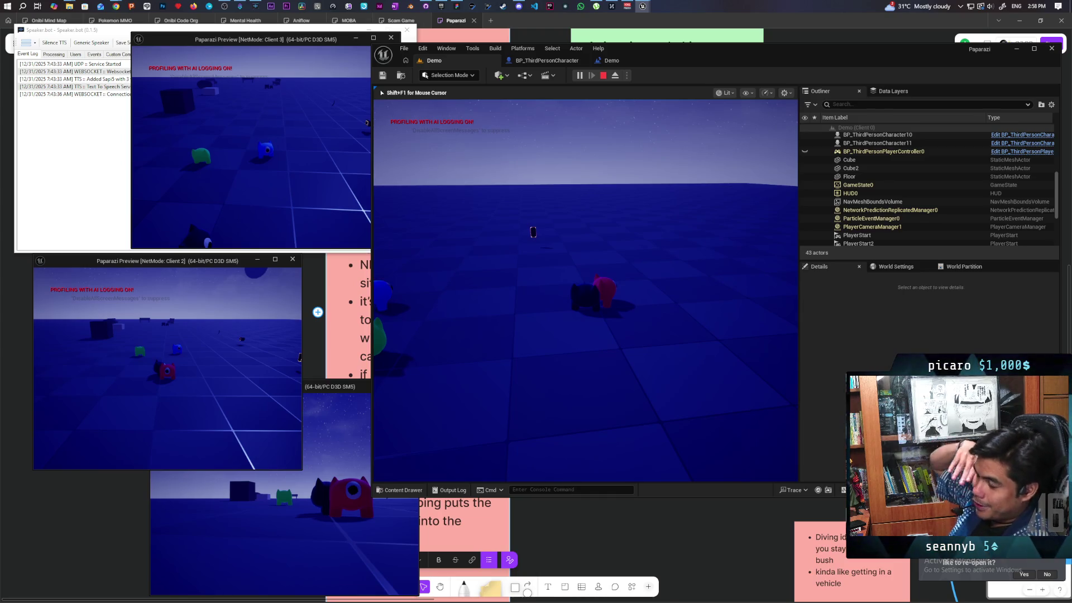
pyautogui.press('Escape')
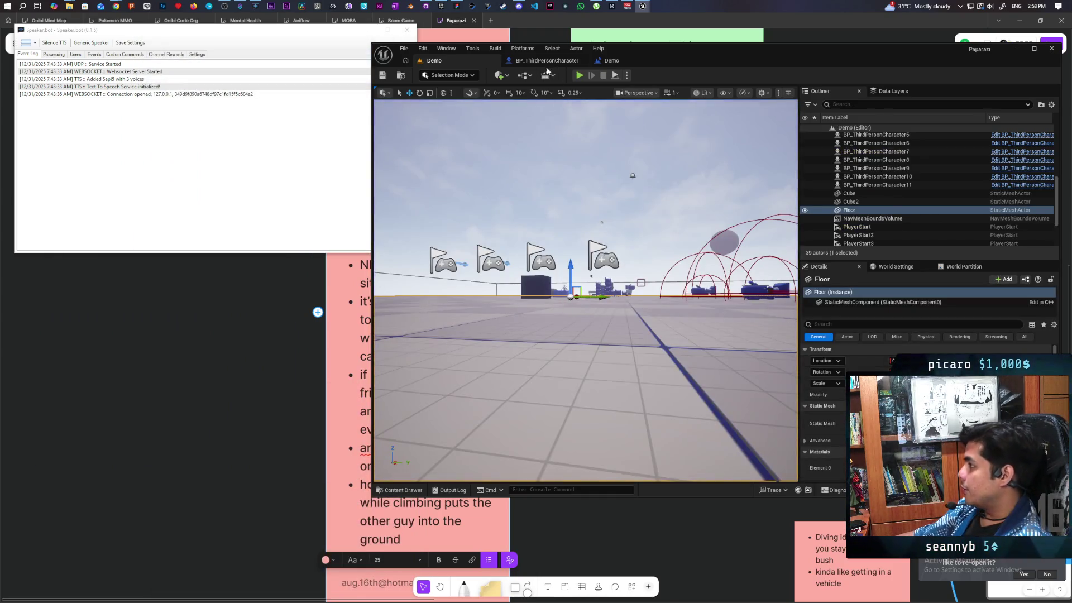
# Step: Wire Set Collision's exec output into Attach Component To Component, then launch a multiplayer playtest from Demo
pyautogui.click(546, 62)
pyautogui.scroll(-5, 697, 288)
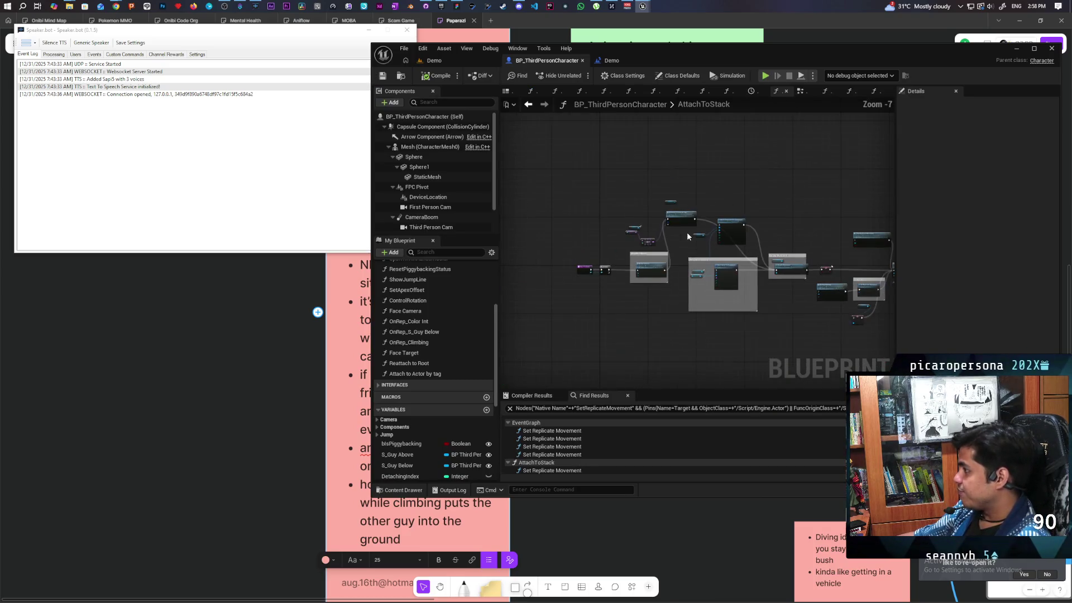
pyautogui.scroll(5, 687, 244)
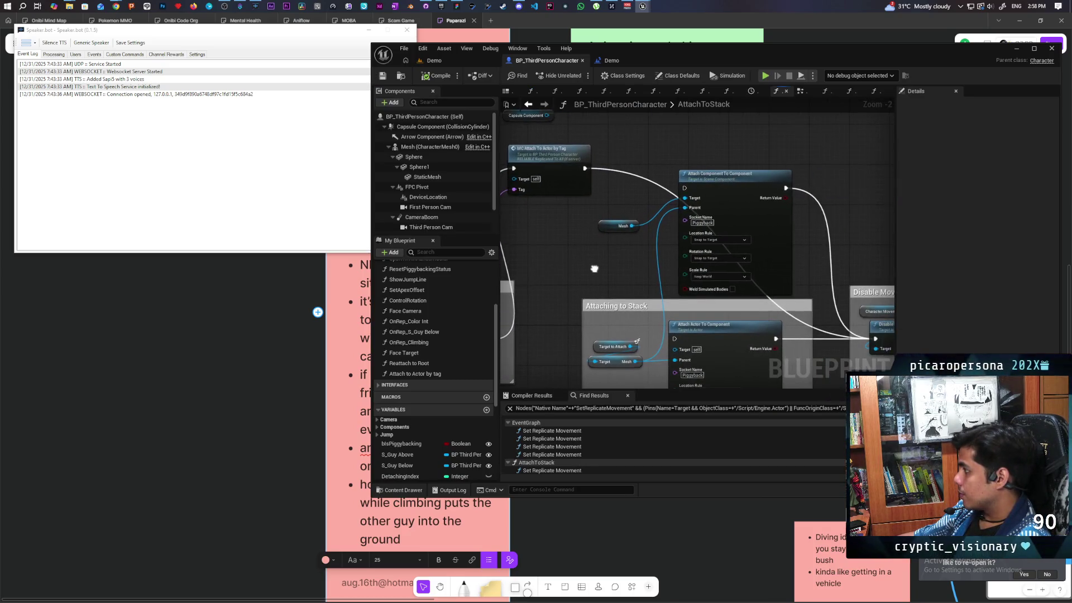
pyautogui.moveTo(594, 268)
pyautogui.mouseDown()
pyautogui.moveTo(684, 289)
pyautogui.moveTo(648, 274)
pyautogui.mouseUp()
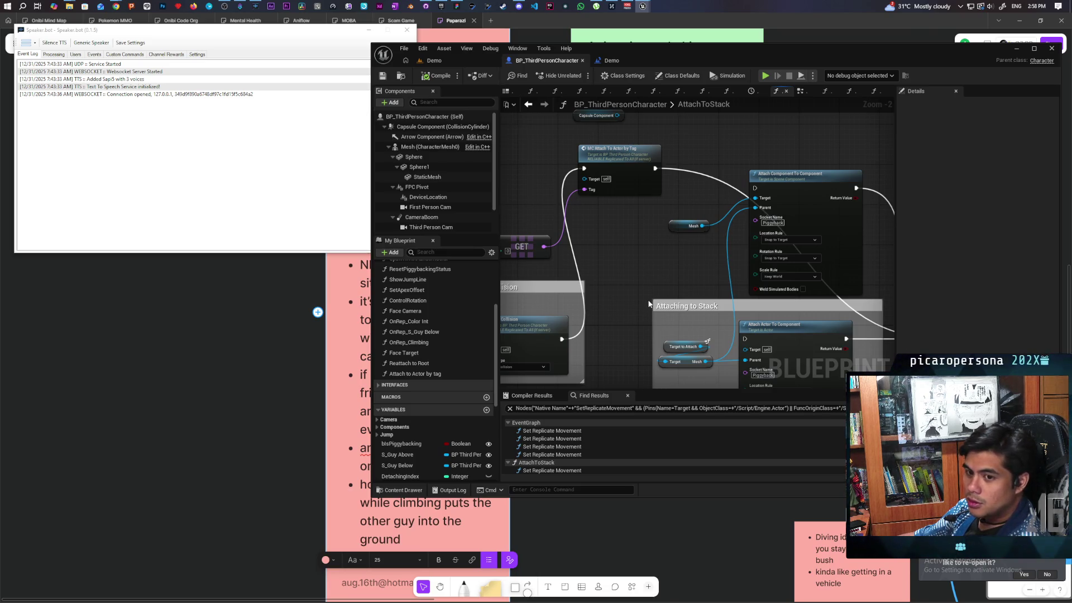
pyautogui.moveTo(627, 334); pyautogui.dragTo(646, 323)
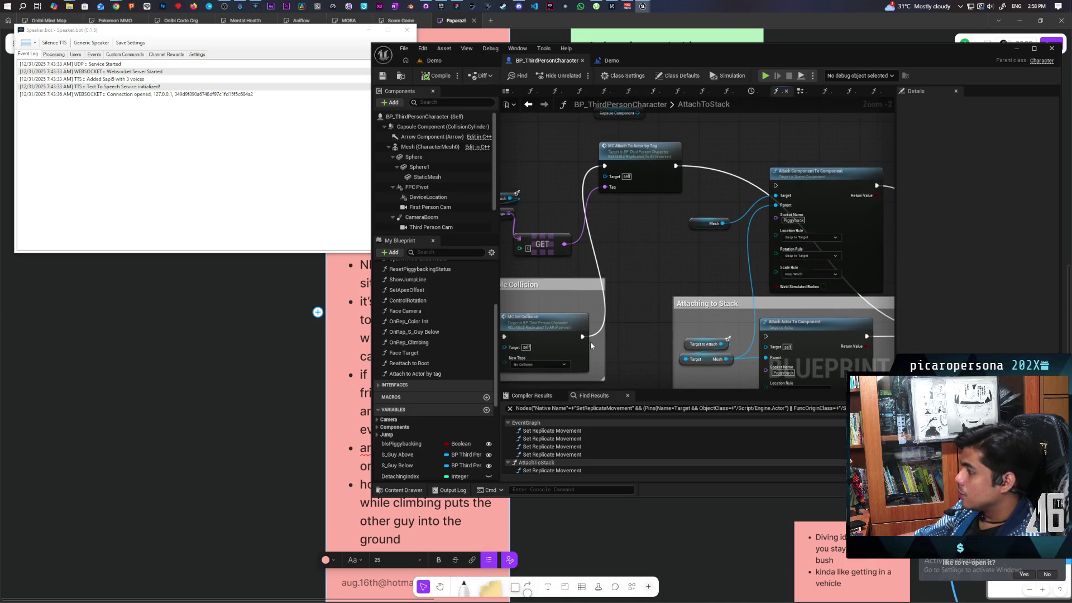
pyautogui.moveTo(582, 336); pyautogui.dragTo(775, 186)
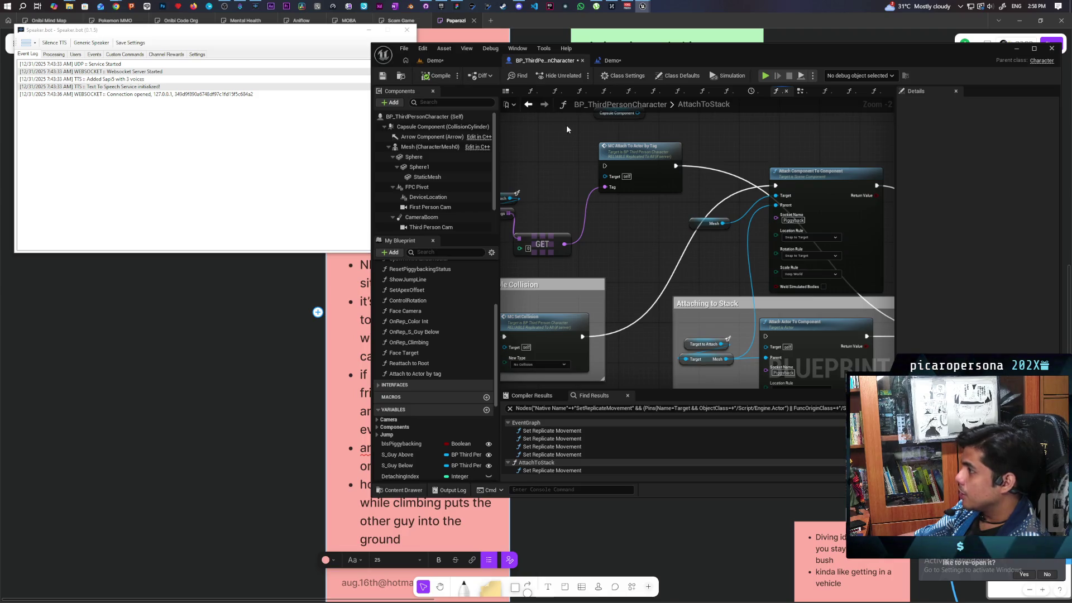
pyautogui.click(477, 64)
pyautogui.click(579, 75)
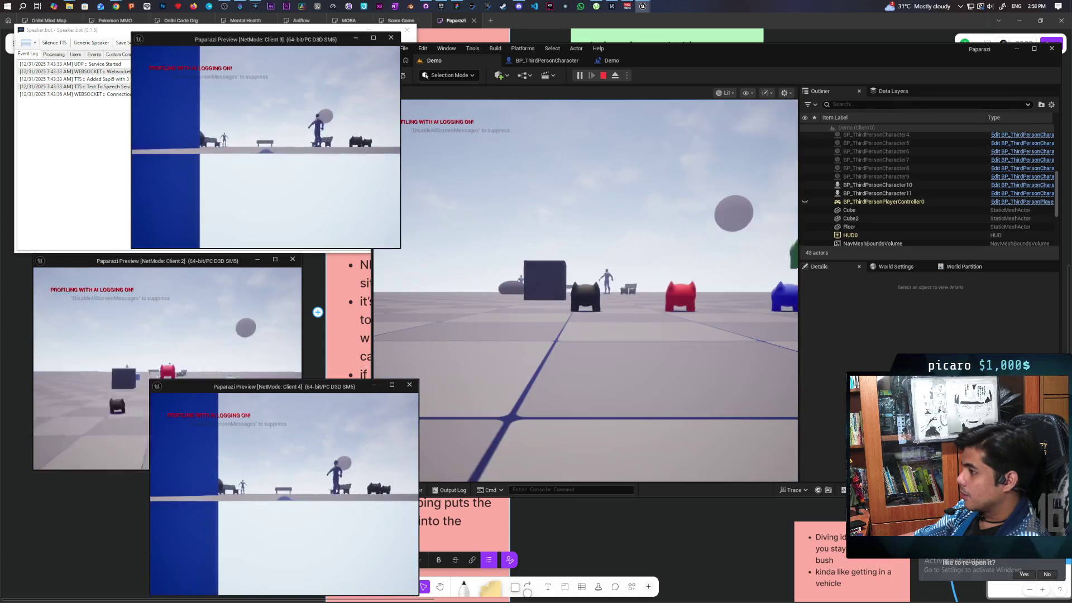
# Step: Walk the black character to the red one and climb onto its back, then stop and reopen BP_ThirdPersonCharacter
pyautogui.click(547, 328)
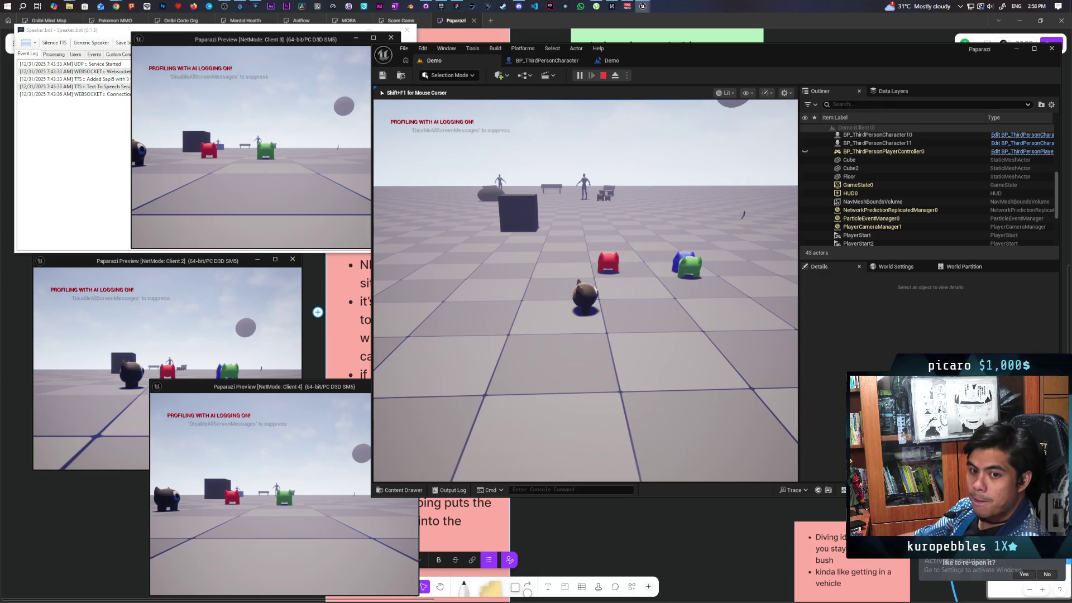
pyautogui.press('w')
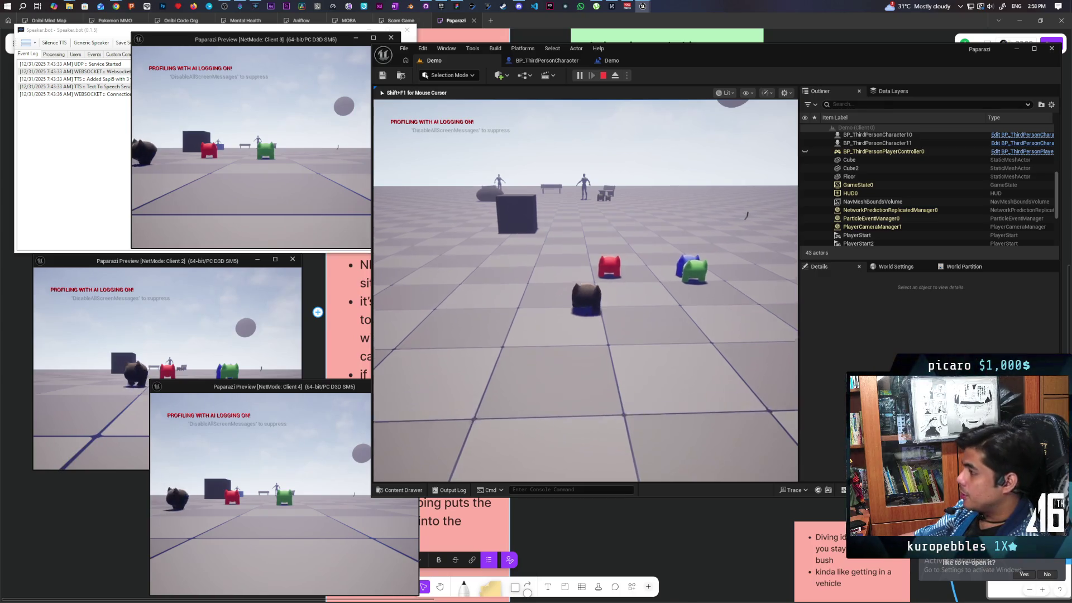
pyautogui.press('w')
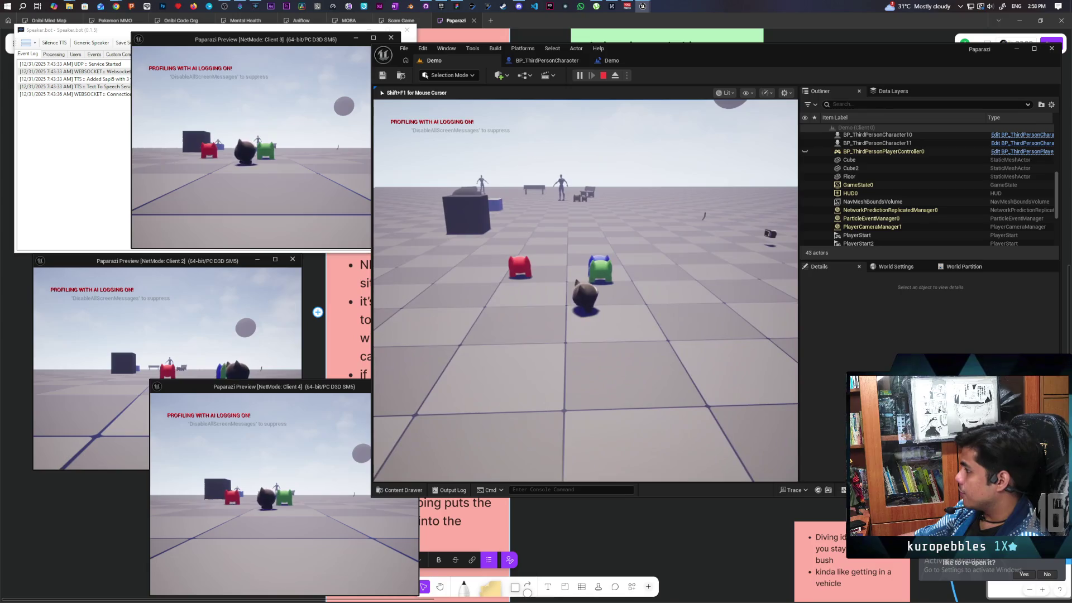
pyautogui.press('w')
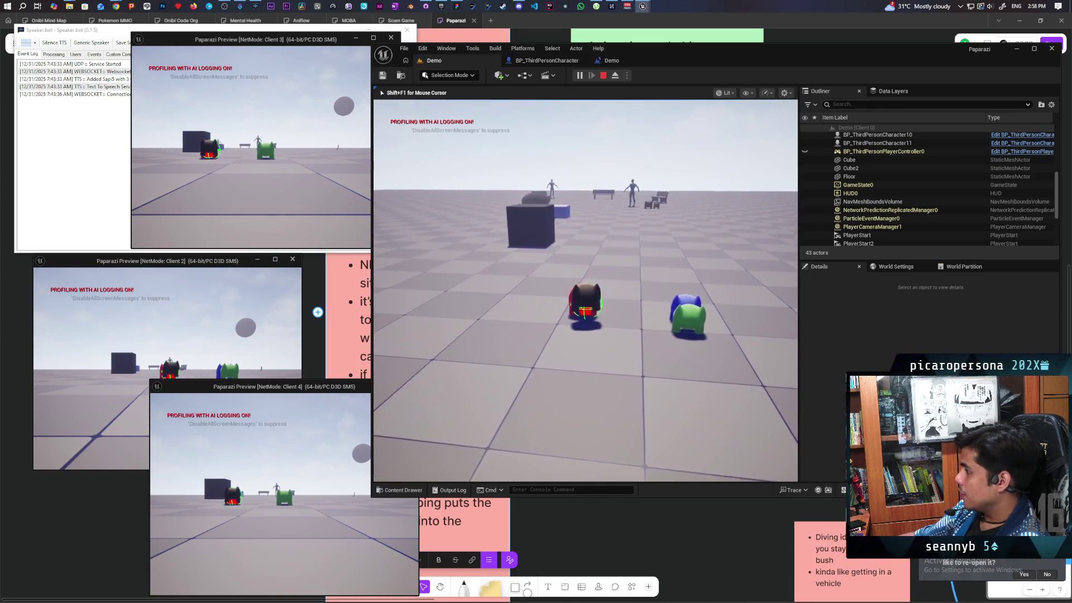
pyautogui.press('space')
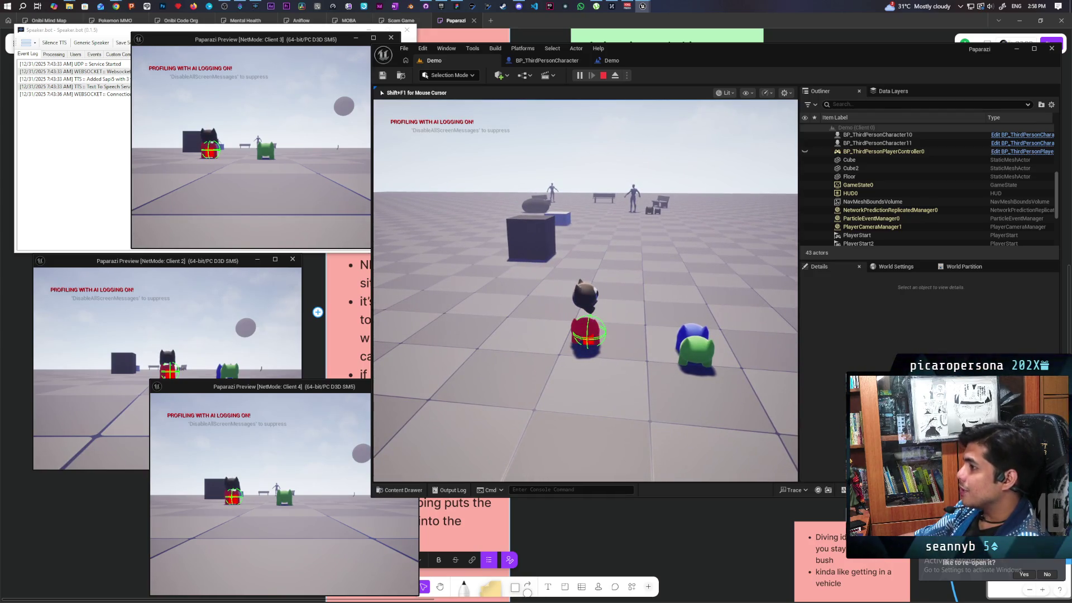
pyautogui.press('Escape')
pyautogui.click(544, 60)
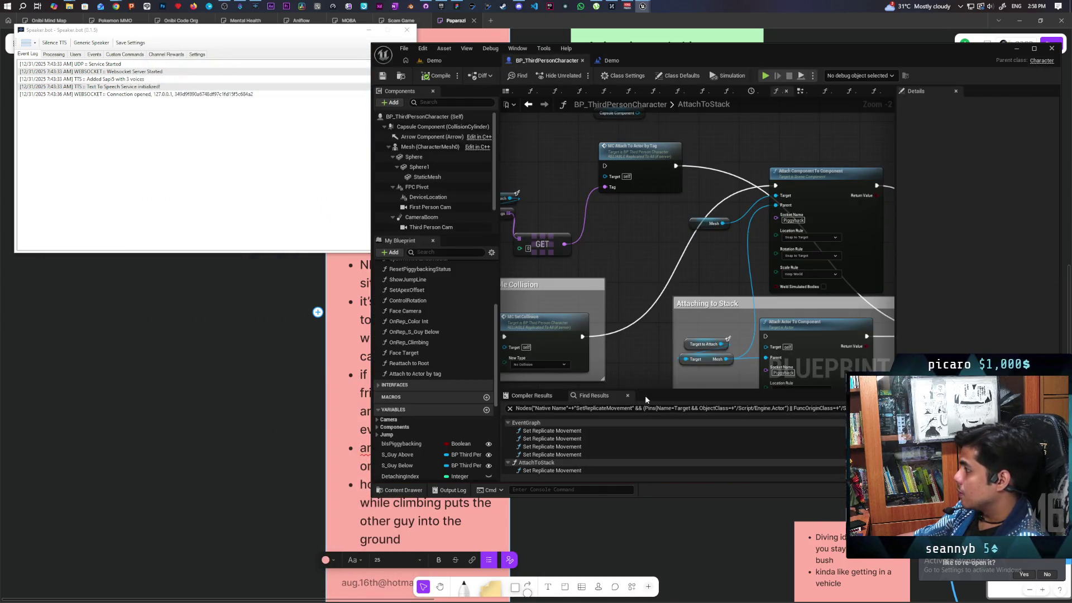
# Step: Set Attach Component To Component's Rotation Rule to Keep Relative, save, and relaunch the Demo playtest
pyautogui.moveTo(656, 322); pyautogui.dragTo(545, 330)
pyautogui.scroll(2, 652, 286)
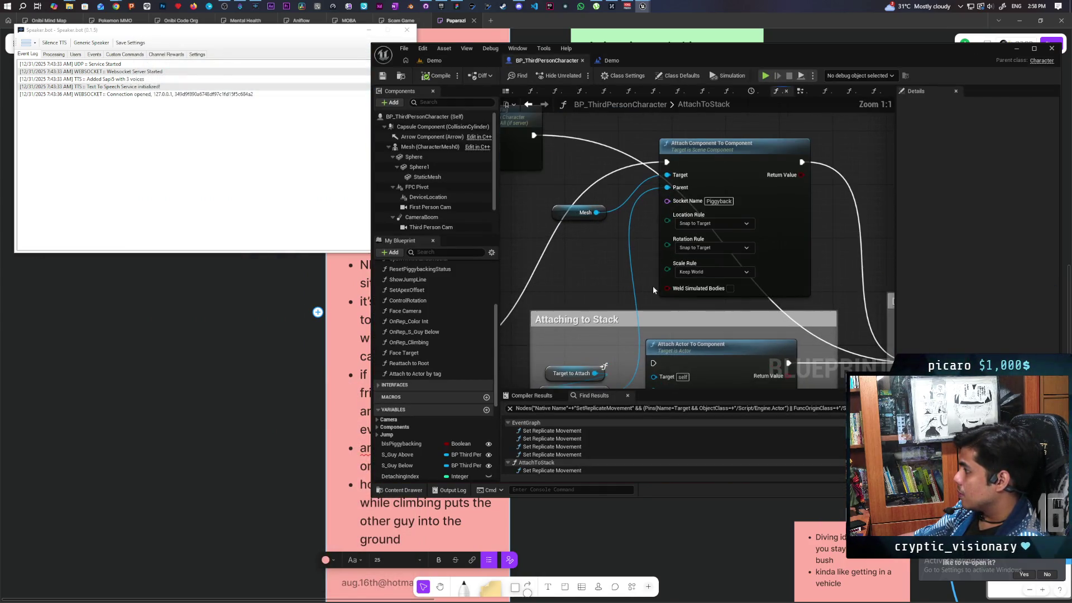
pyautogui.click(706, 248)
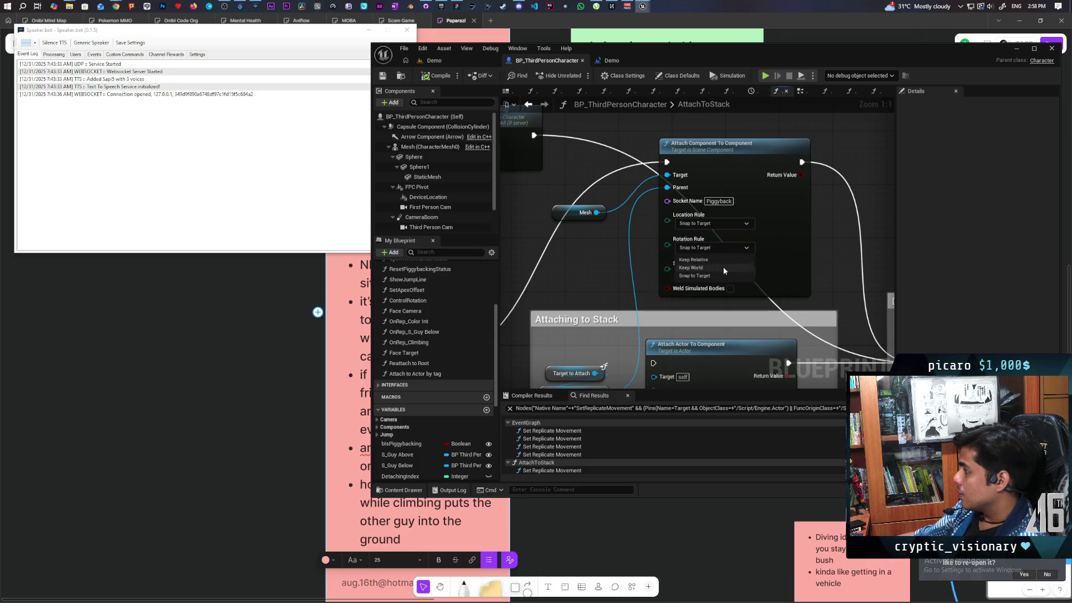
pyautogui.click(719, 259)
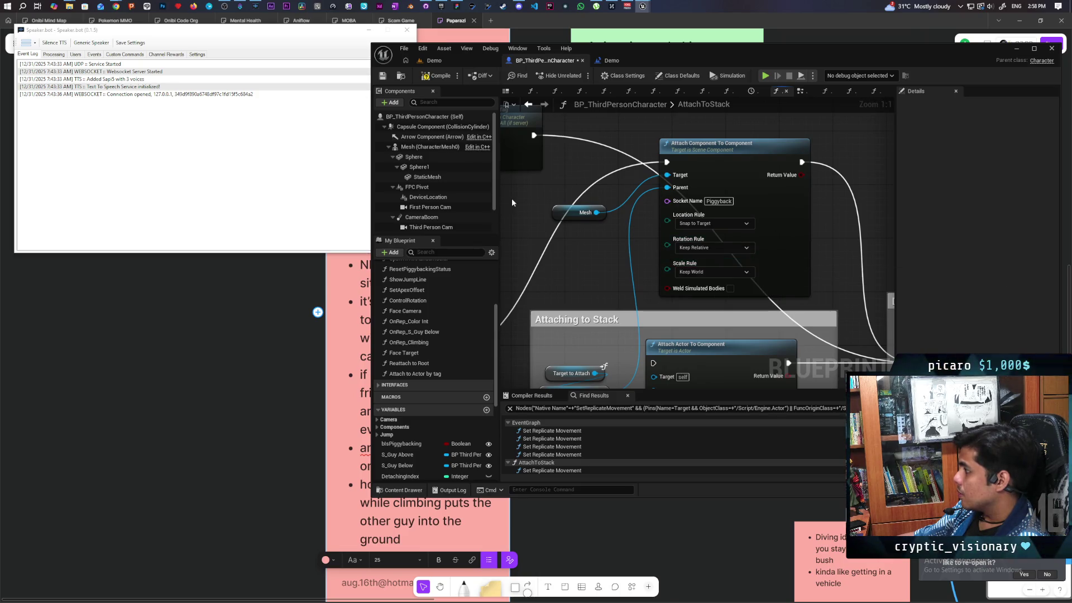
pyautogui.hotkey('ctrl', 's')
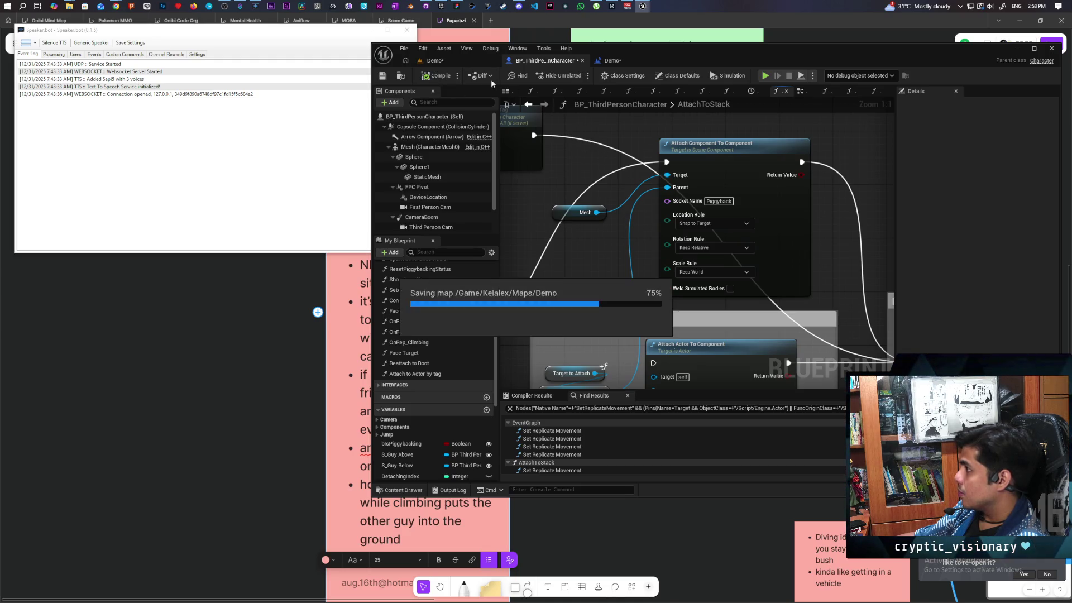
pyautogui.click(434, 60)
pyautogui.click(580, 75)
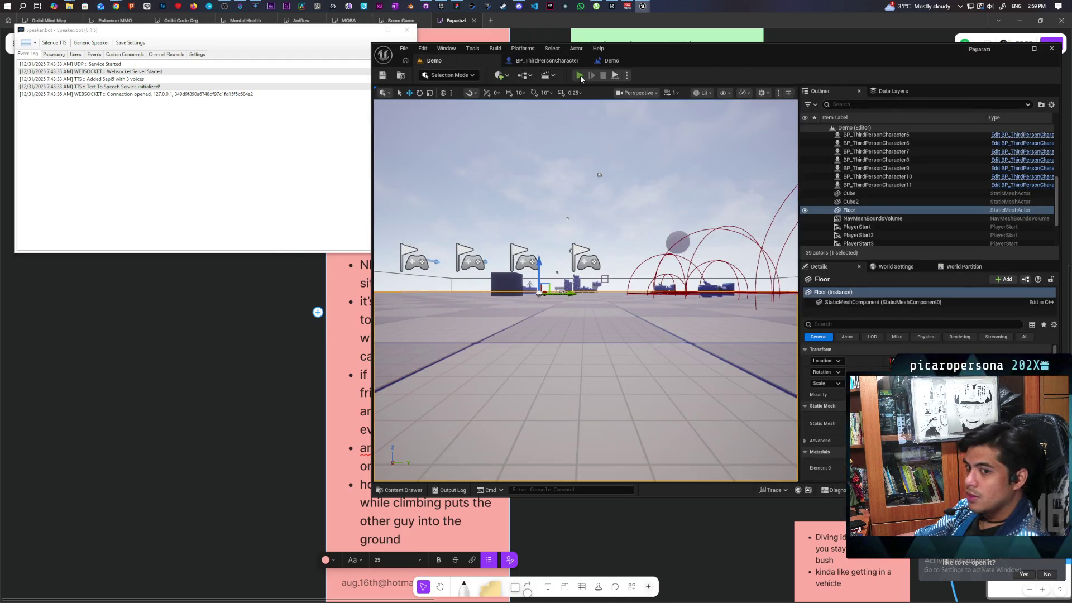
# Step: In the multiplayer preview, walk the blue character up to the black one near the other characters
pyautogui.hotkey('alt', 'Tab')
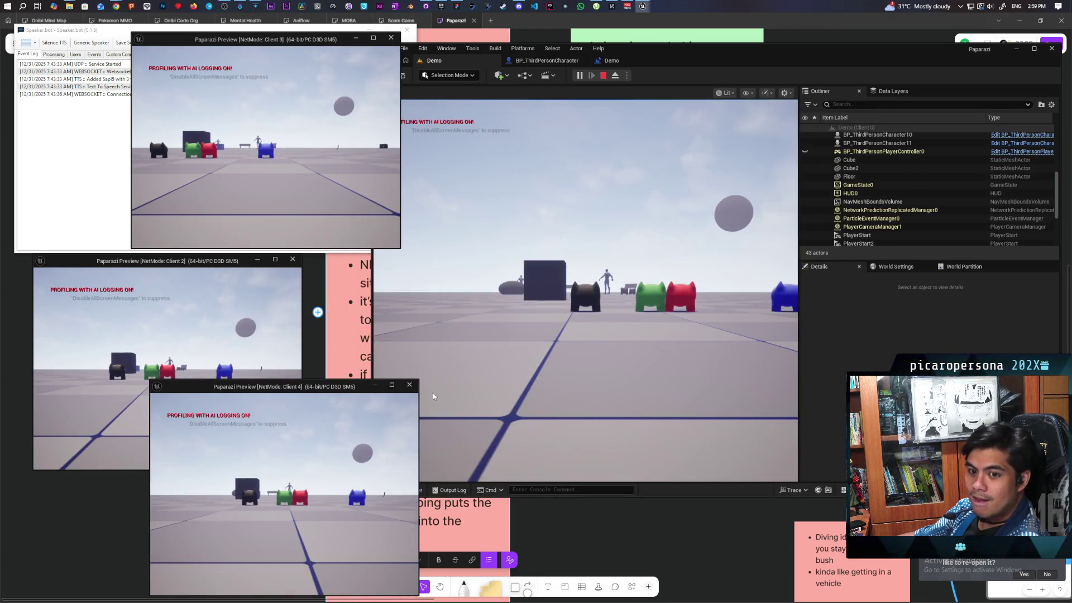
pyautogui.click(570, 322)
pyautogui.press('w')
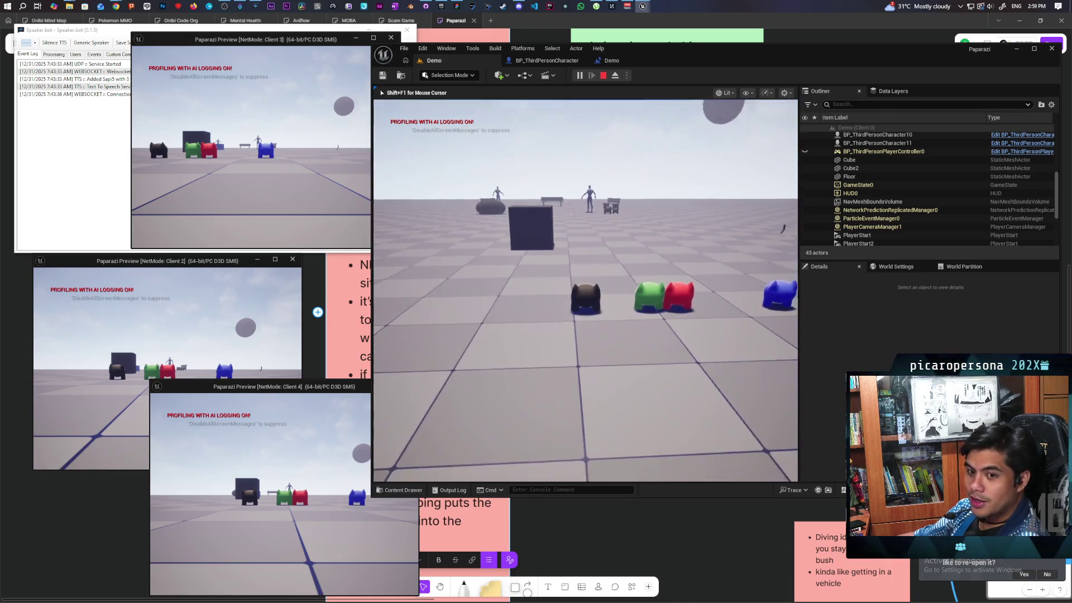
pyautogui.press('w')
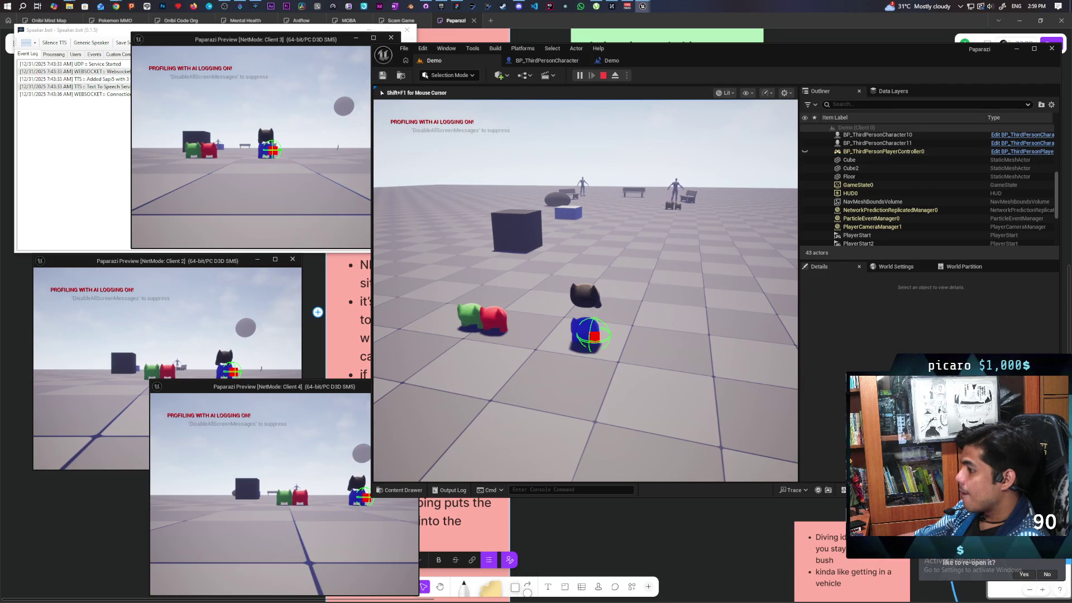
pyautogui.press('w')
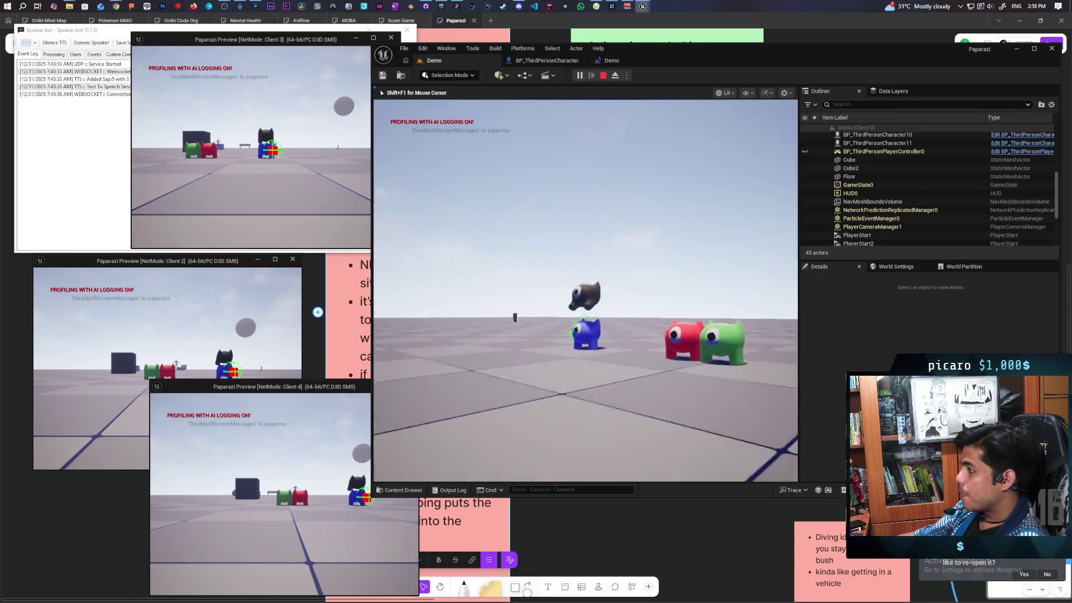
pyautogui.press('w')
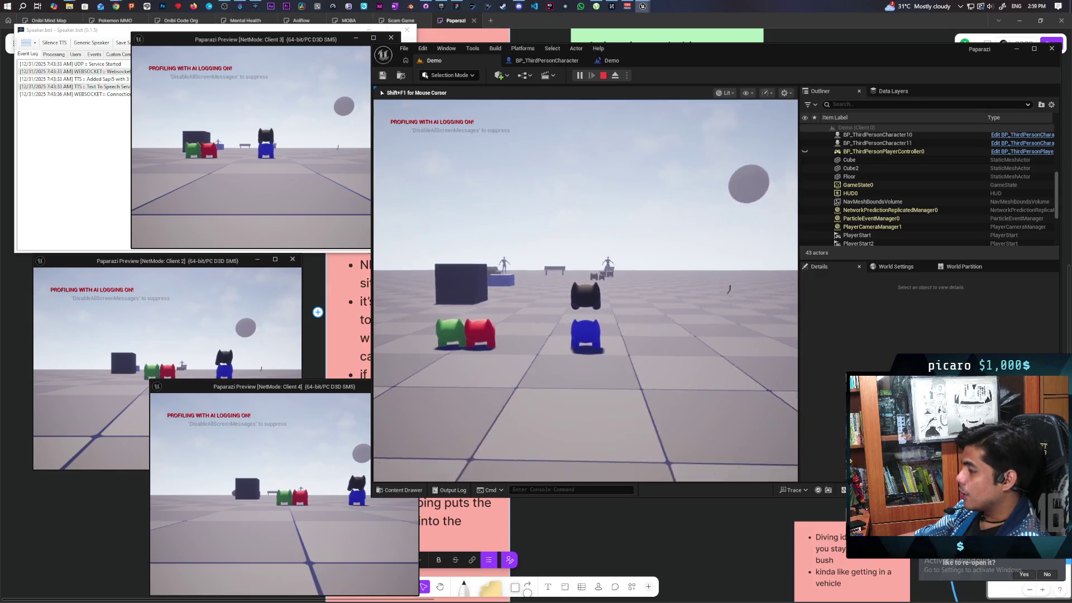
pyautogui.press('w')
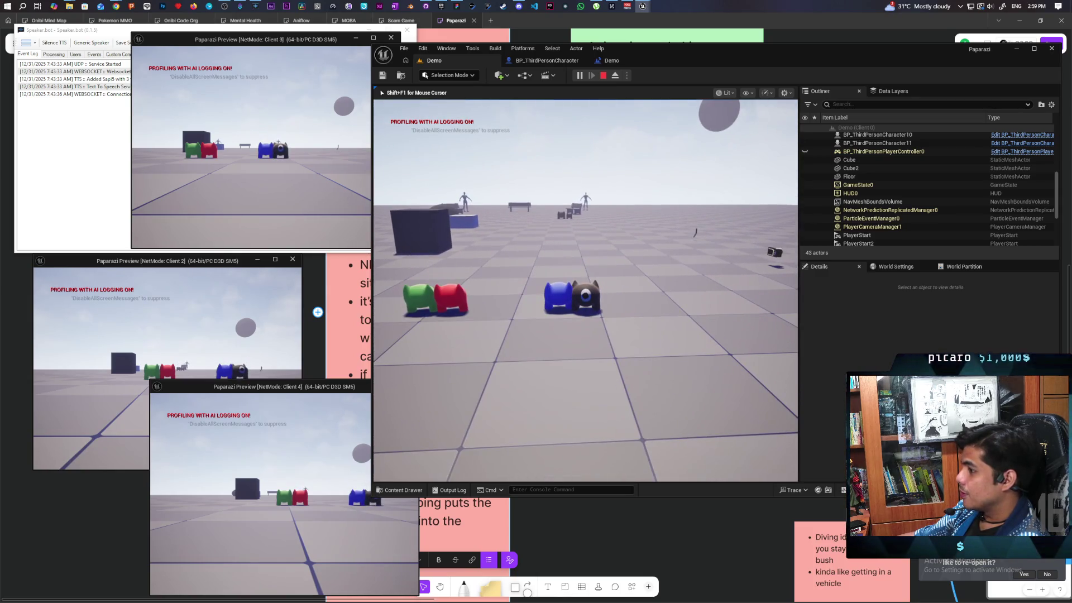
pyautogui.press('w')
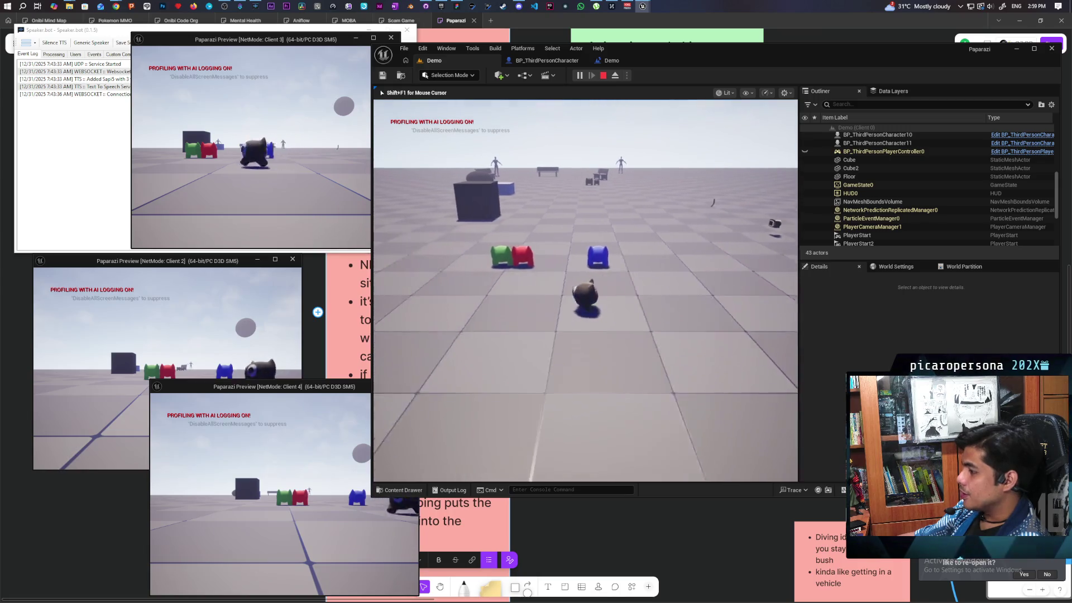
pyautogui.press('w')
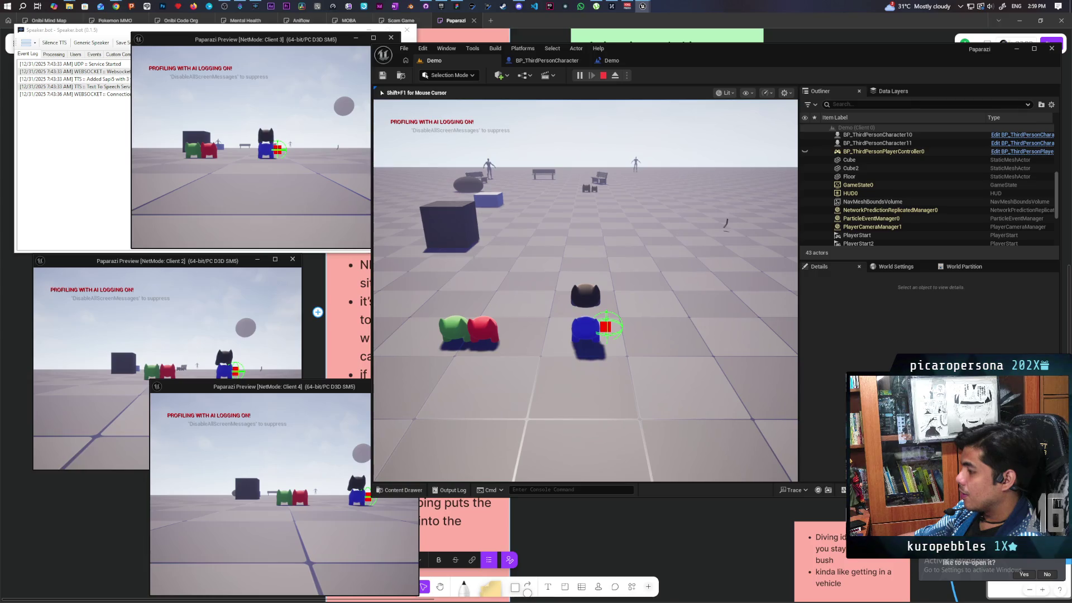
pyautogui.moveTo(586, 291)
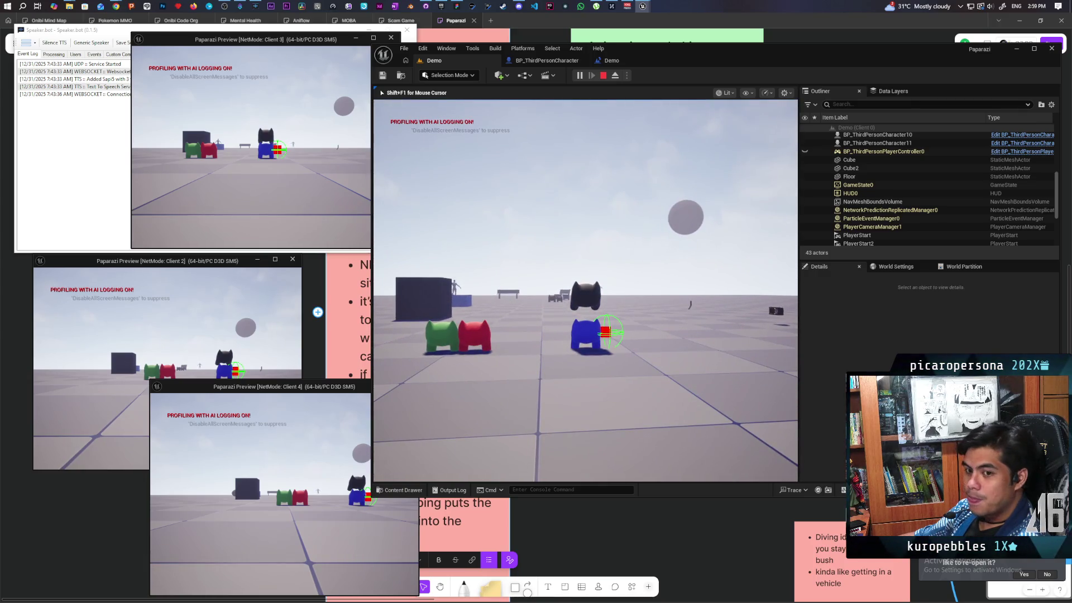
pyautogui.press('w')
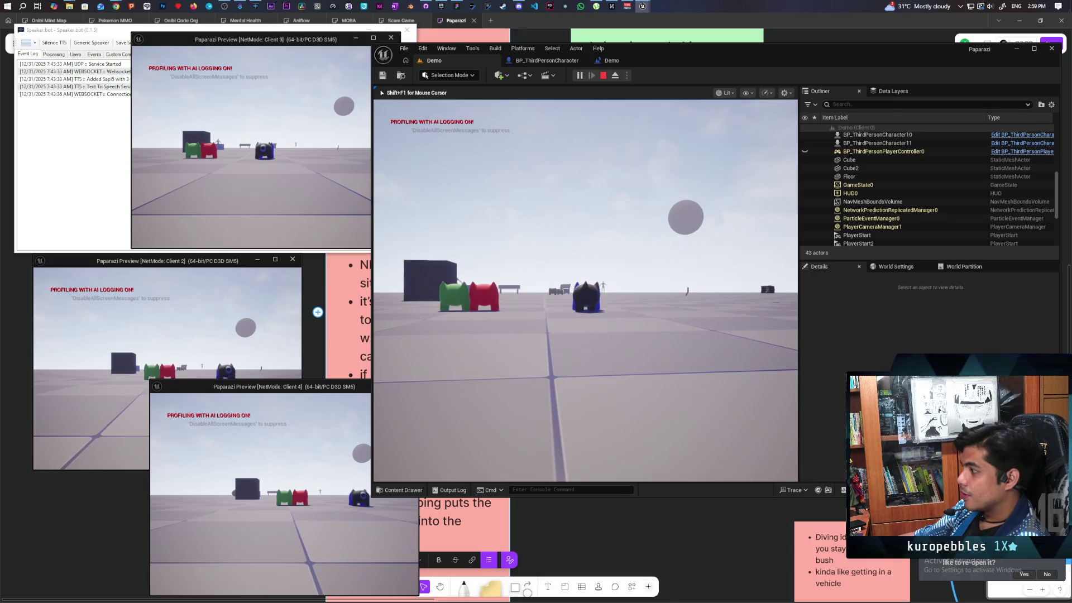
# Step: Line the black character up behind the blue one, then stop the session and reopen the character blueprint
pyautogui.press('s')
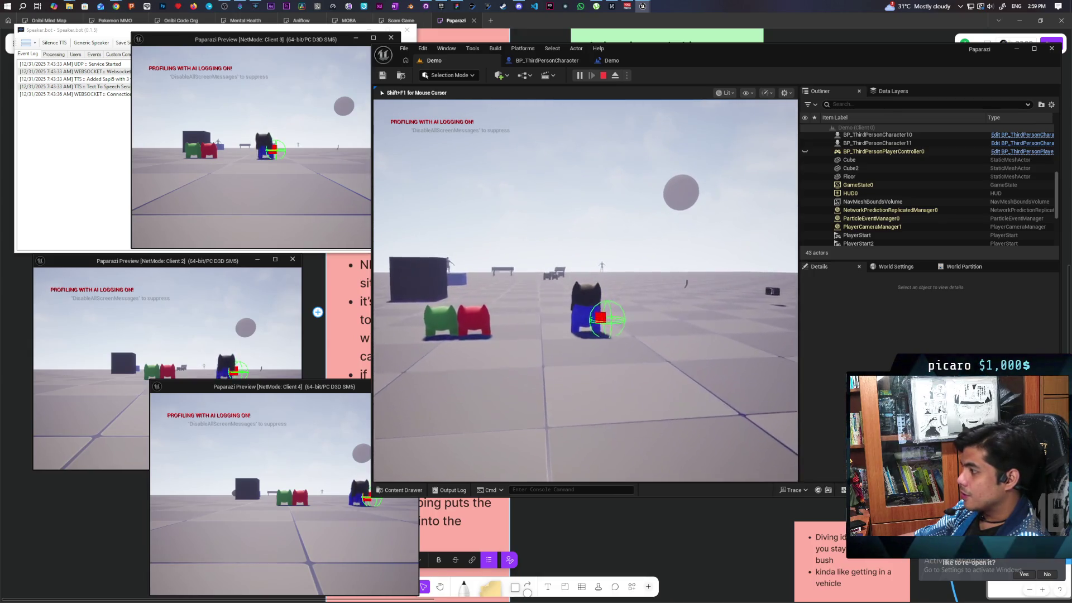
pyautogui.press('w')
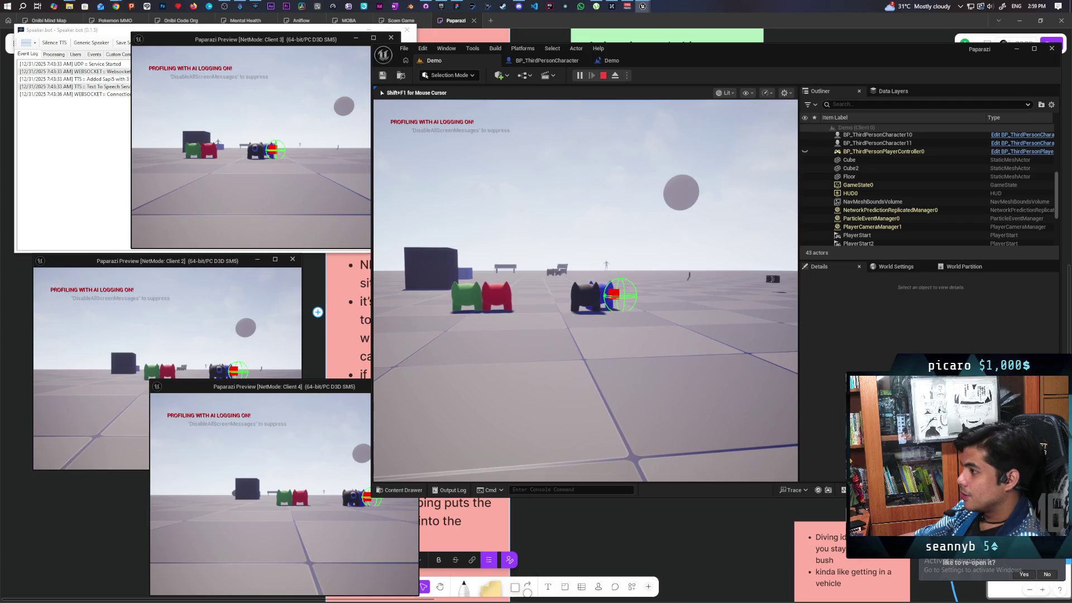
pyautogui.press('w')
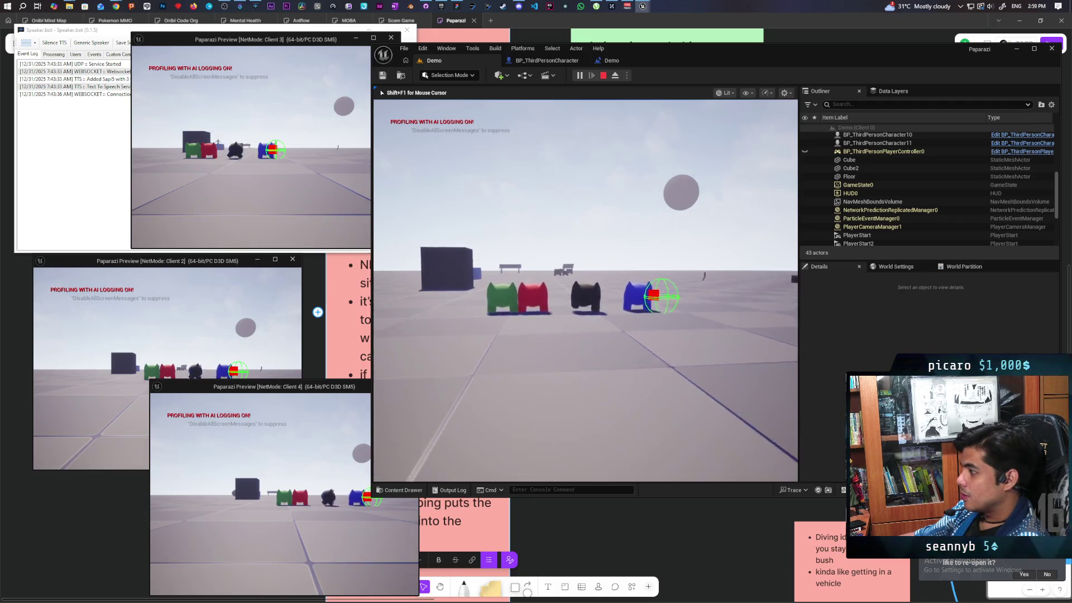
pyautogui.press('s')
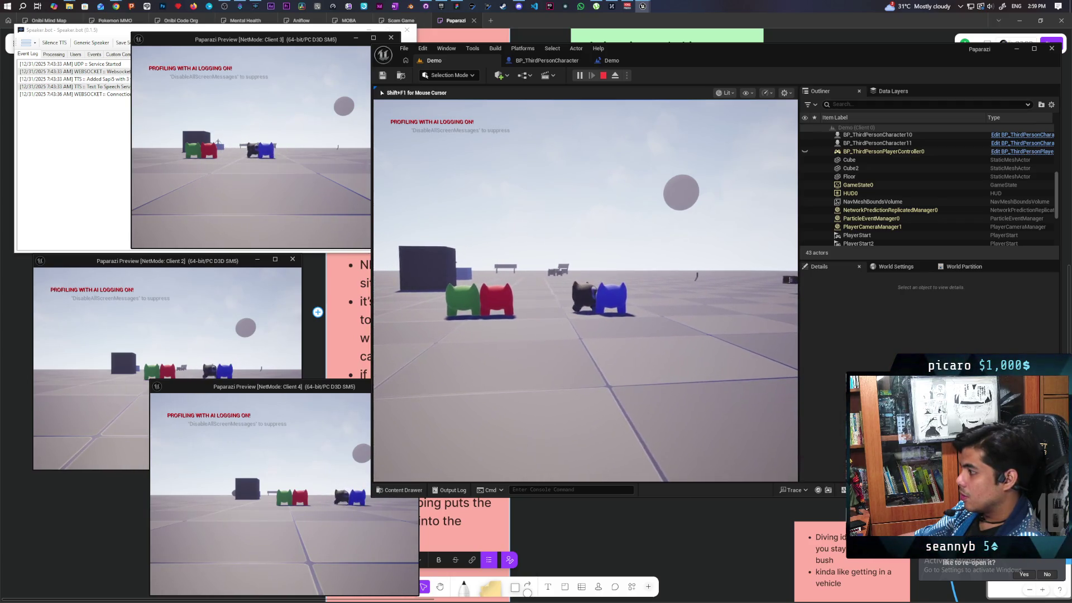
pyautogui.press('s')
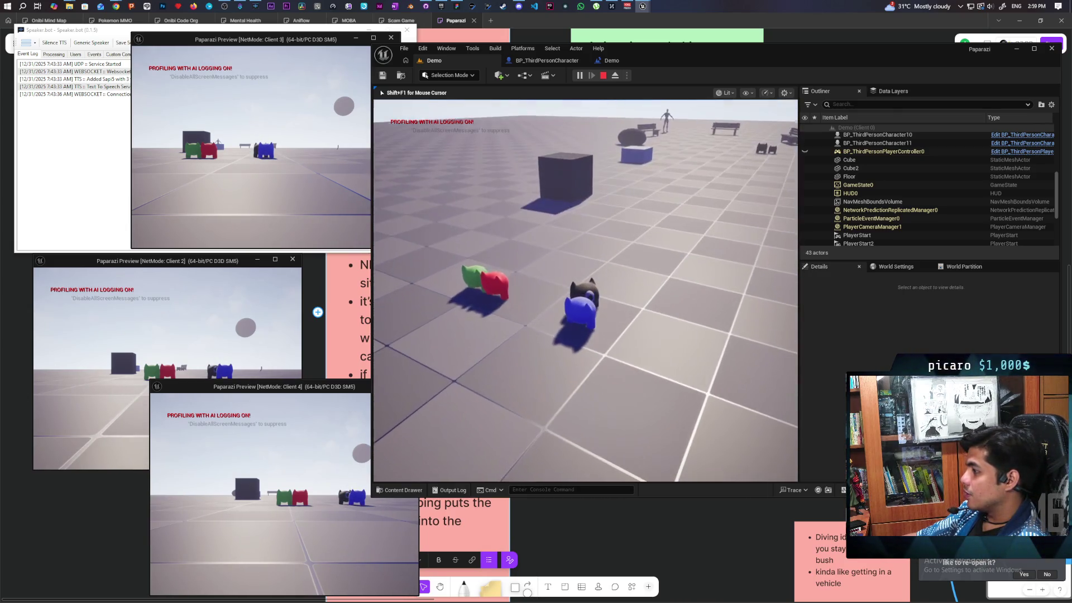
pyautogui.press('s')
pyautogui.press('w')
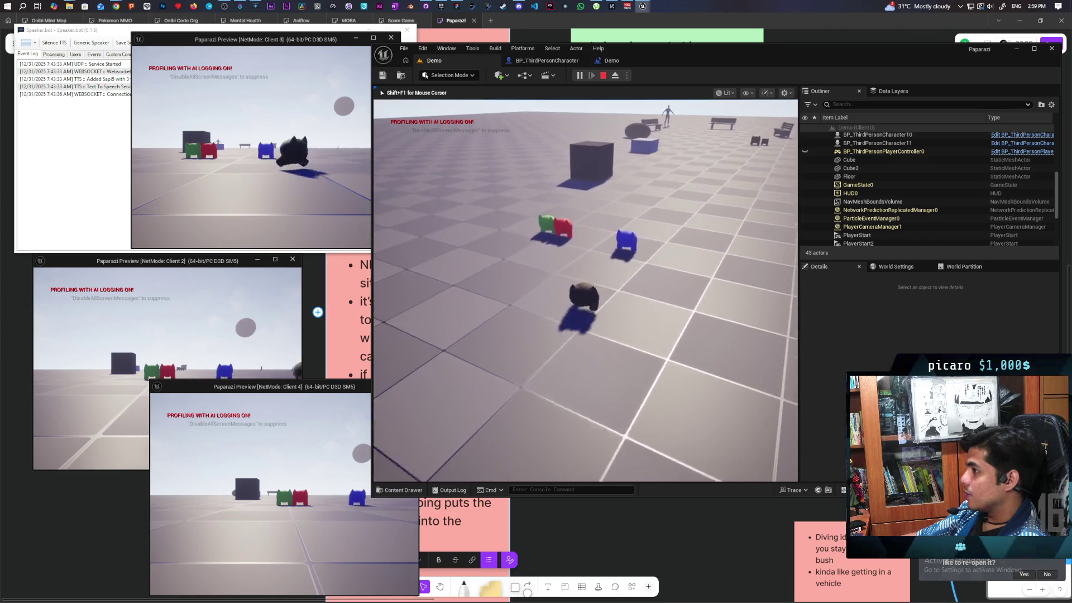
pyautogui.press('w')
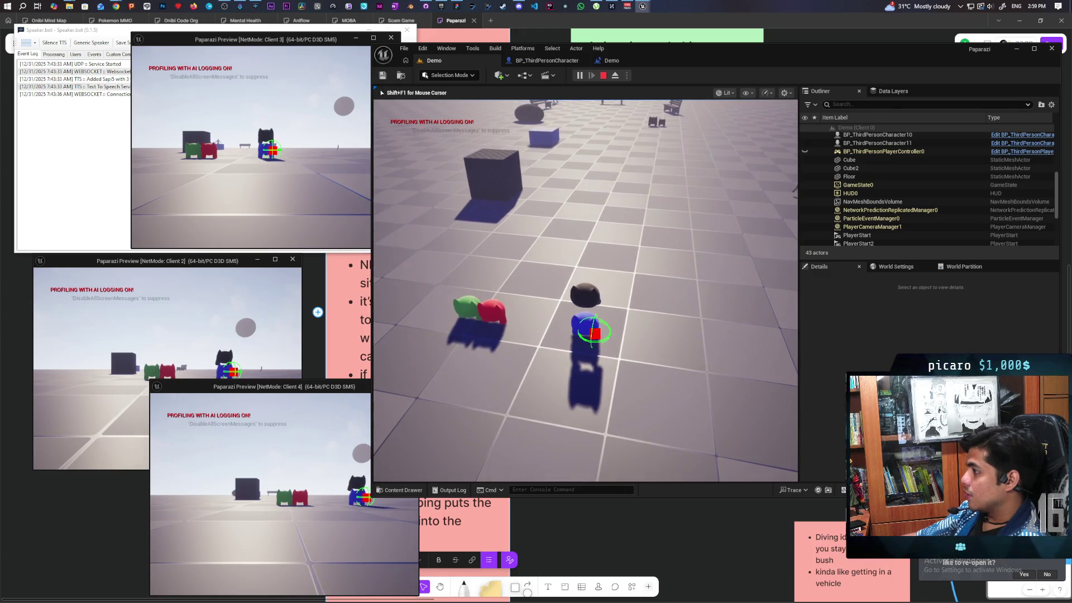
pyautogui.press('Escape')
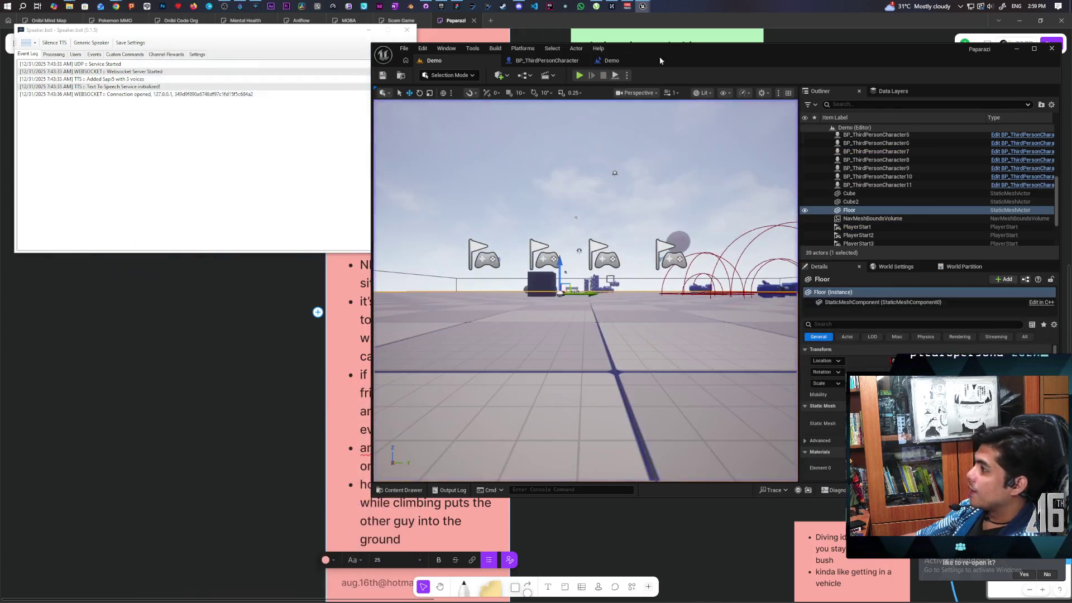
pyautogui.click(561, 62)
pyautogui.moveTo(848, 272)
pyautogui.mouseDown()
pyautogui.moveTo(786, 272)
pyautogui.moveTo(847, 238)
pyautogui.moveTo(815, 253)
pyautogui.mouseUp()
pyautogui.moveTo(574, 220); pyautogui.dragTo(756, 235)
pyautogui.click(584, 258)
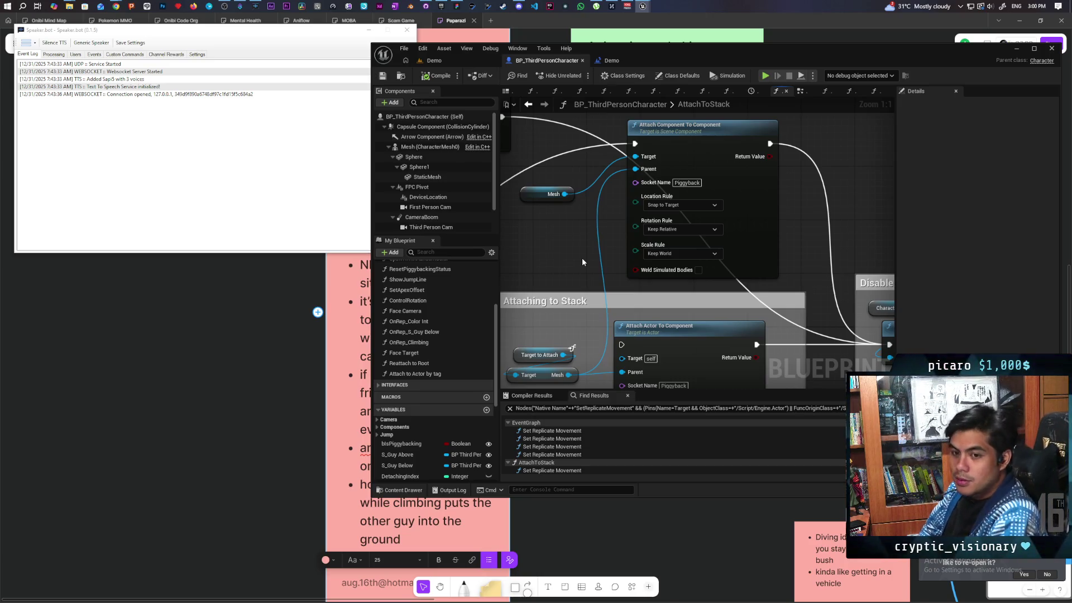
pyautogui.scroll(-2, 584, 257)
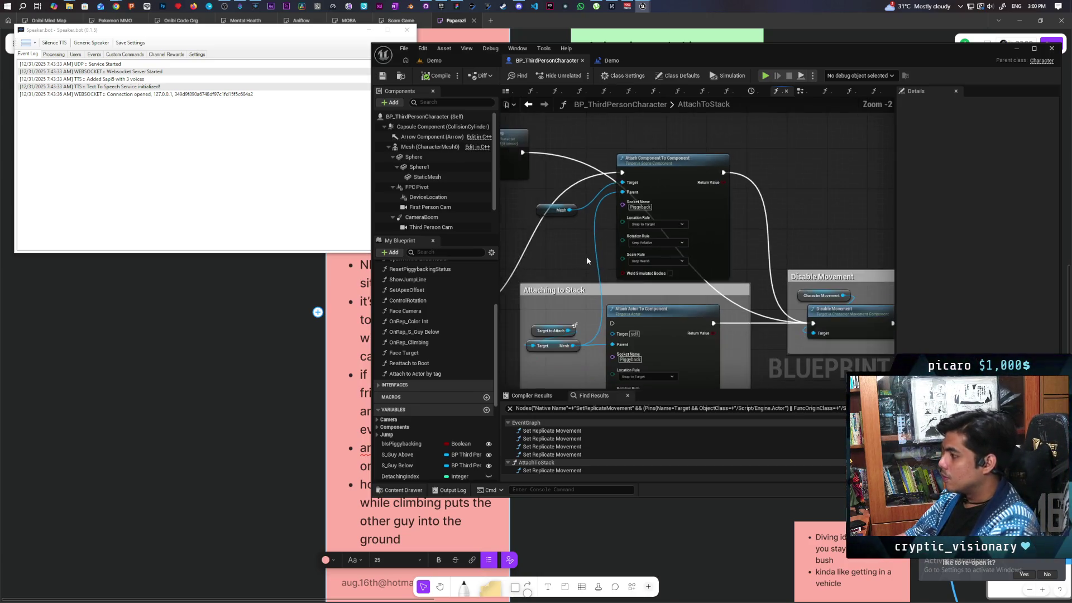
pyautogui.moveTo(751, 232); pyautogui.dragTo(709, 258)
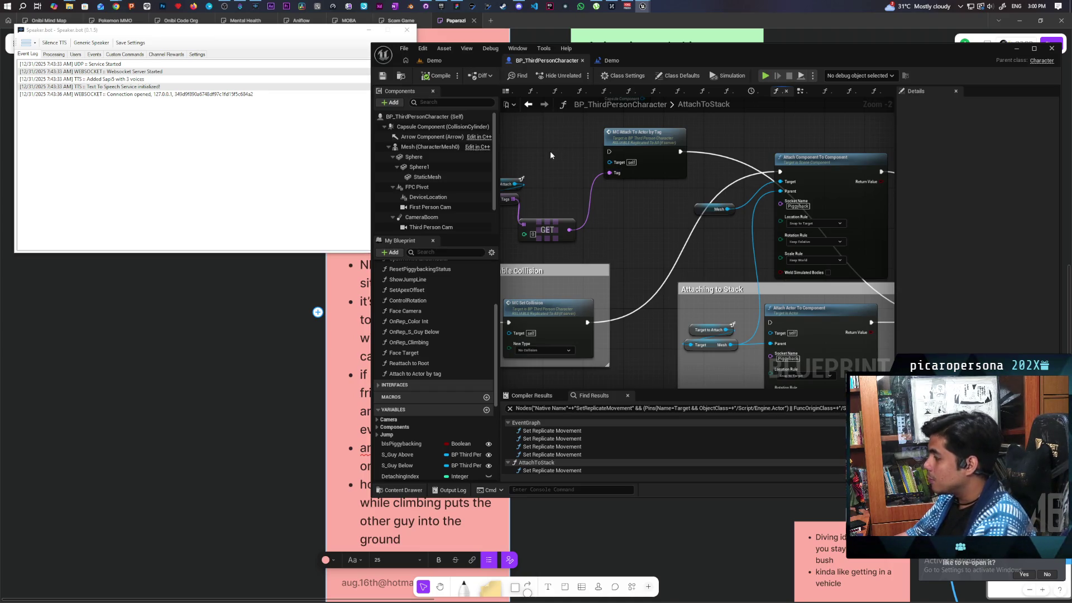
pyautogui.moveTo(550, 158); pyautogui.dragTo(538, 185)
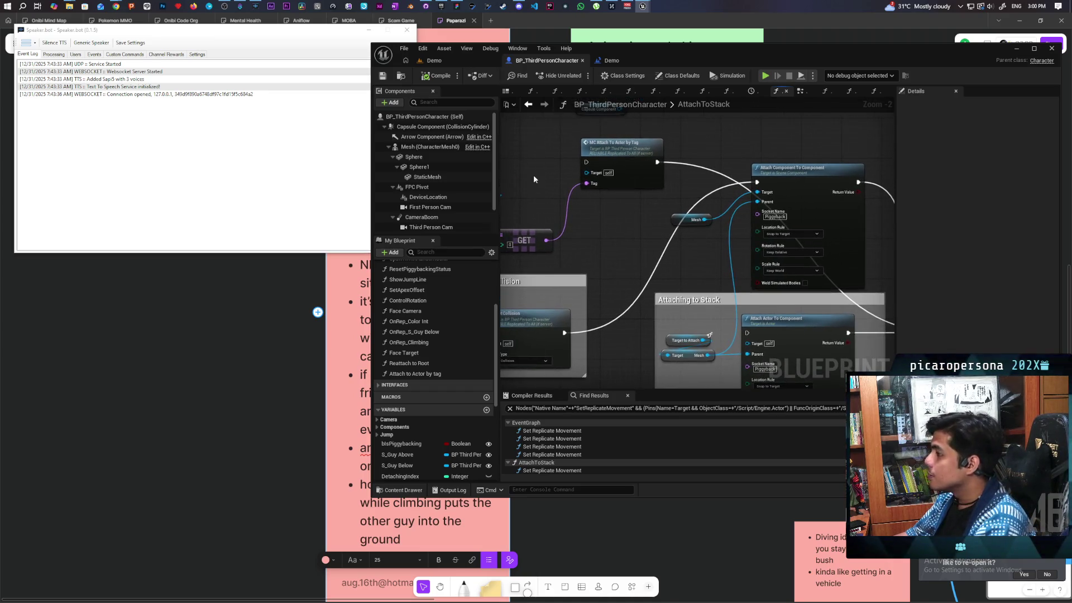
pyautogui.click(433, 61)
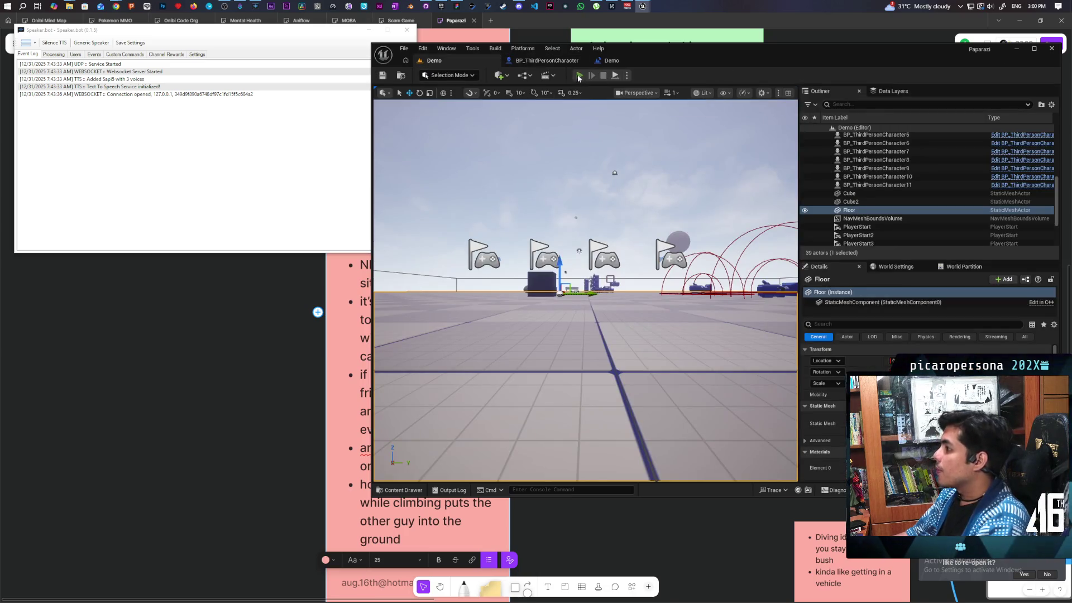
# Step: Run a multiplayer playtest, moving the cat beside the blue character, then stop it
pyautogui.hotkey('alt', 'p')
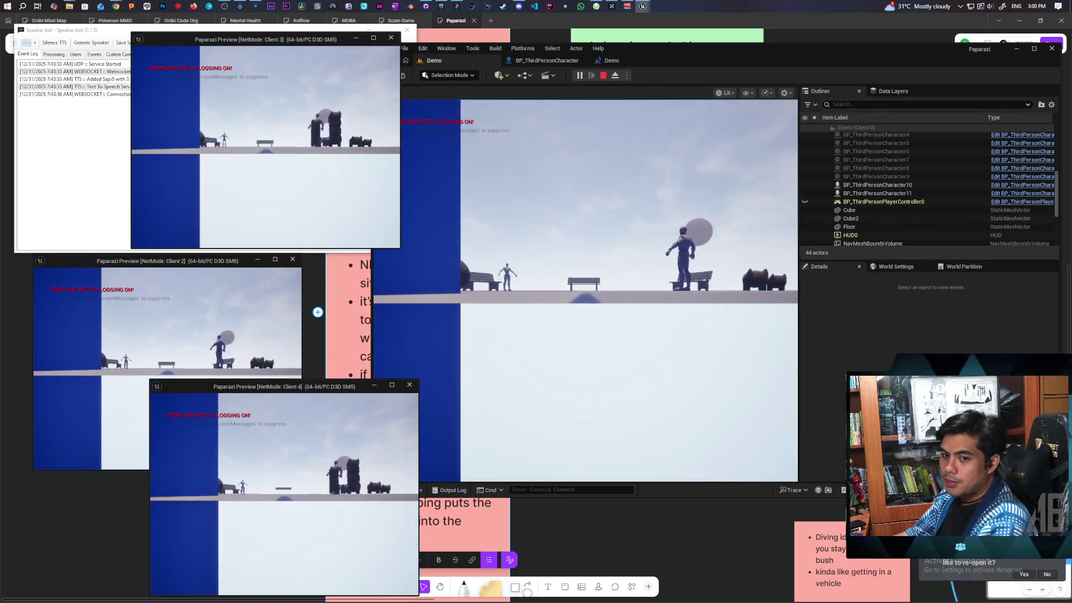
pyautogui.hotkey('alt', 'Tab')
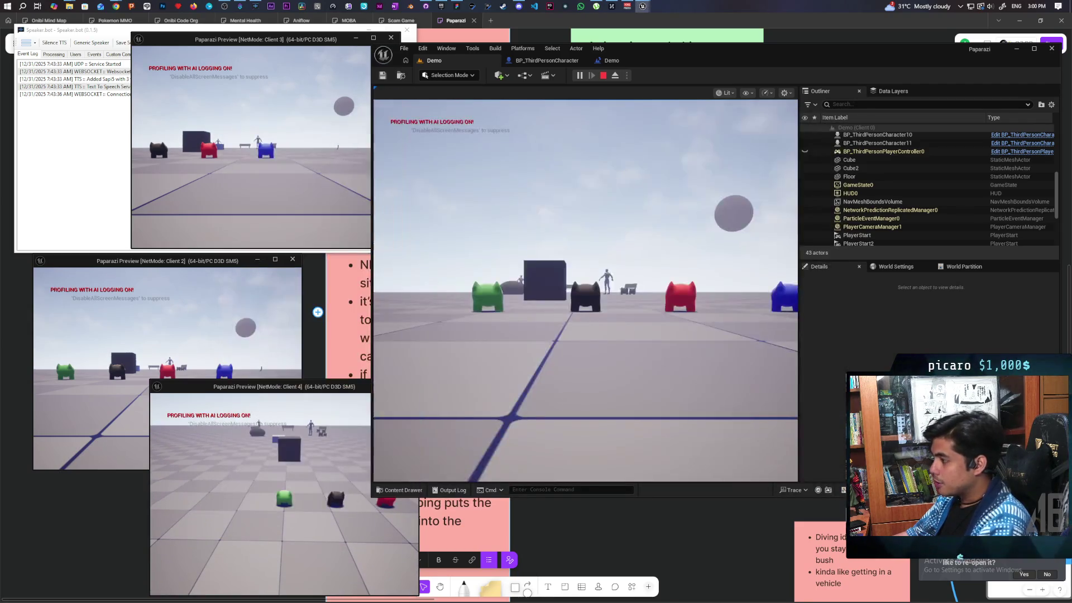
pyautogui.moveTo(585, 290)
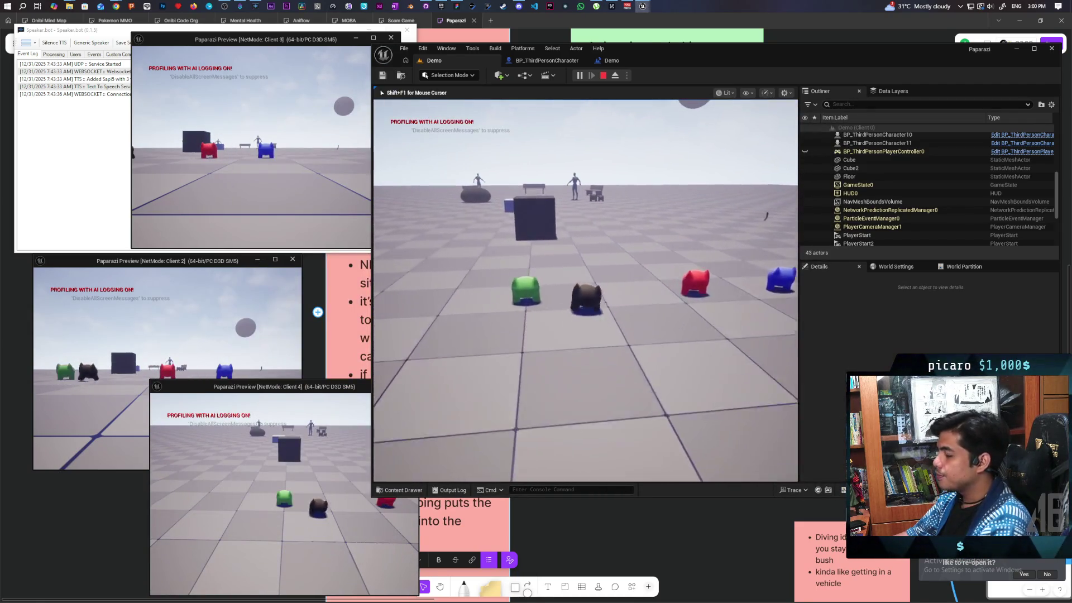
pyautogui.press('s')
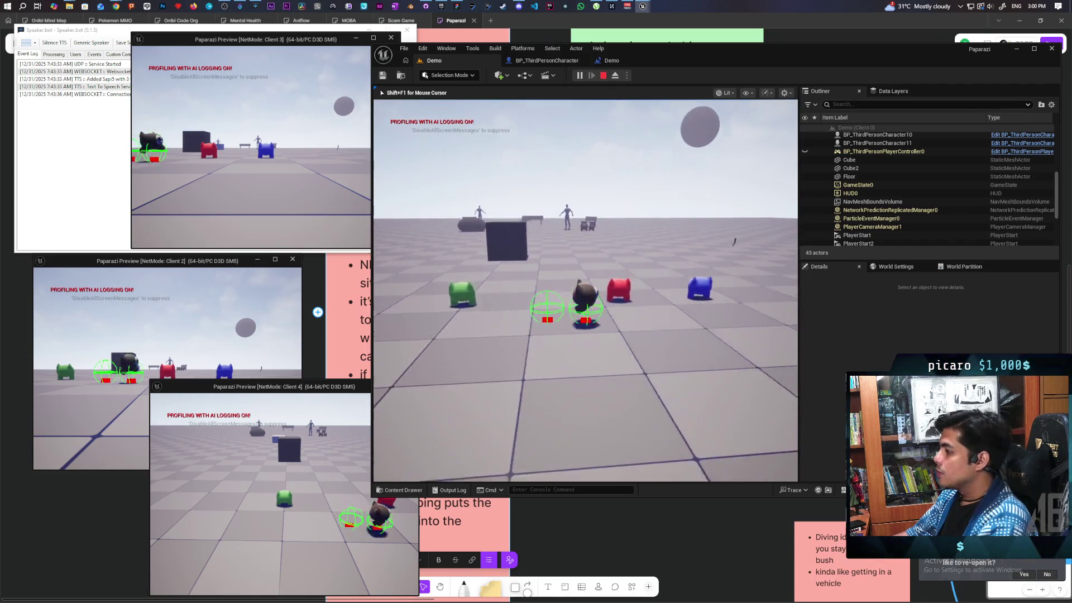
pyautogui.press('w')
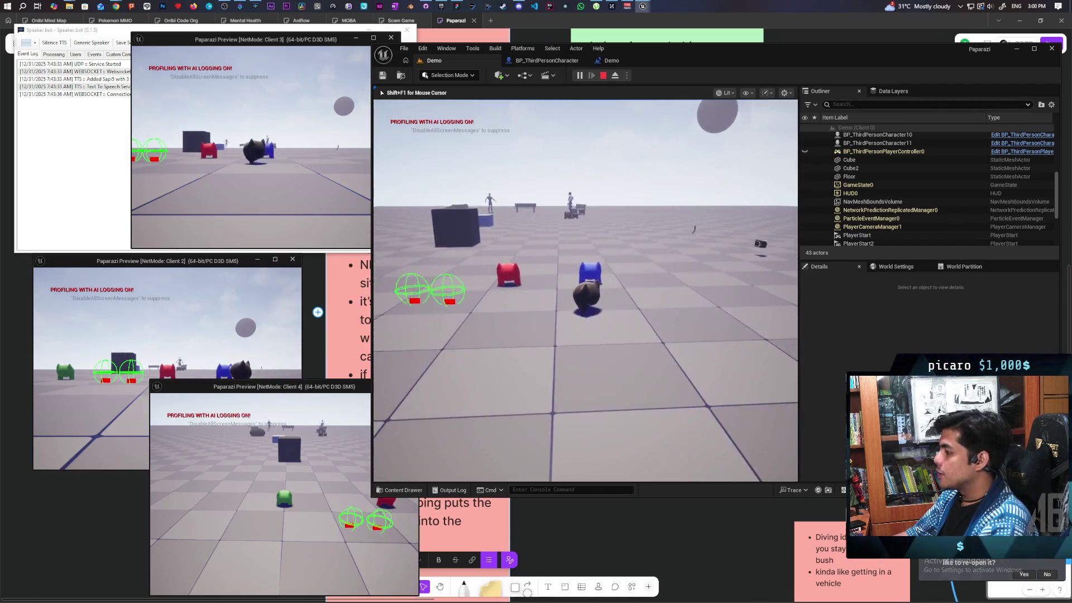
pyautogui.press('s')
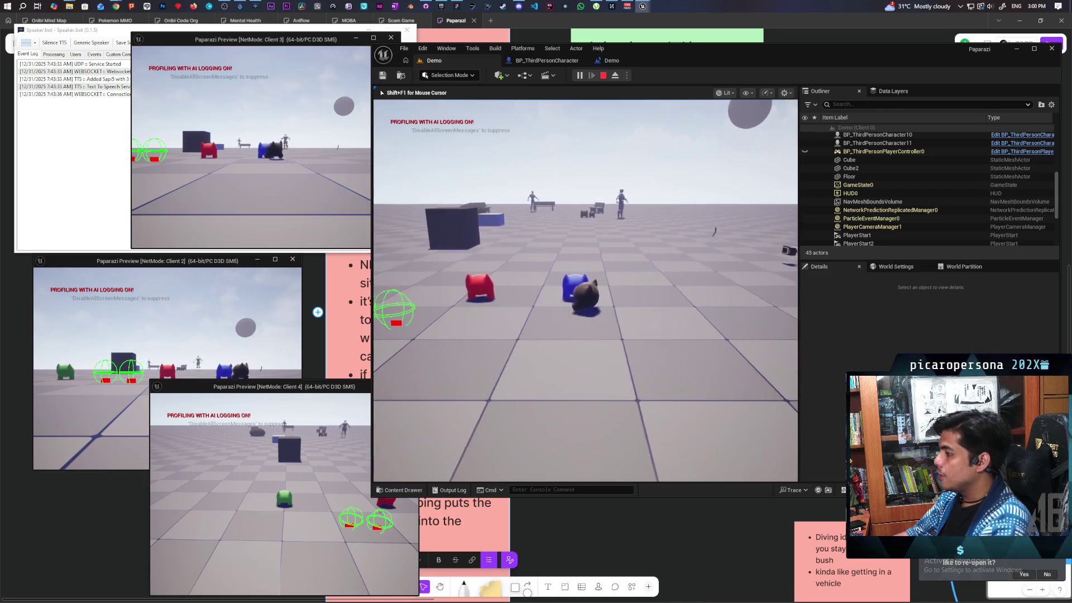
pyautogui.press('w')
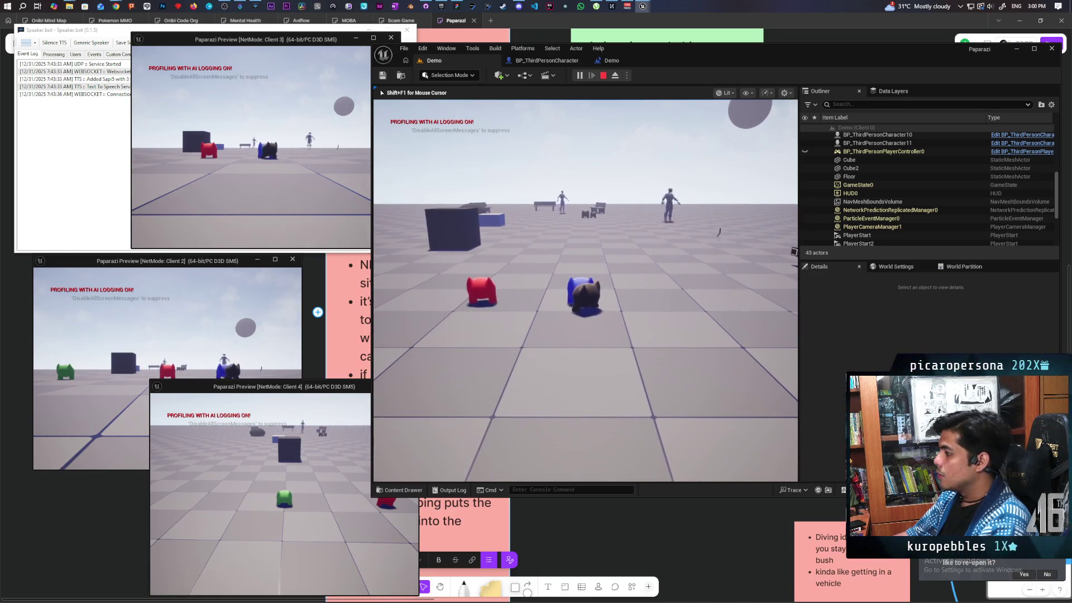
pyautogui.press('Escape')
# Step: Route the collision exec into Attach Actor To Component, compile the Blueprint, and return to Demo
pyautogui.click(545, 60)
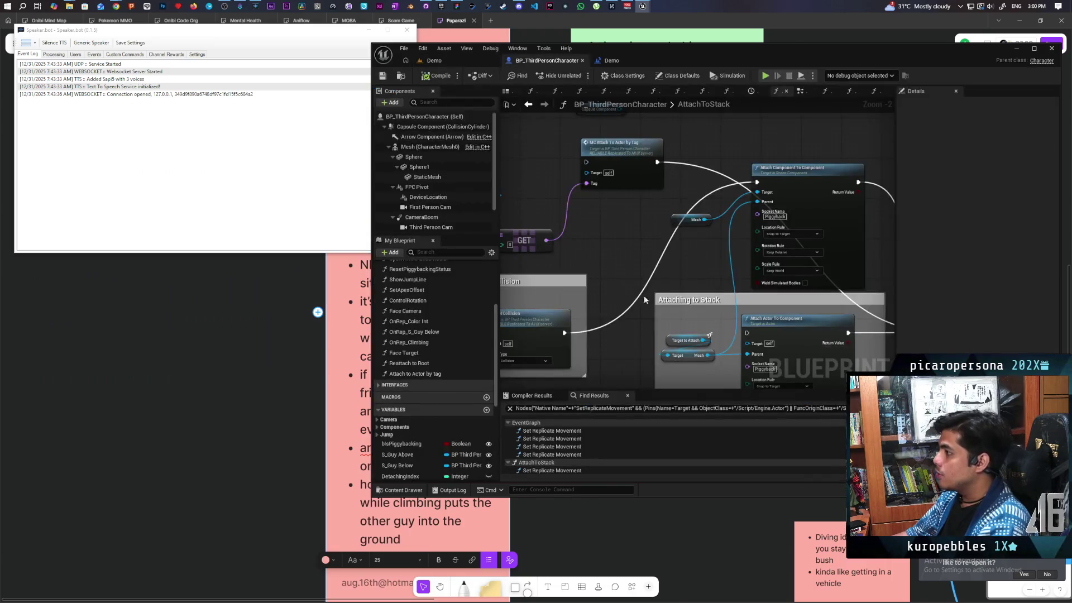
pyautogui.moveTo(564, 334); pyautogui.dragTo(747, 332)
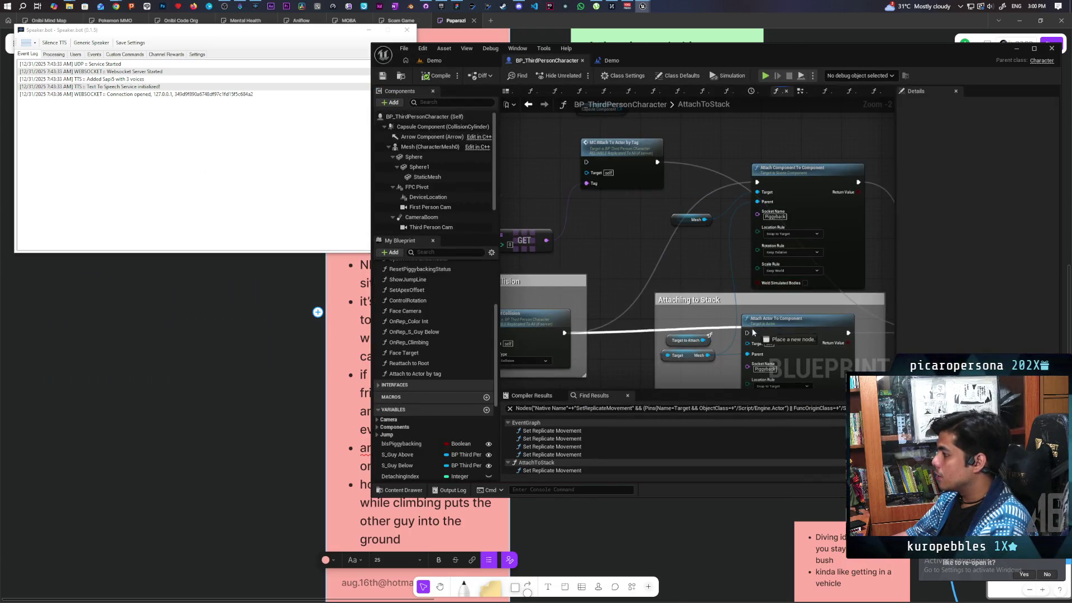
pyautogui.click(434, 78)
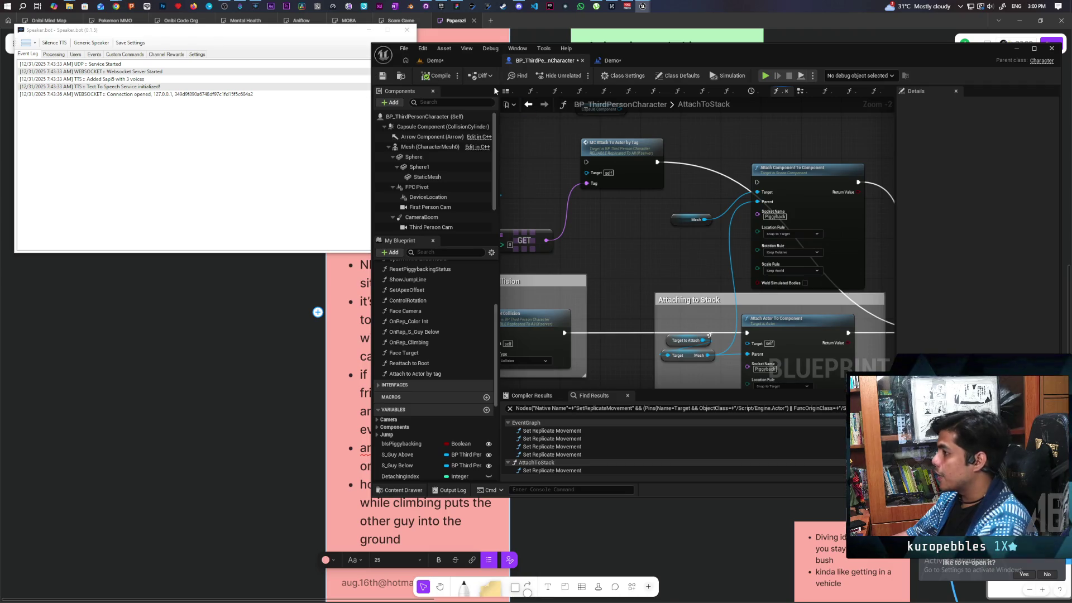
pyautogui.click(458, 59)
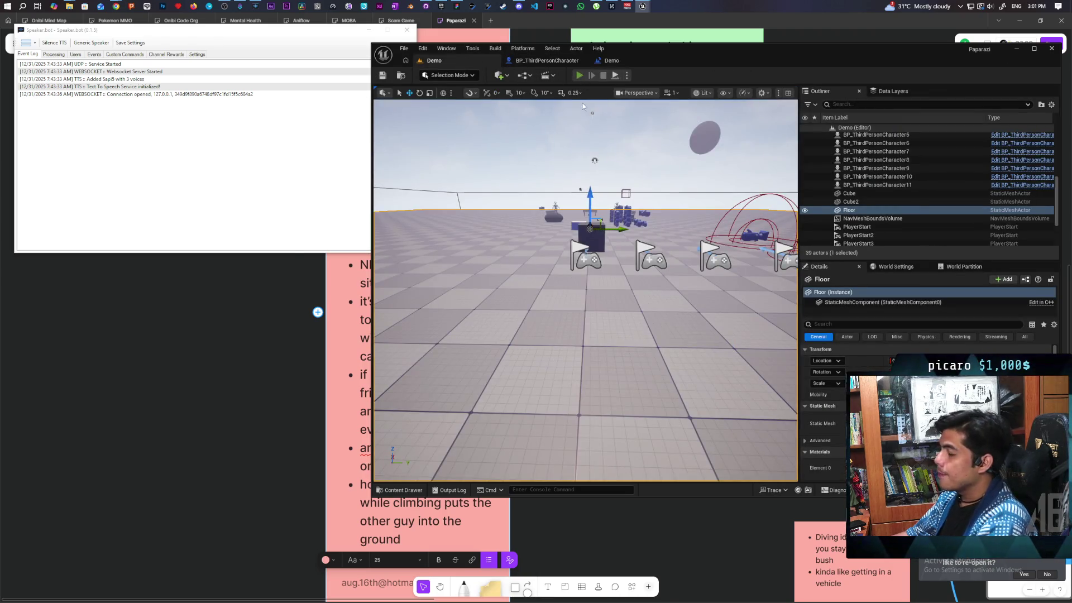
pyautogui.click(579, 74)
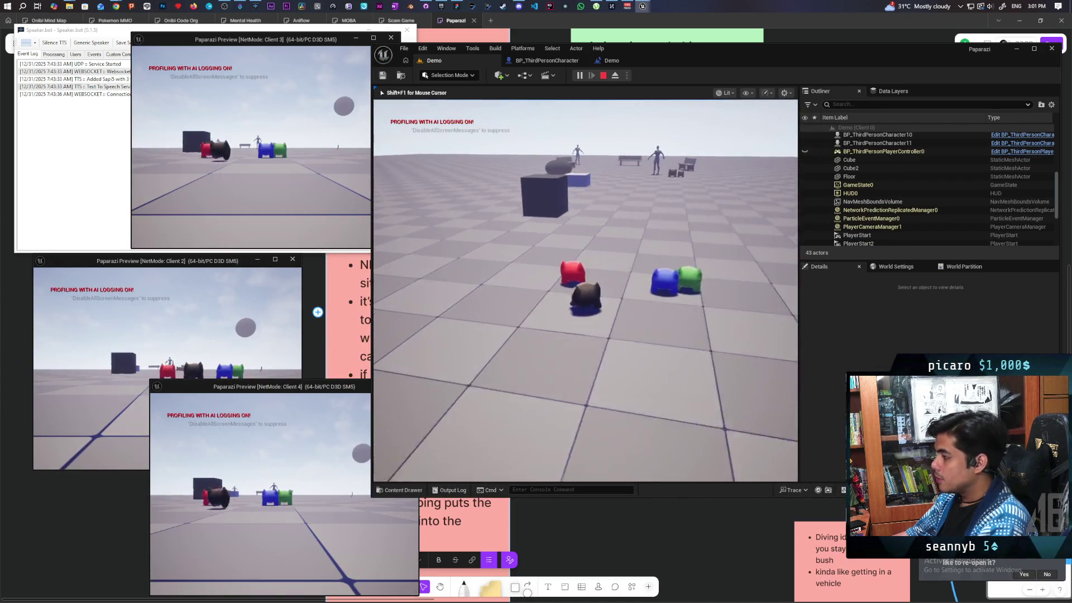
pyautogui.press('w')
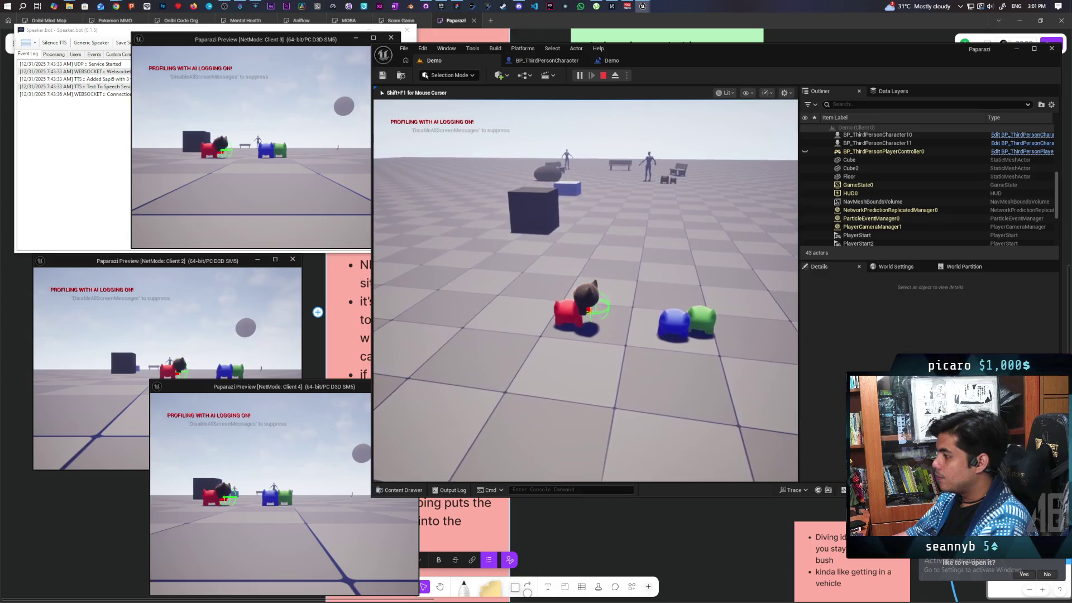
pyautogui.hotkey('shift', 'F1')
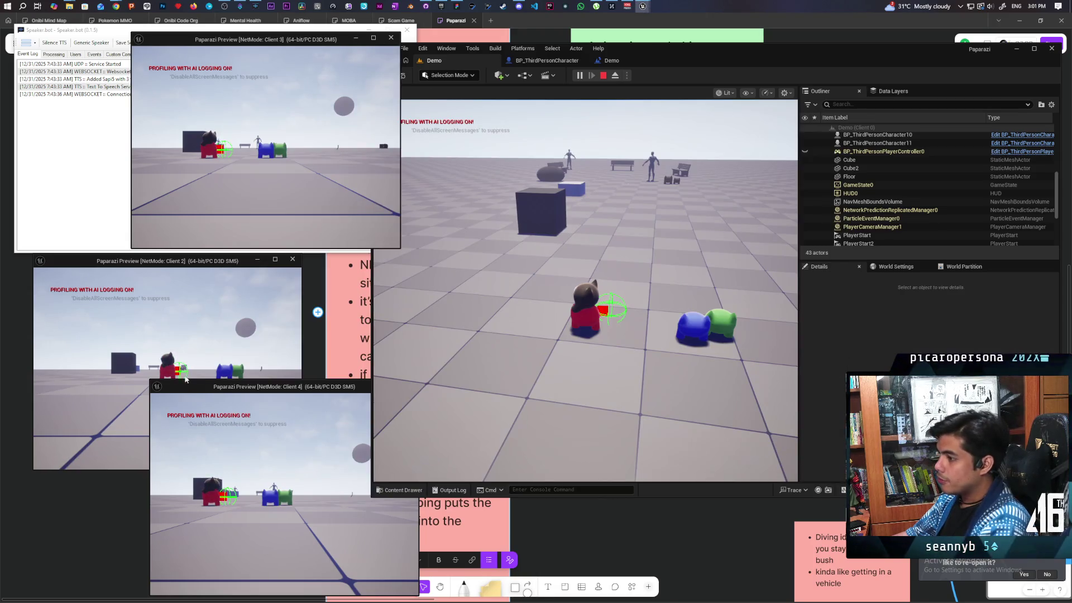
pyautogui.press('w')
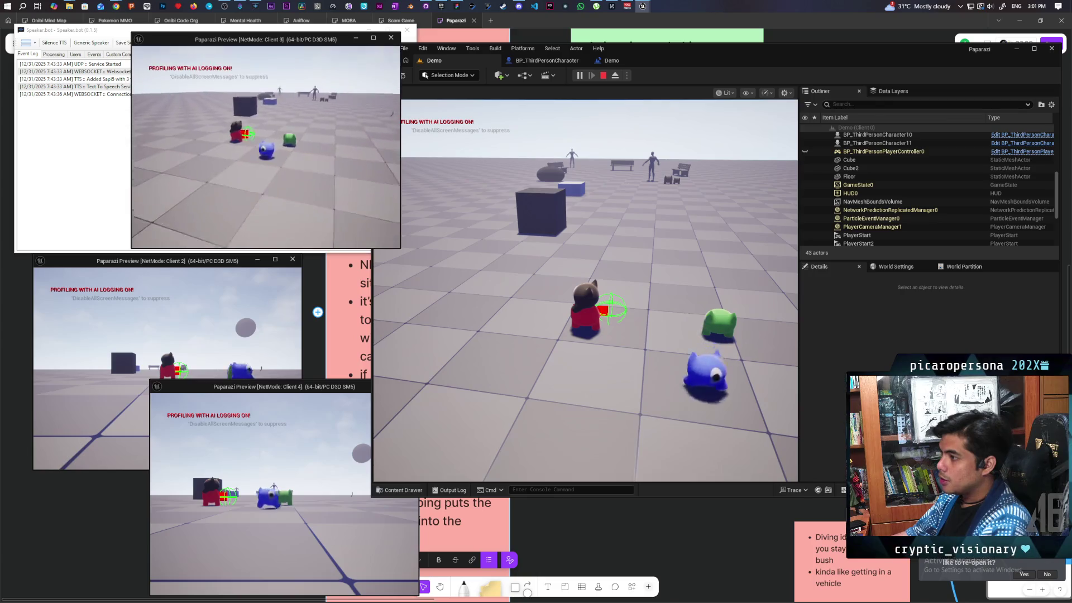
pyautogui.press('space')
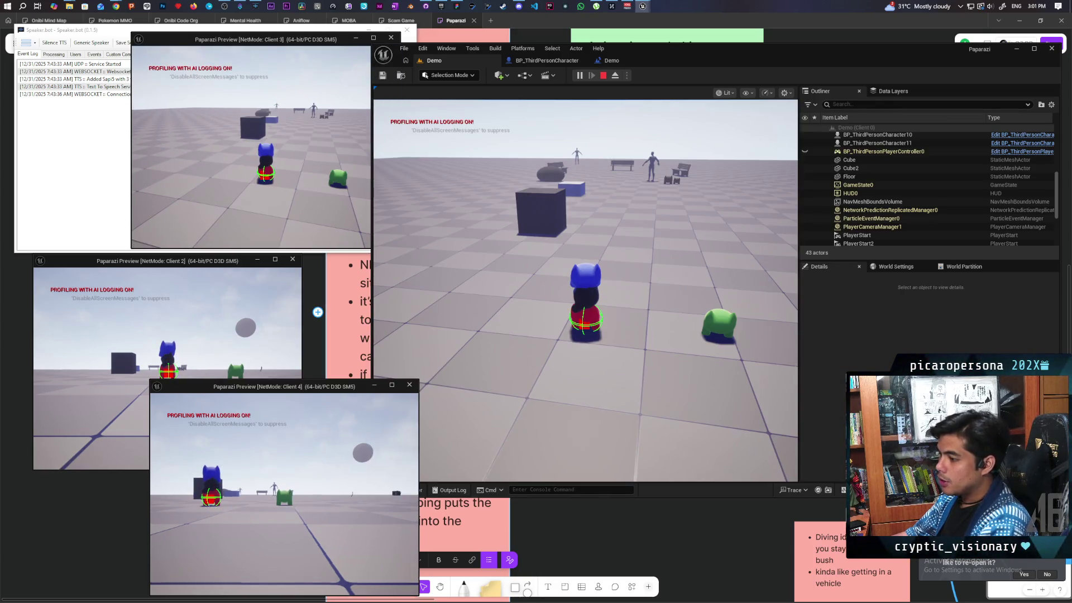
pyautogui.press('w')
pyautogui.press('space')
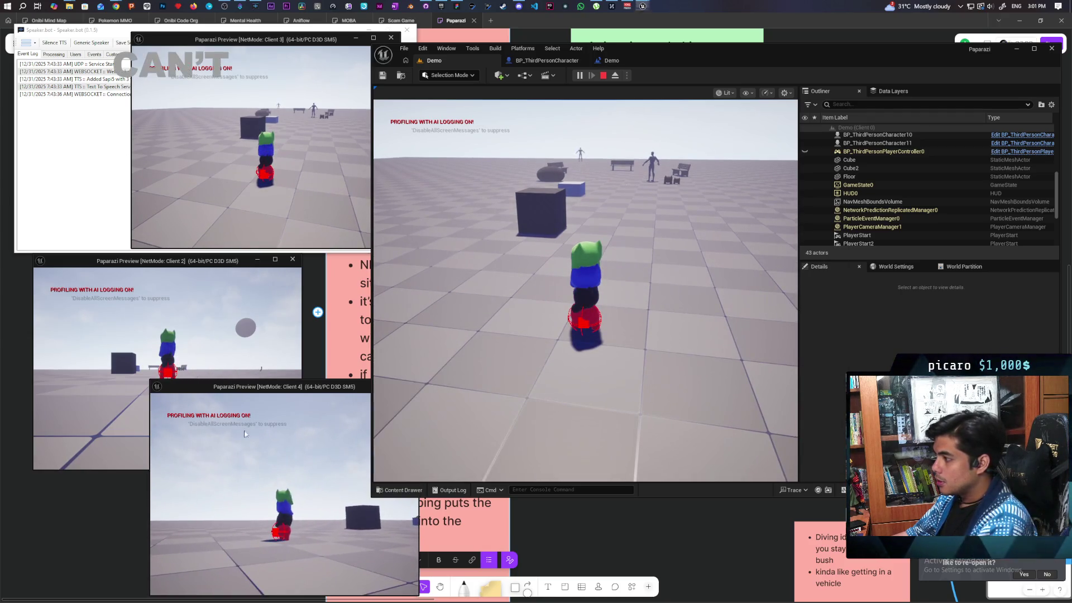
pyautogui.hotkey('shift', 'F1')
pyautogui.click(189, 317)
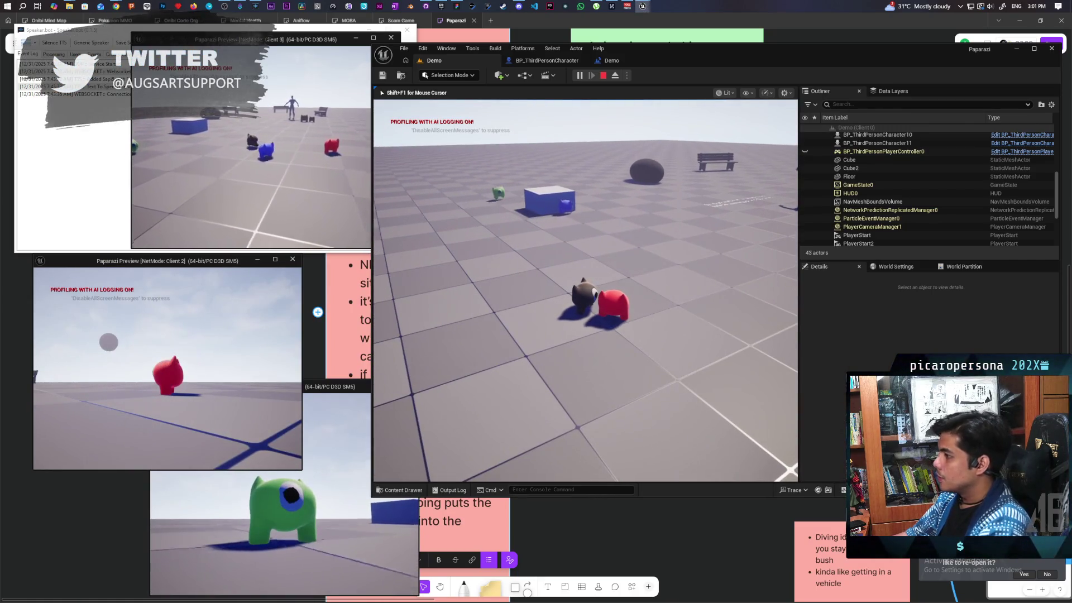
pyautogui.press('Escape')
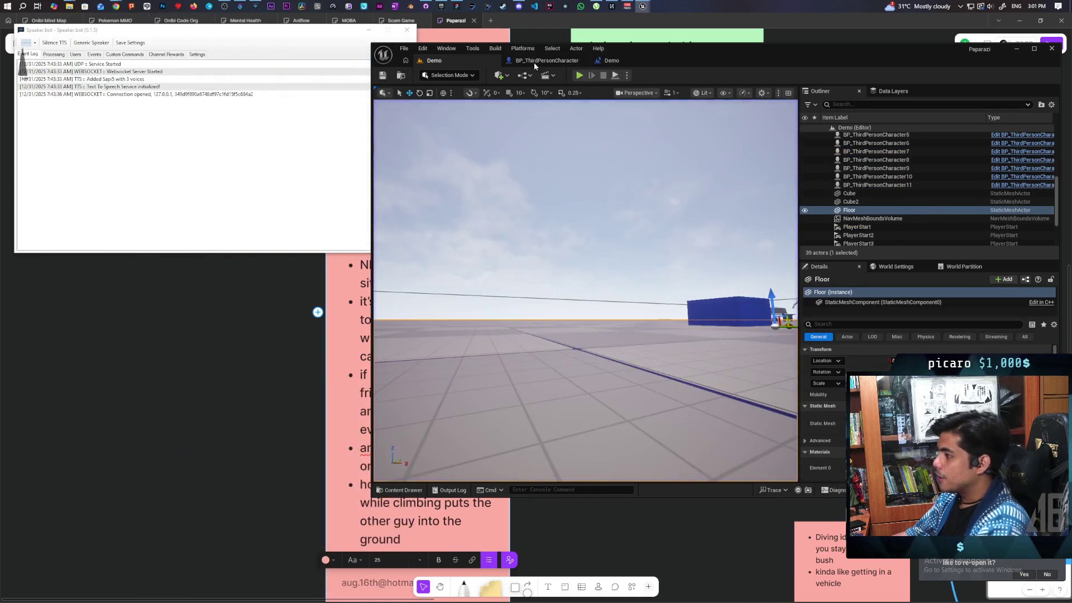
# Step: Wire the collision exec back into Attach Component To Component and save the Blueprint and level
pyautogui.click(552, 63)
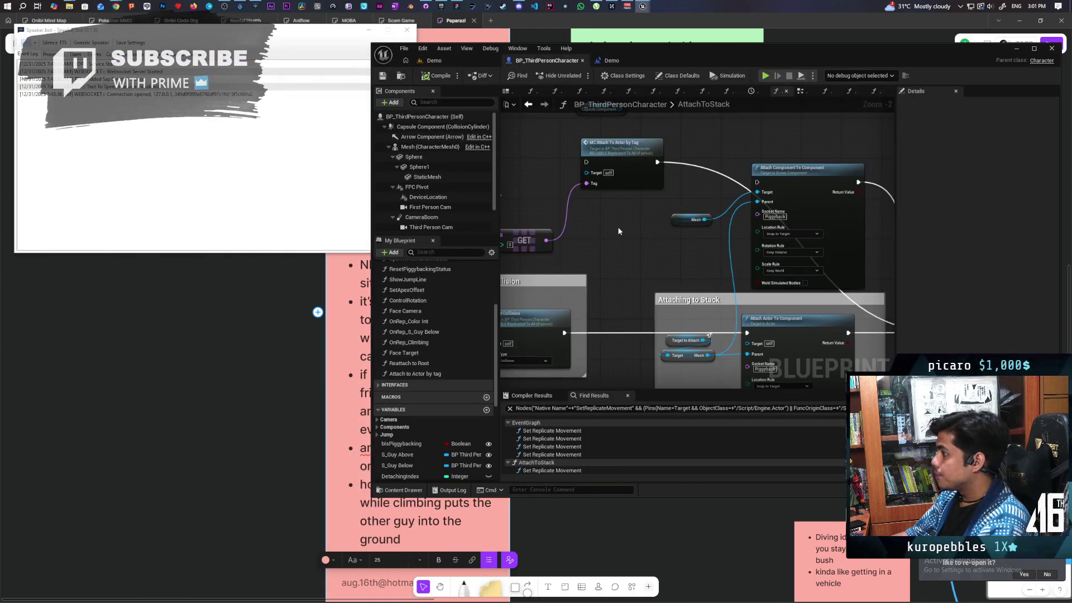
pyautogui.moveTo(563, 334); pyautogui.dragTo(757, 182)
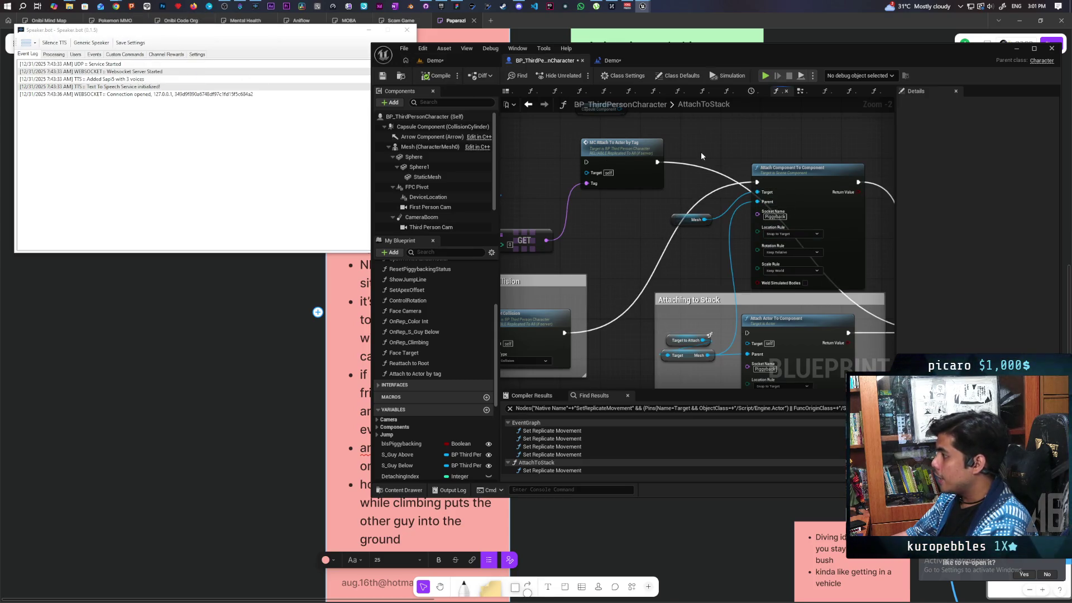
pyautogui.hotkey('ctrl', 'shift', 's')
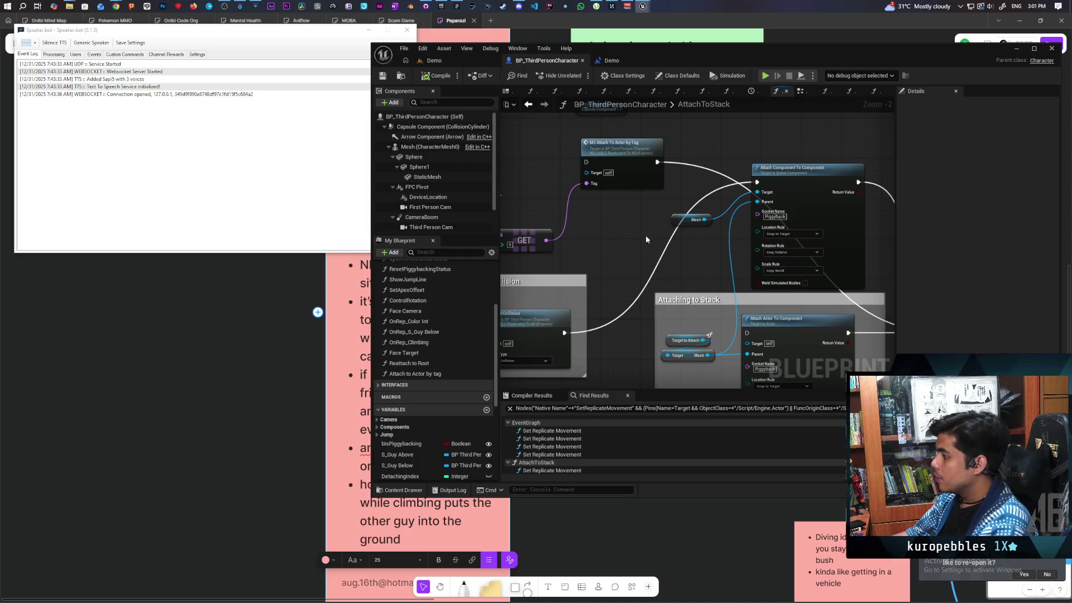
# Step: Inspect the Capsule Component and Mesh attach-parent properties, then return to the Demo level
pyautogui.moveTo(692, 335)
pyautogui.mouseDown()
pyautogui.moveTo(662, 293)
pyautogui.moveTo(626, 278)
pyautogui.moveTo(604, 227)
pyautogui.mouseUp()
pyautogui.moveTo(578, 297)
pyautogui.mouseDown()
pyautogui.moveTo(700, 313)
pyautogui.moveTo(699, 323)
pyautogui.mouseUp()
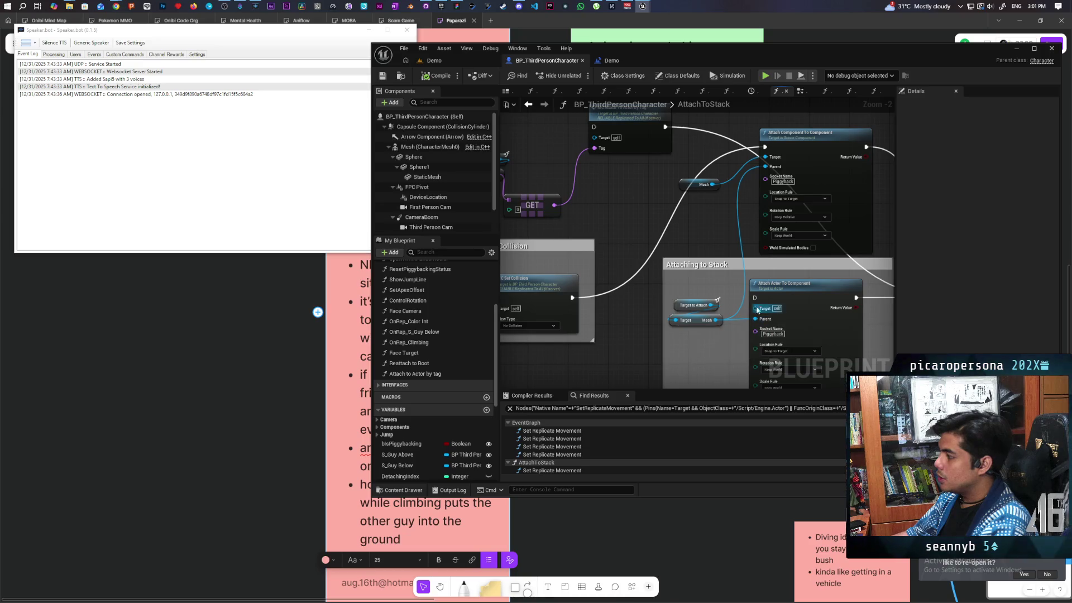
pyautogui.click(442, 127)
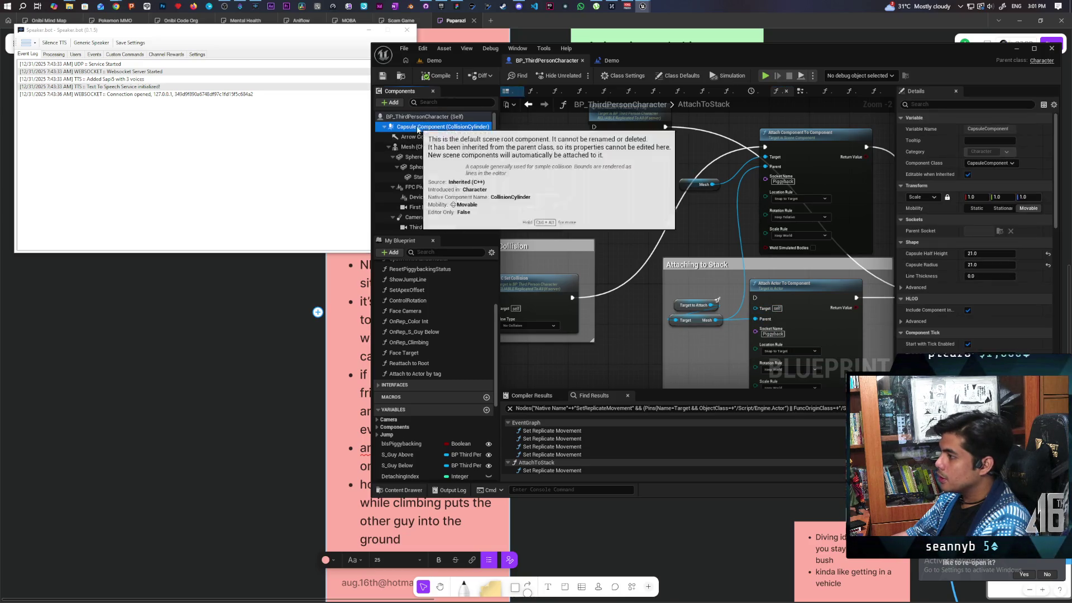
pyautogui.moveTo(662, 219); pyautogui.dragTo(622, 258)
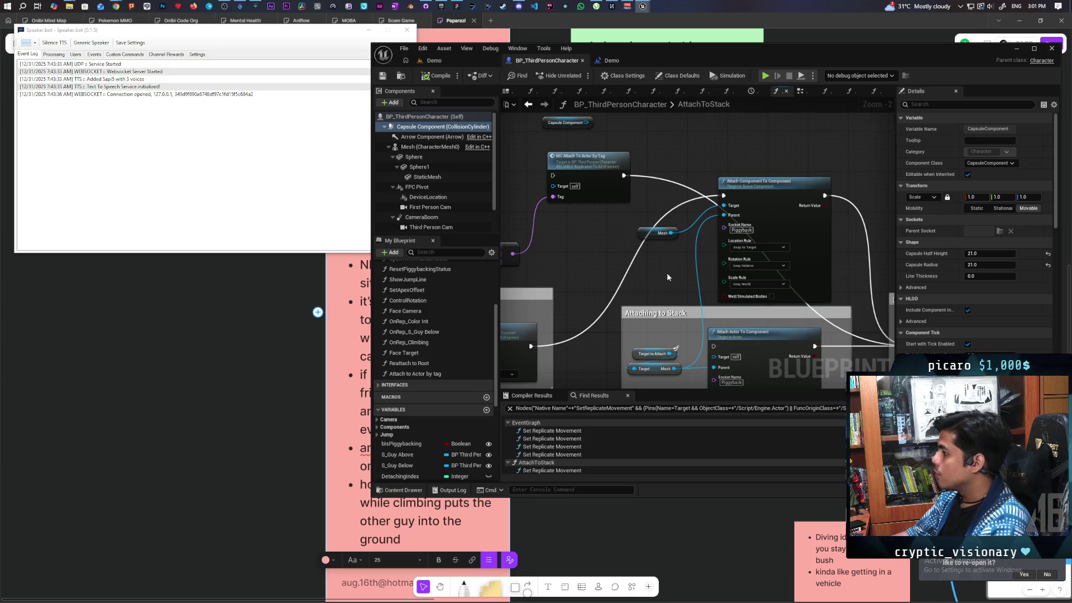
pyautogui.click(660, 233)
pyautogui.click(394, 143)
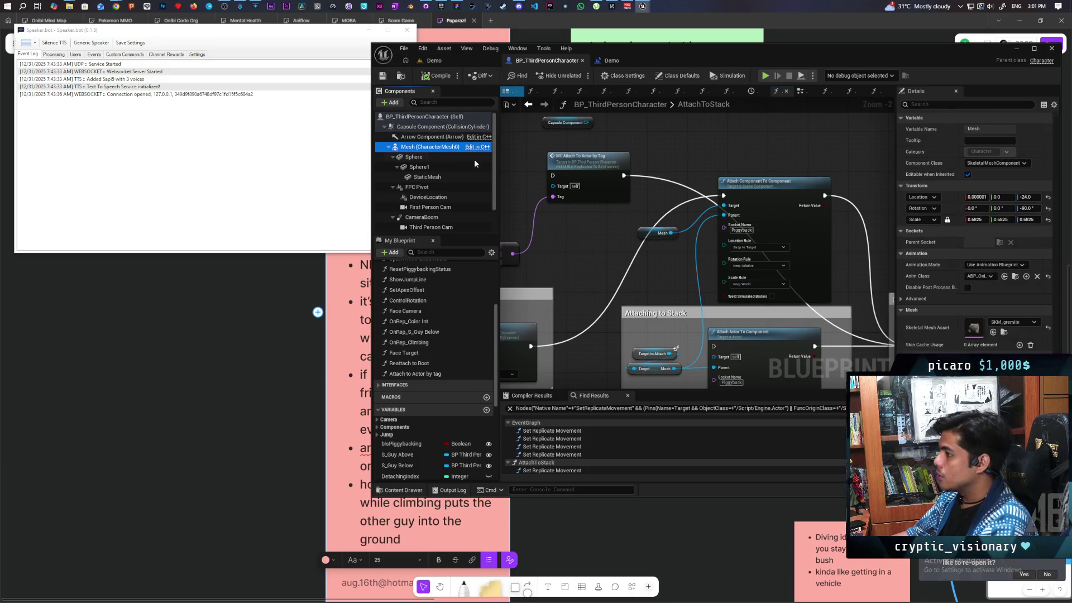
pyautogui.click(434, 60)
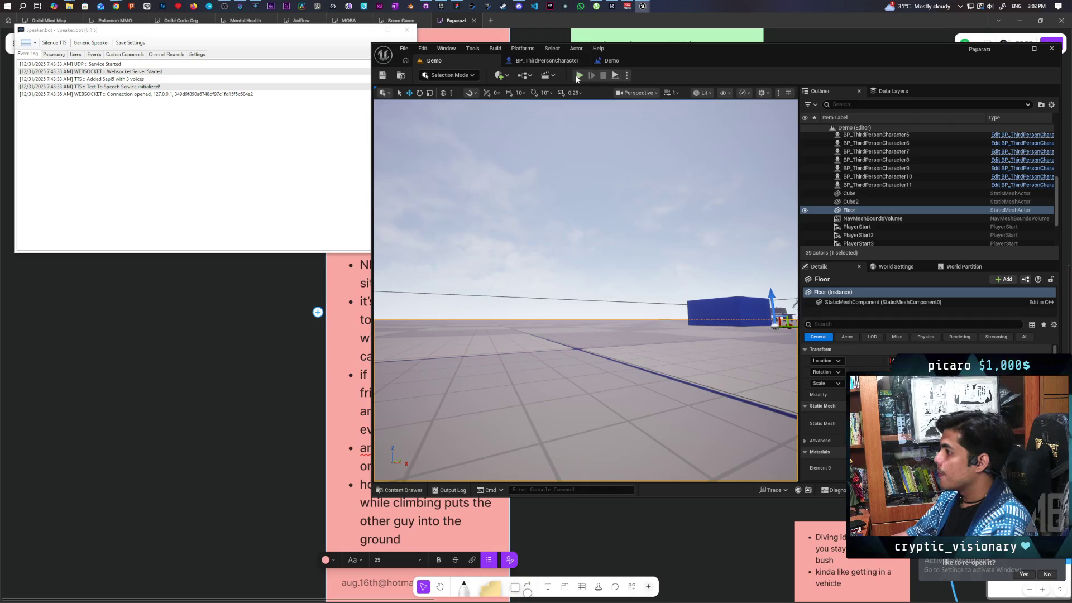
# Step: Start a multiplayer playtest, walk the black cat to the blue one, and jump the green cat onto the stack
pyautogui.hotkey('alt', 'p')
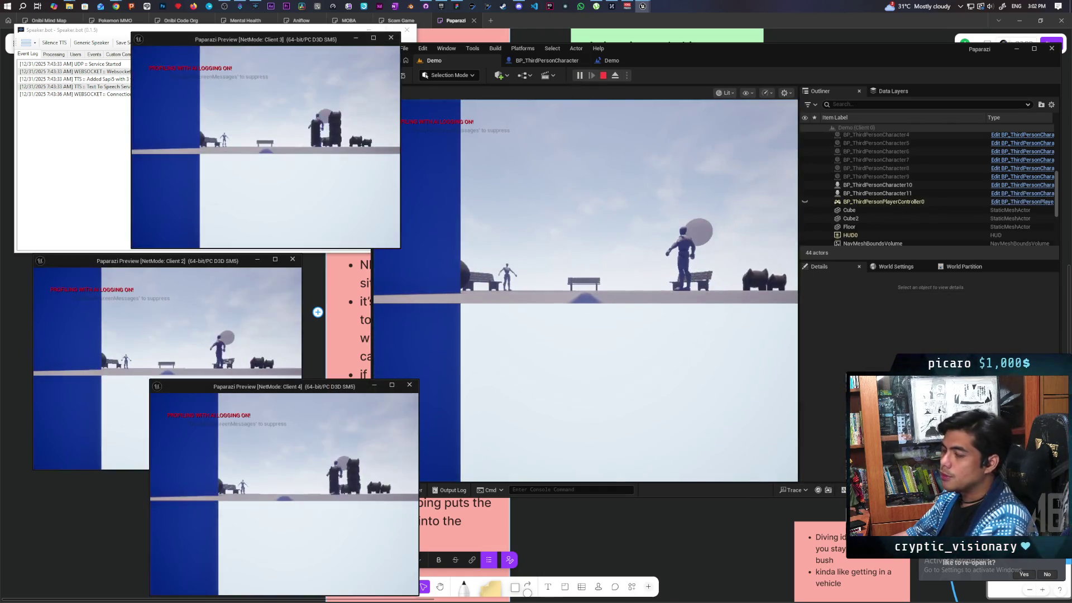
pyautogui.click(585, 290)
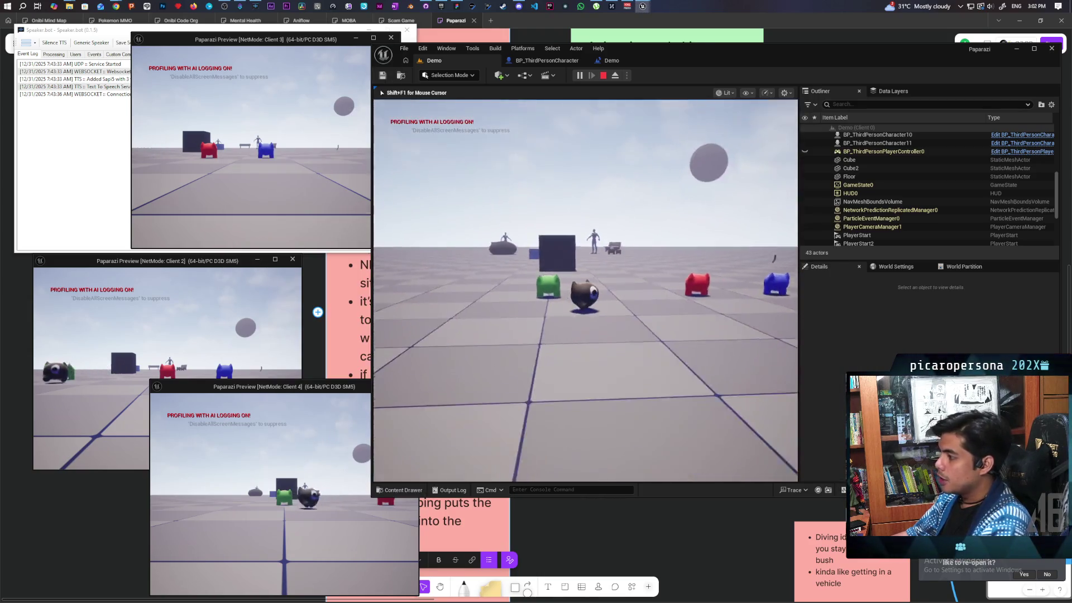
pyautogui.press('w')
pyautogui.press('w')
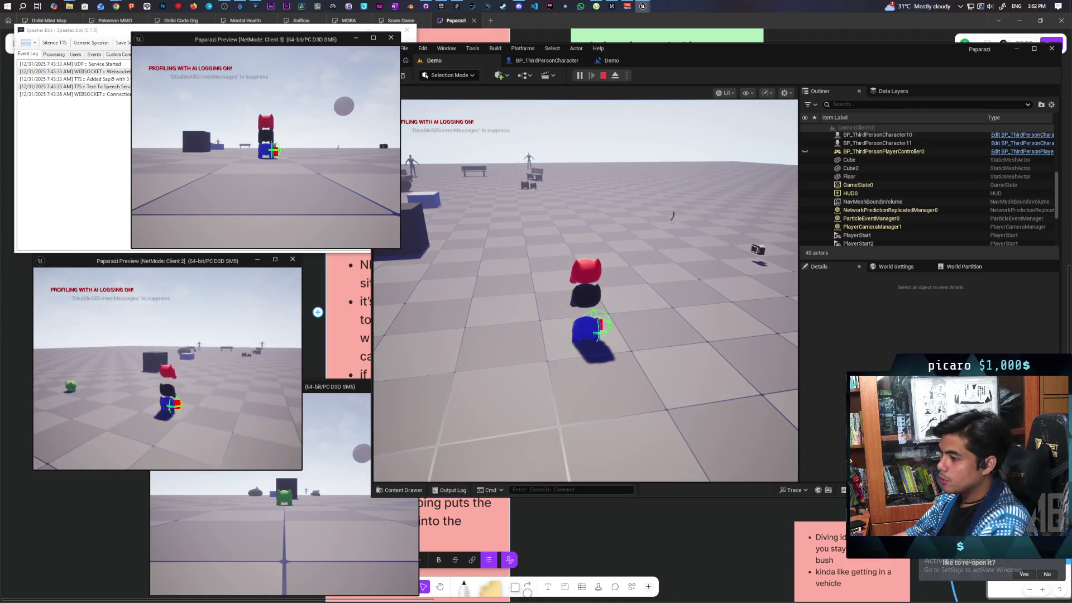
pyautogui.hotkey('alt', 'Tab')
pyautogui.press('w')
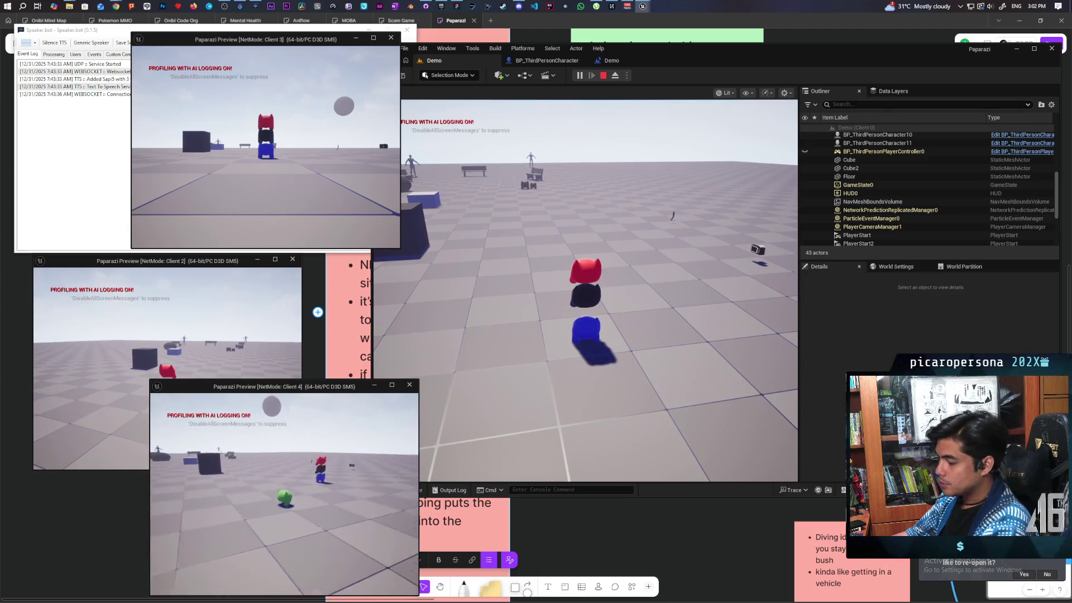
pyautogui.press('space')
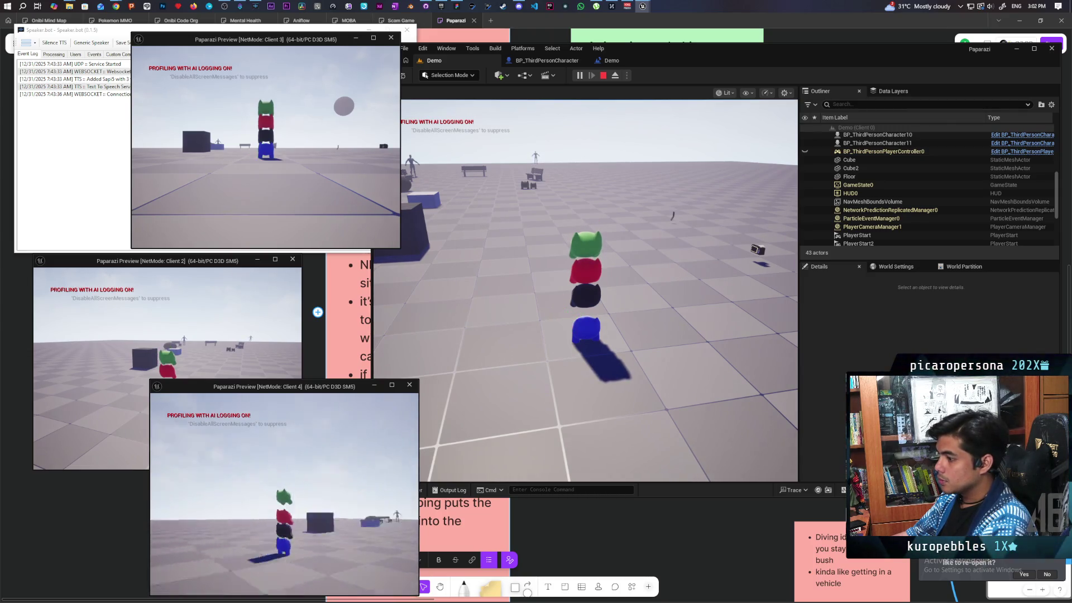
pyautogui.hotkey('alt', 'Tab')
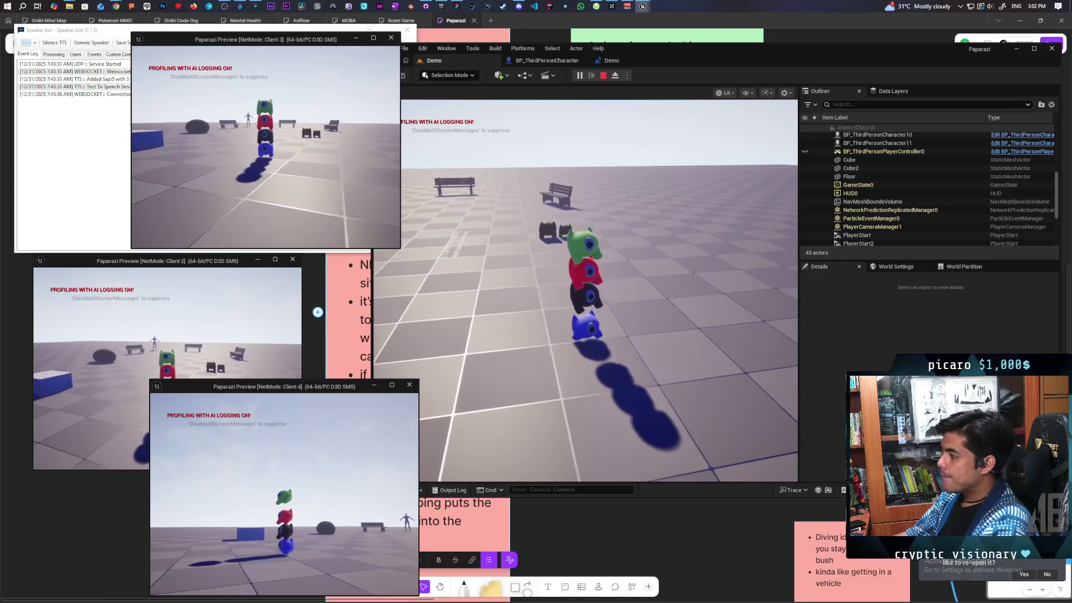
pyautogui.hotkey('alt', 'Tab')
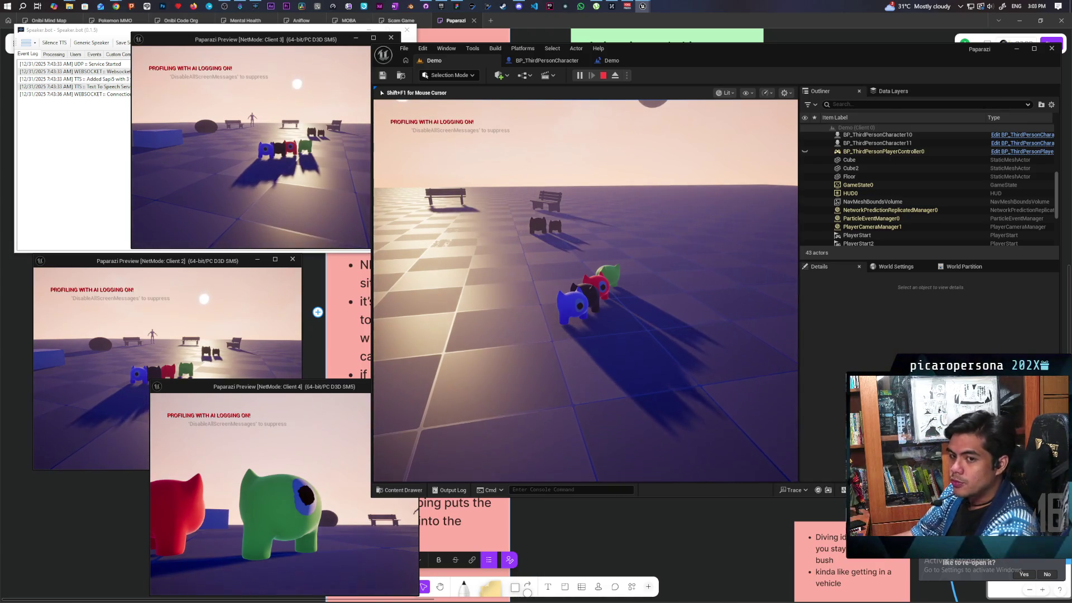
# Step: Walk the black character away from the group and back beside the red one
pyautogui.press('w')
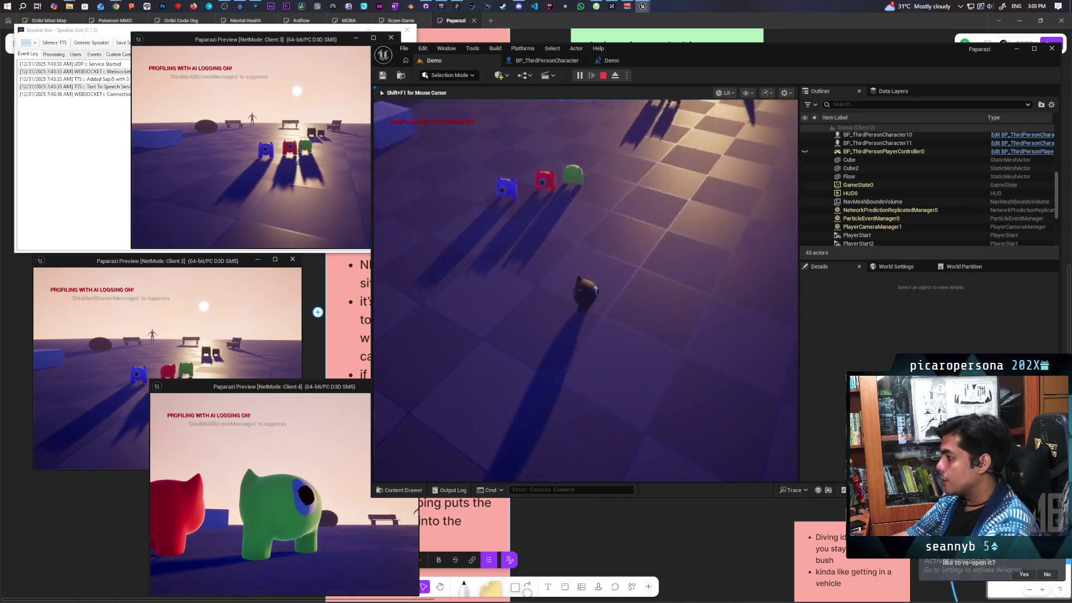
pyautogui.press('w')
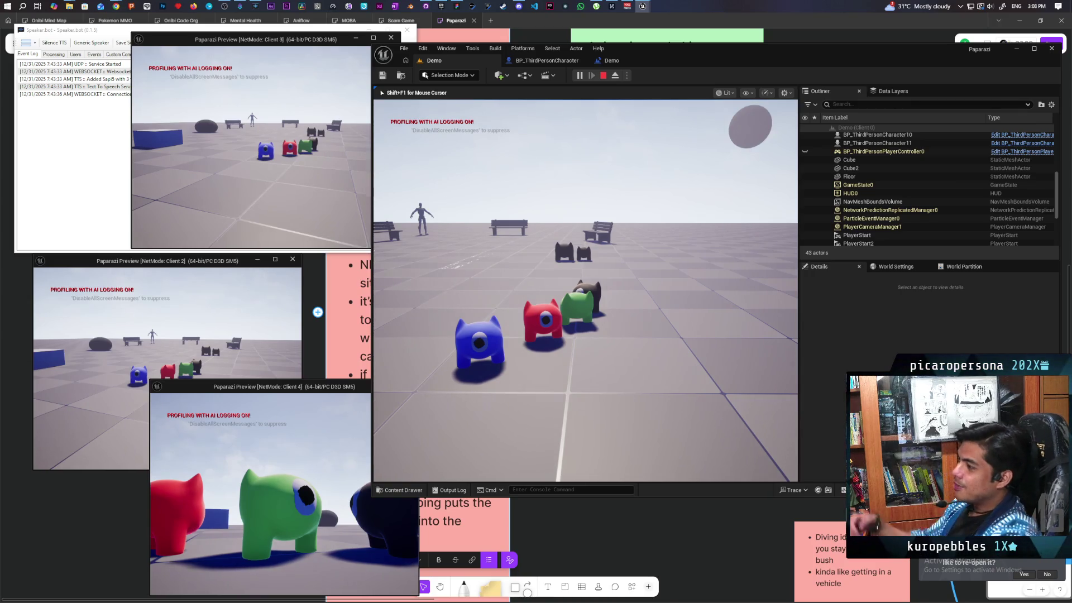
# Step: Restart and stop the multiplayer test, then open the Animation level from the Maps folder
pyautogui.press('Escape')
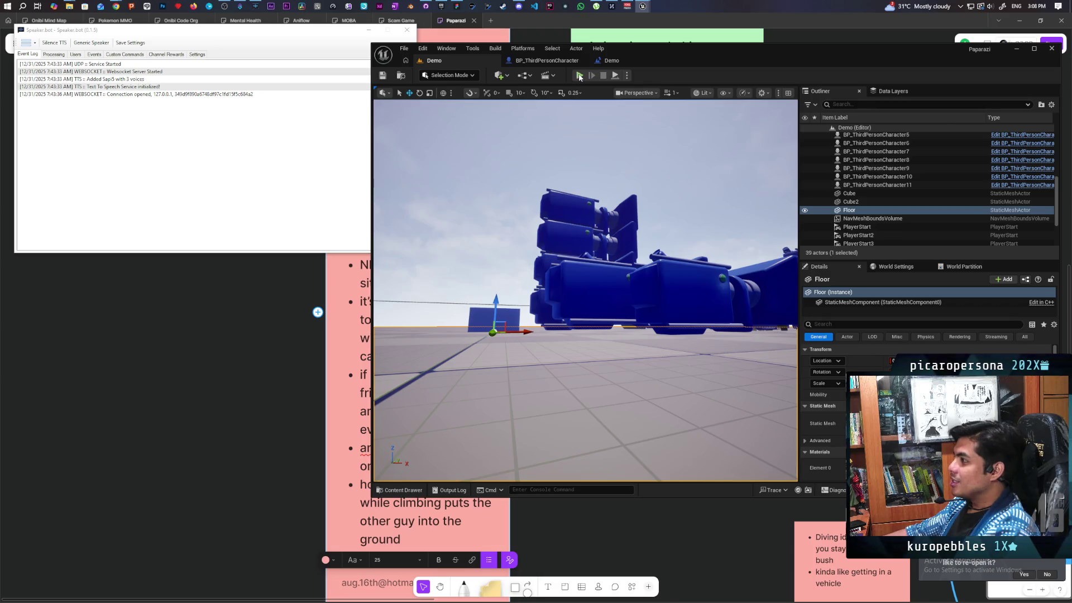
pyautogui.hotkey('alt', 'p')
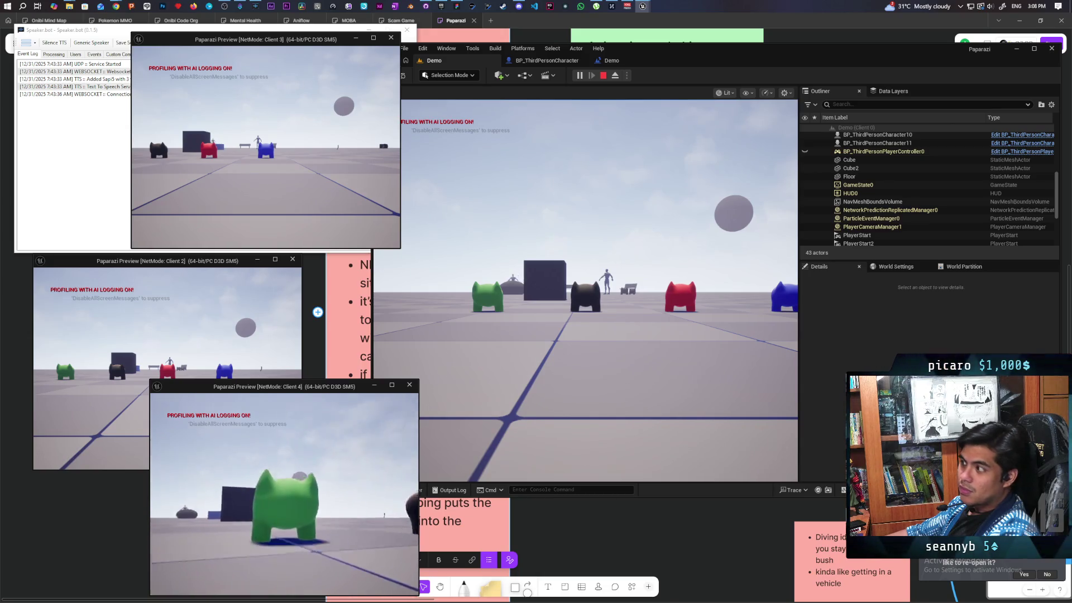
pyautogui.press('Escape')
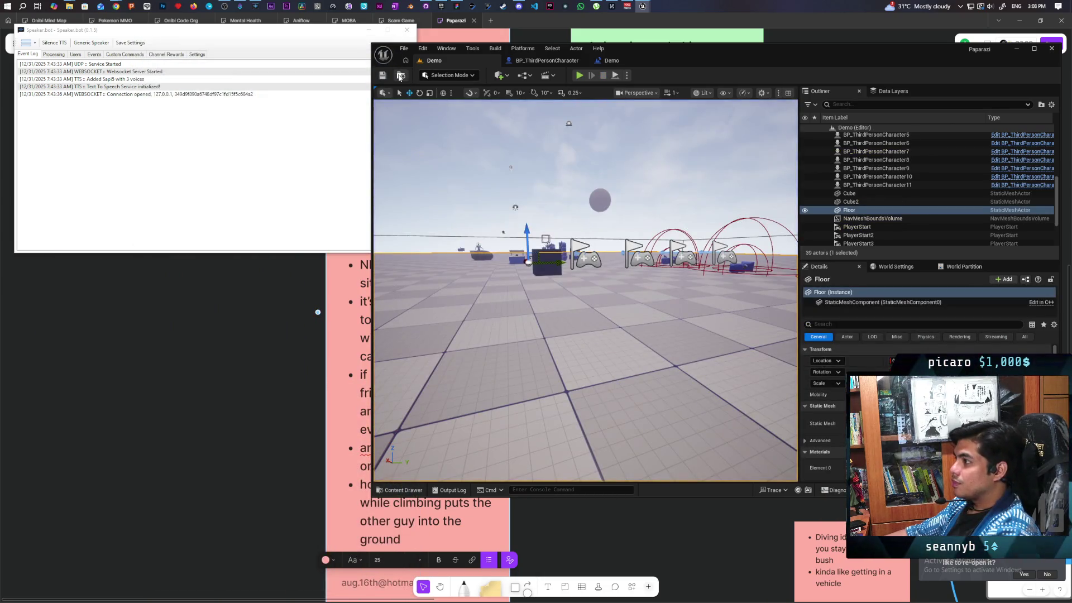
pyautogui.click(400, 490)
pyautogui.click(569, 375)
pyautogui.doubleClick(569, 375)
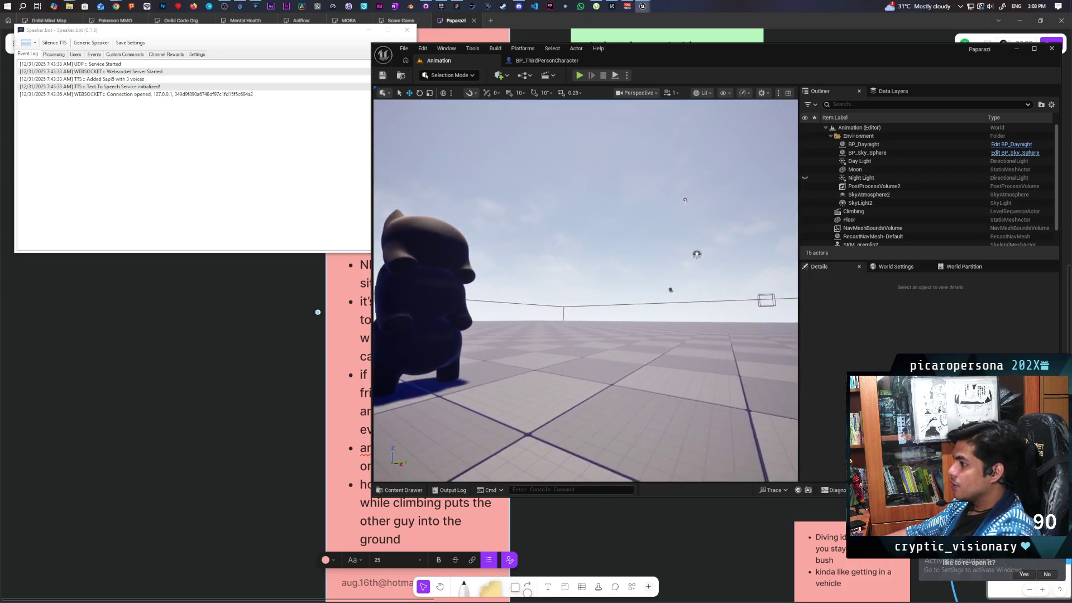
# Step: Select the stacked gremlins SKM_gremlin2 and SKM_gremlin3 to inspect them, then open the content drawer
pyautogui.click(557, 358)
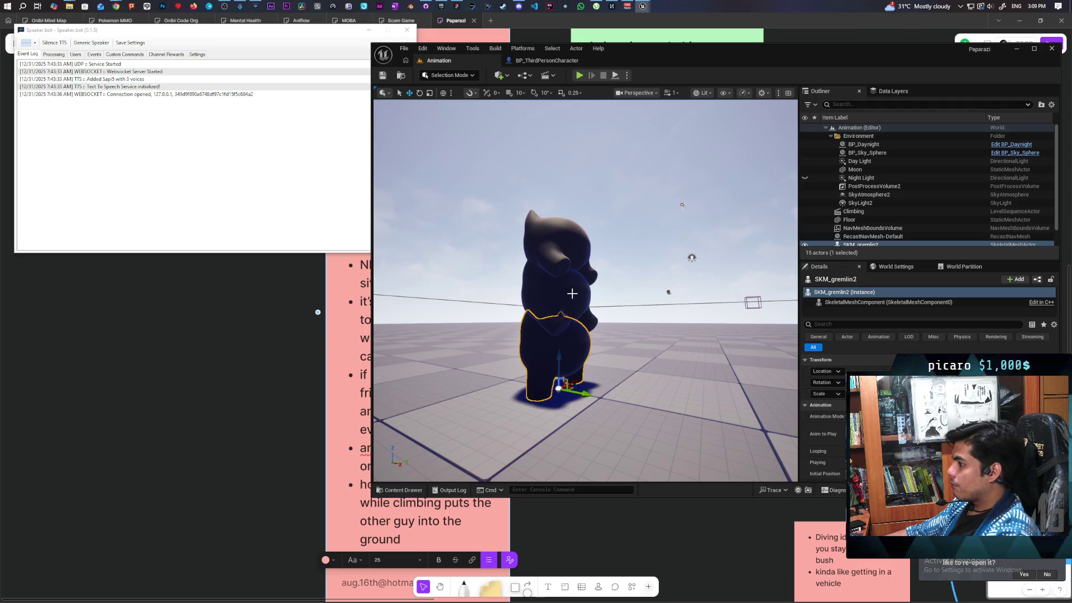
pyautogui.click(572, 293)
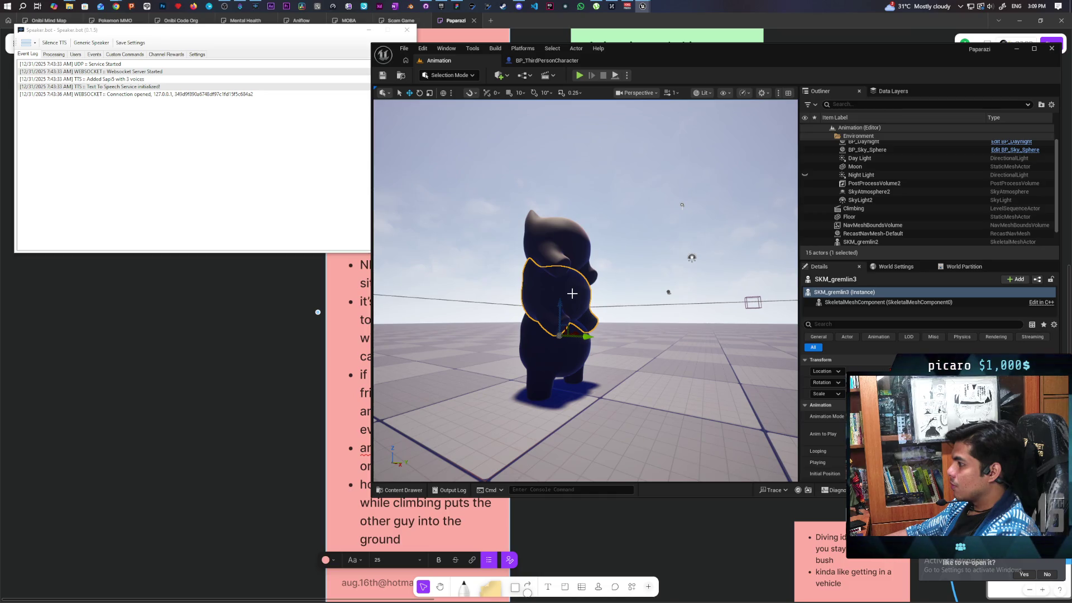
pyautogui.click(569, 322)
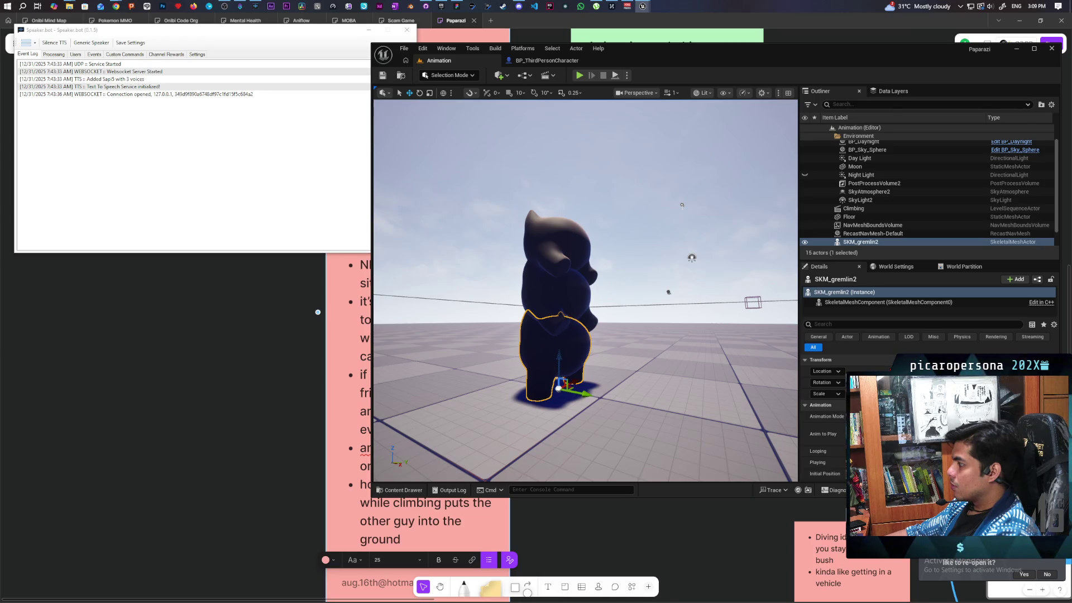
pyautogui.click(569, 319)
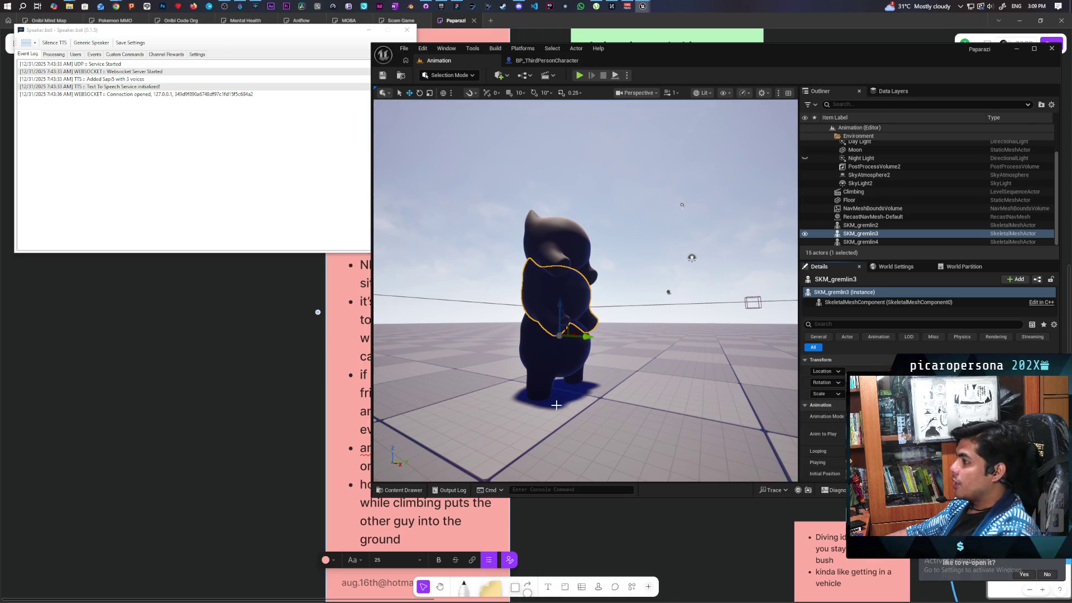
pyautogui.click(397, 490)
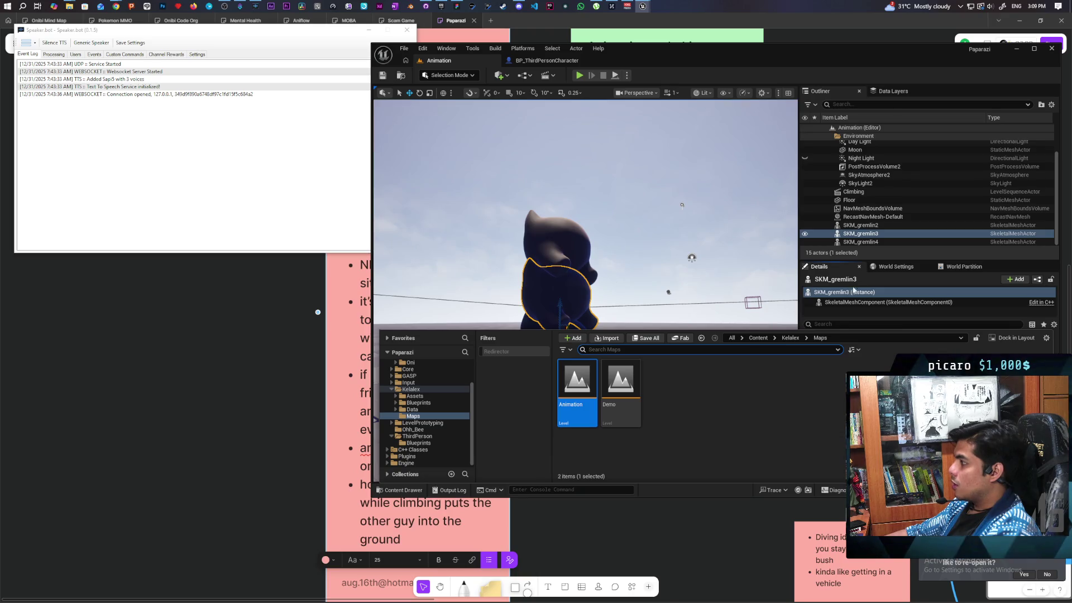
# Step: Browse from SKM_gremlin3 to its asset in Characters/Oni and open SKM_gremlin
pyautogui.click(867, 236)
pyautogui.hotkey('ctrl', 'b')
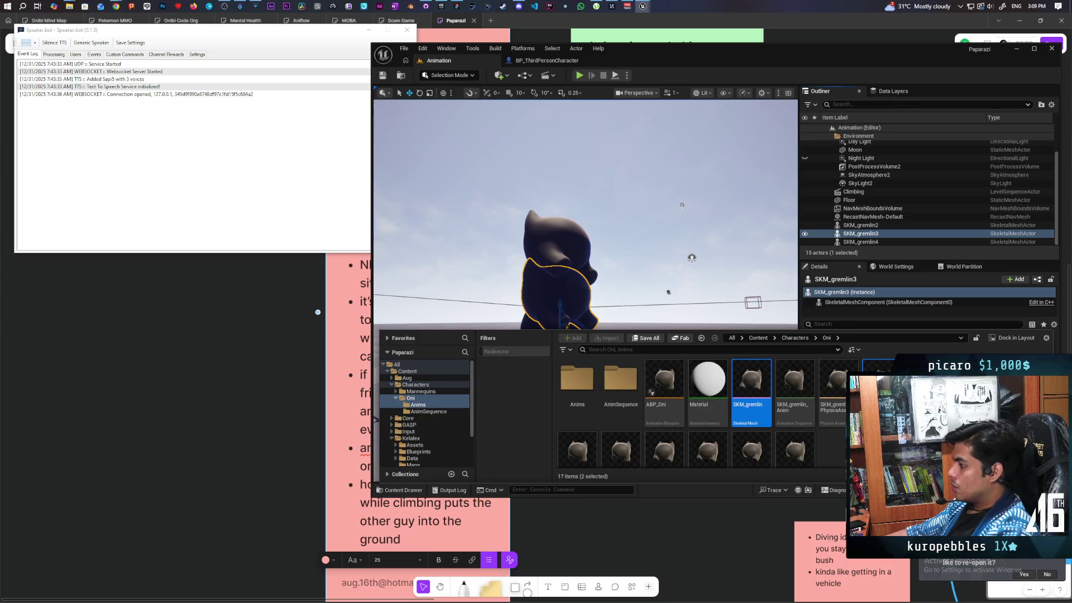
pyautogui.doubleClick(751, 385)
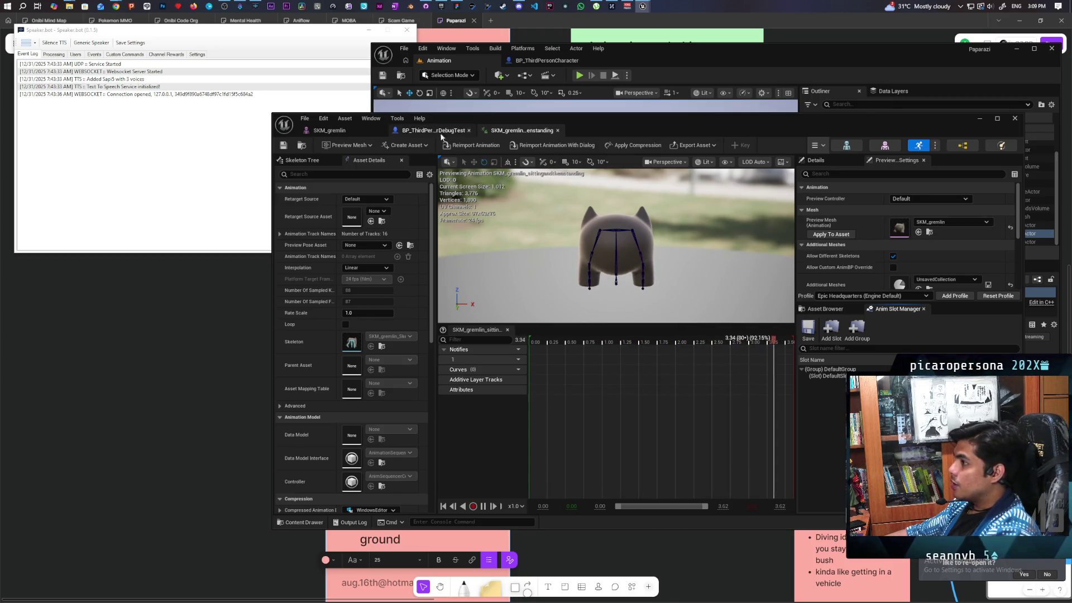
# Step: Change the Piggyback socket's Relative Location Y to -45.987564 in the SKM_gremlin editor
pyautogui.click(344, 131)
pyautogui.click(968, 316)
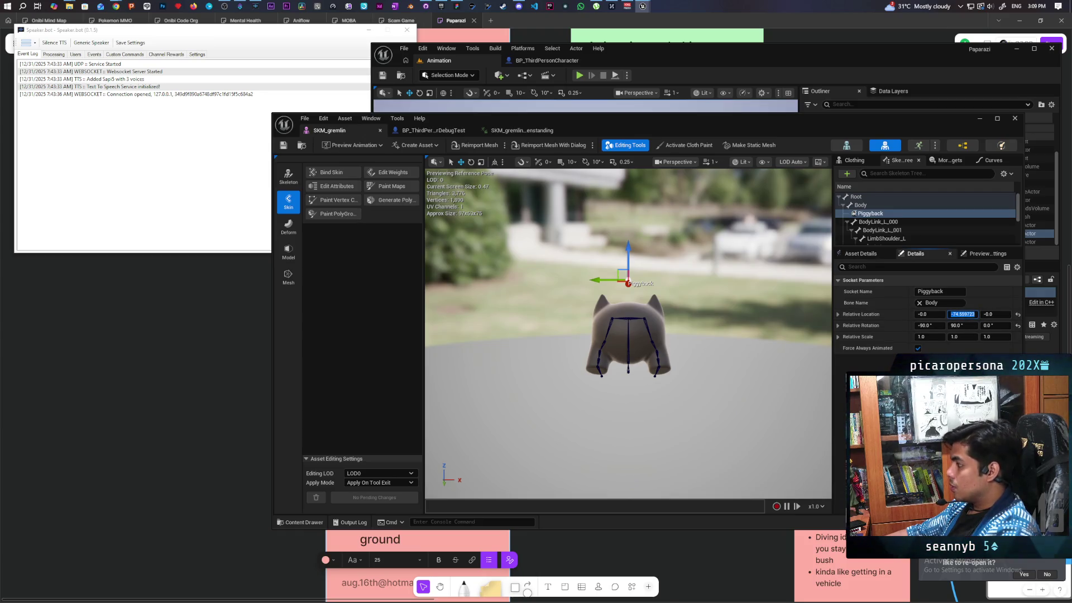
pyautogui.press('Return')
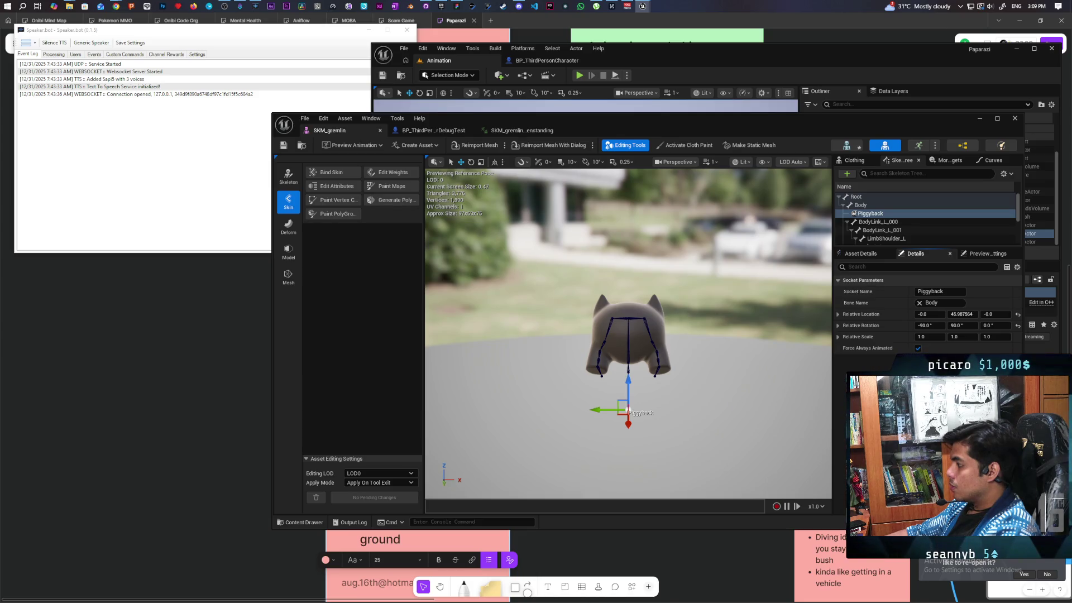
pyautogui.click(953, 314)
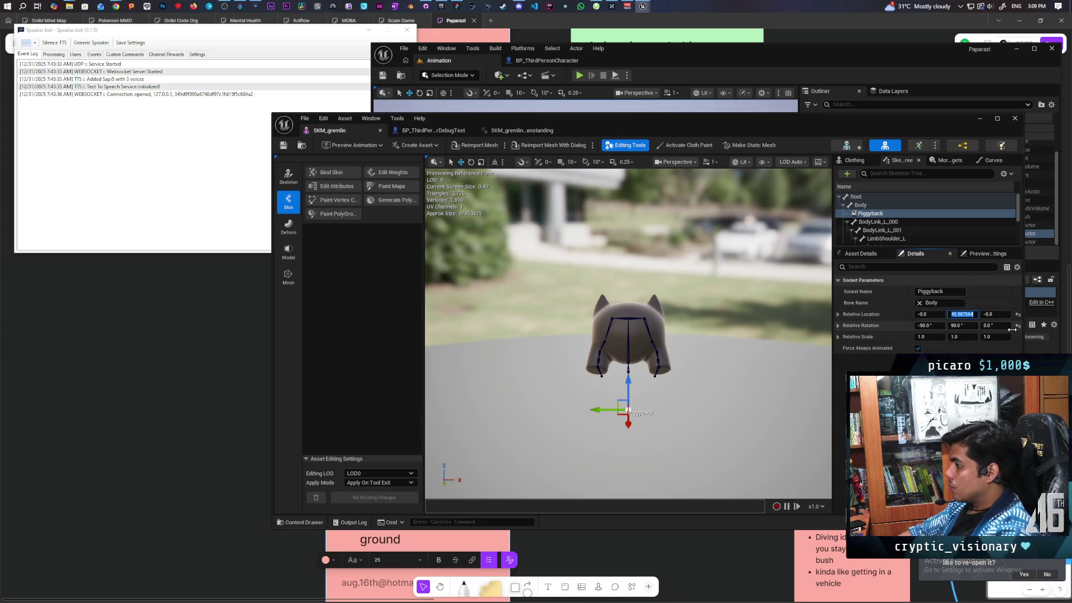
pyautogui.write('-')
pyautogui.press('Return')
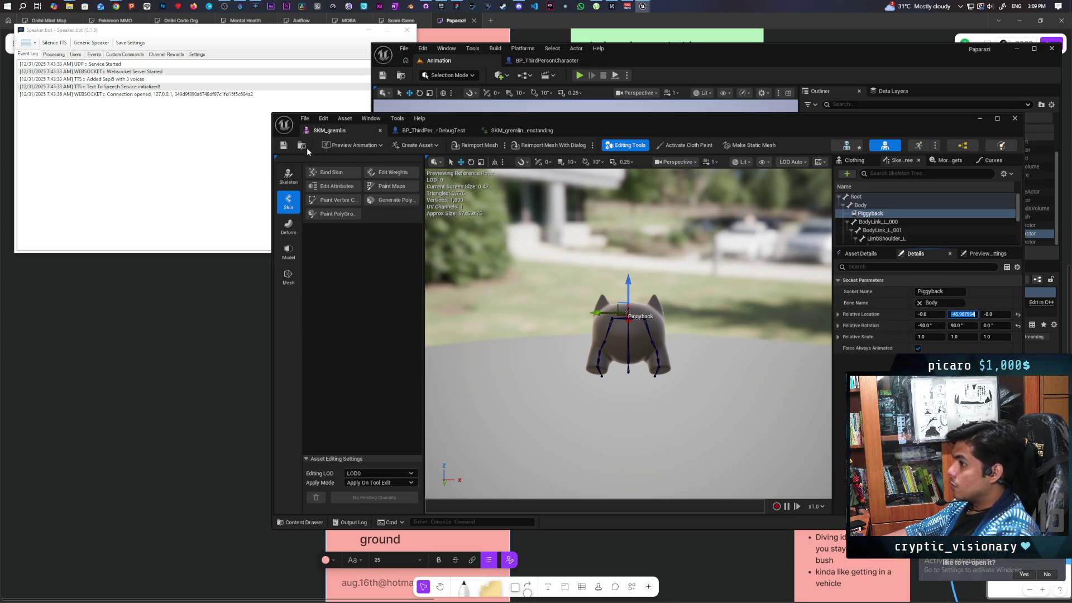
pyautogui.click(480, 311)
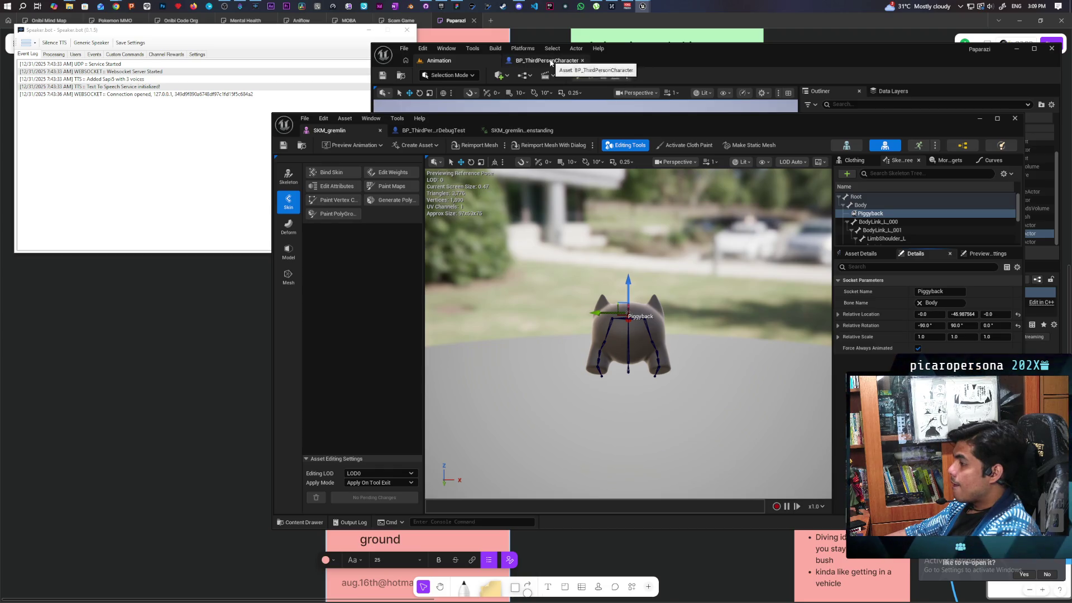
# Step: Open the Demo level from the Content Drawer and start Play with three clients
pyautogui.click(974, 120)
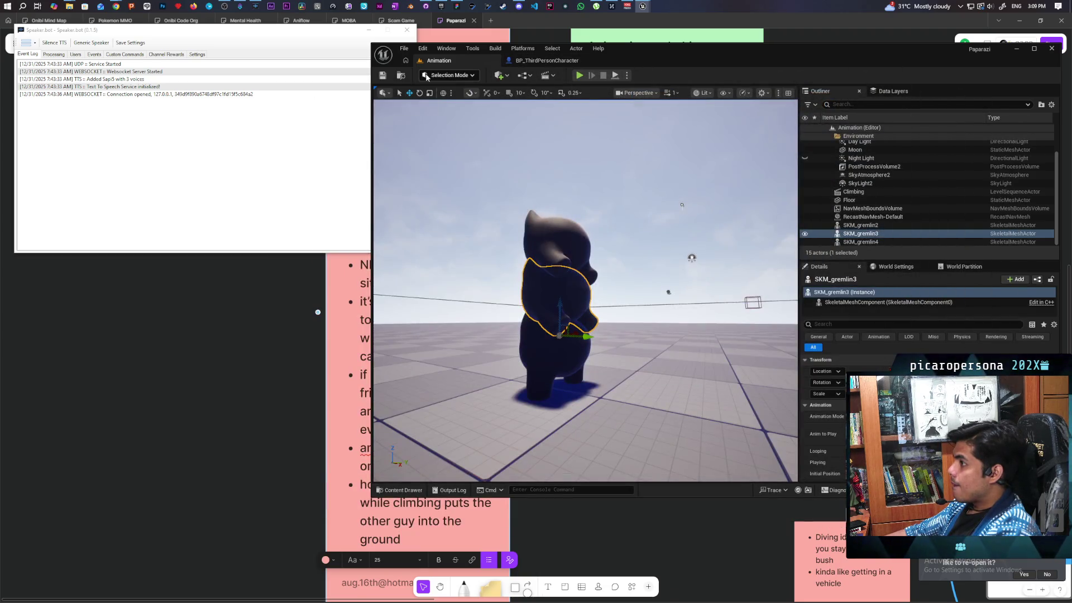
pyautogui.click(401, 77)
pyautogui.doubleClick(620, 385)
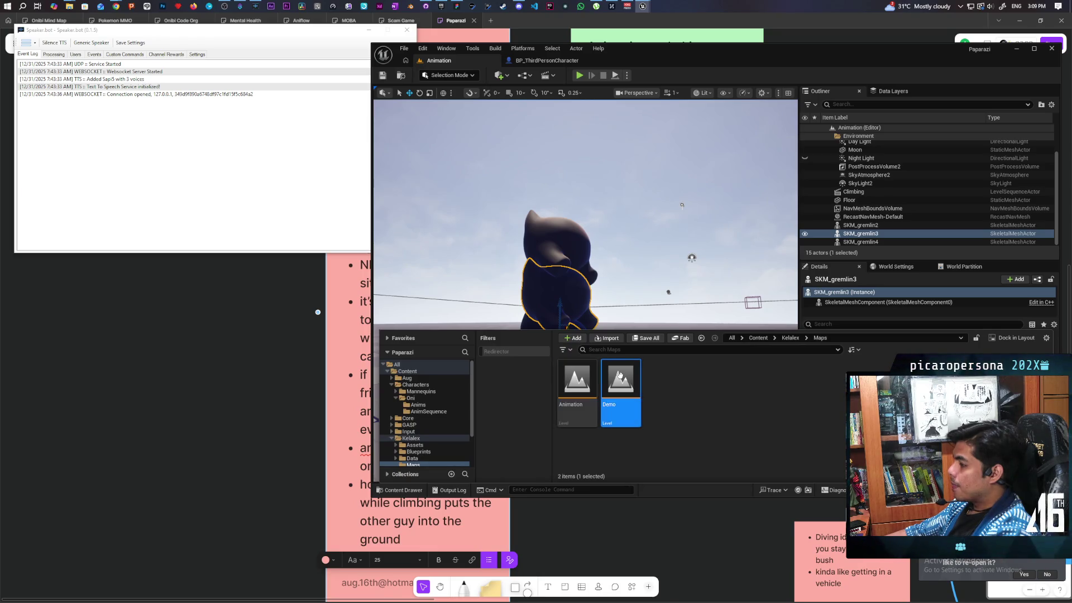
pyautogui.click(581, 75)
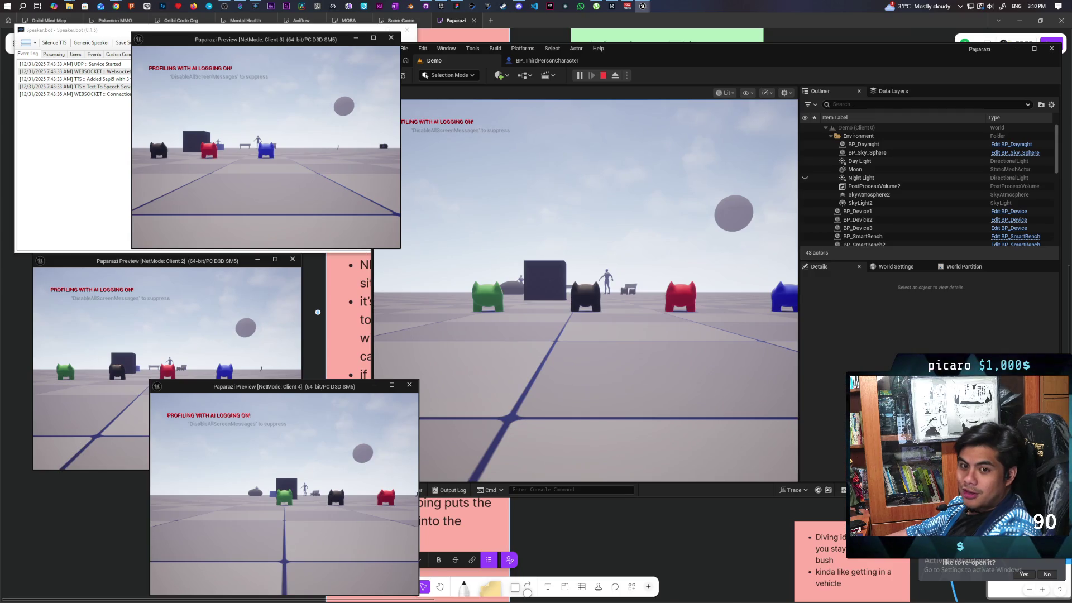
# Step: Walk Client 2's red pawn, then Client 3's blue pawn, to the green character and jump each onto the stack
pyautogui.hotkey('alt', 'Tab')
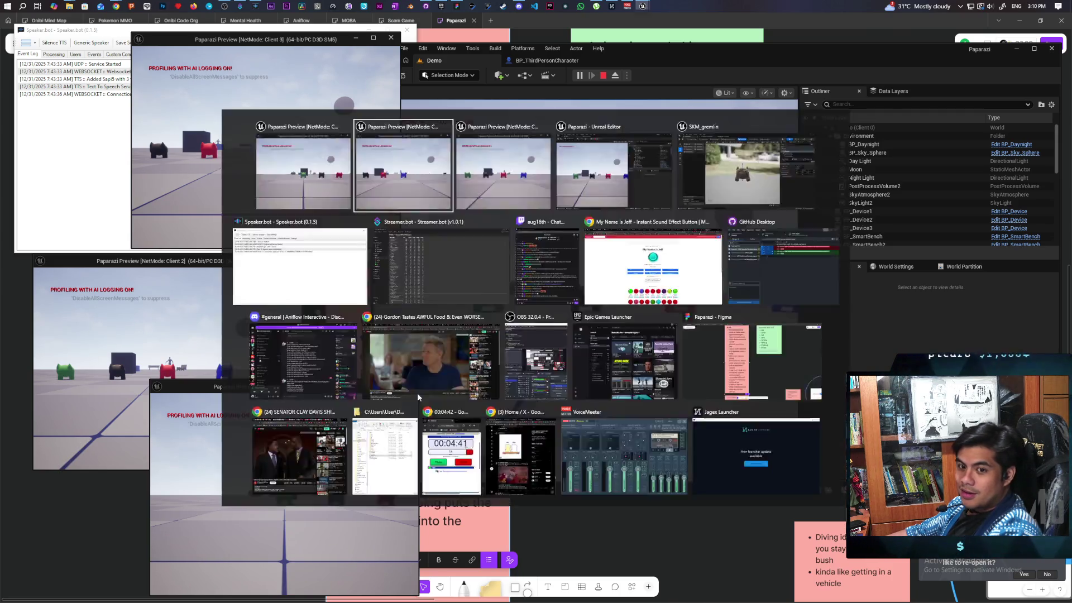
pyautogui.press('w')
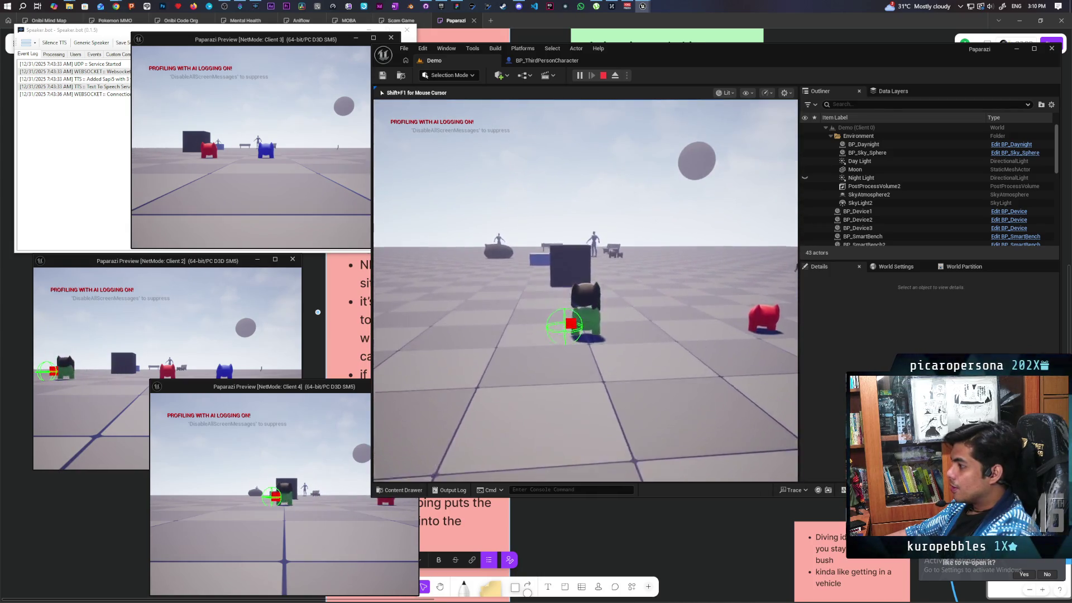
pyautogui.press('space')
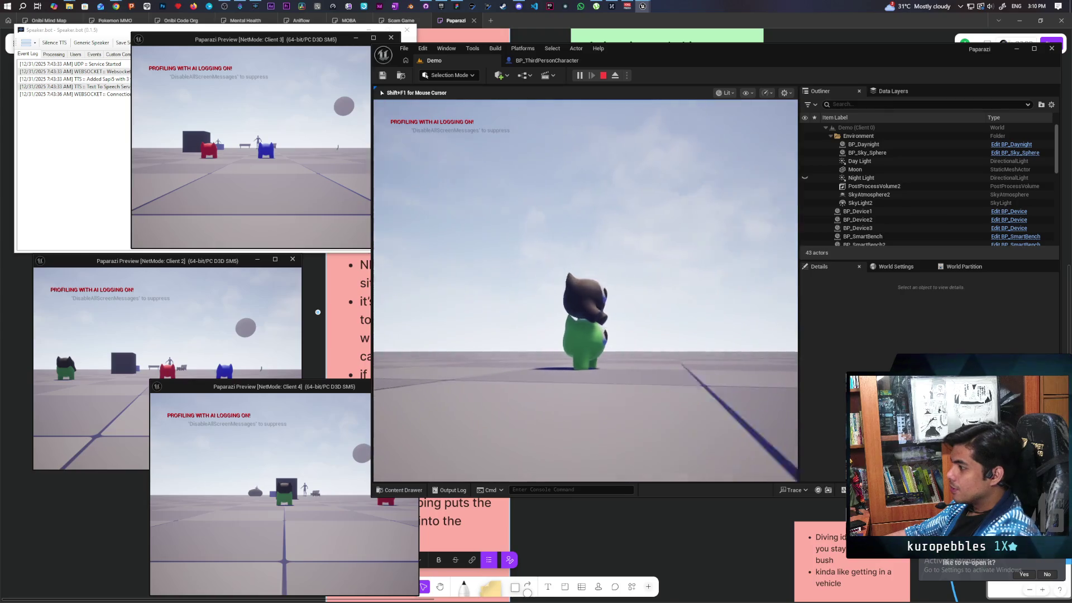
pyautogui.hotkey('shift', 'F1')
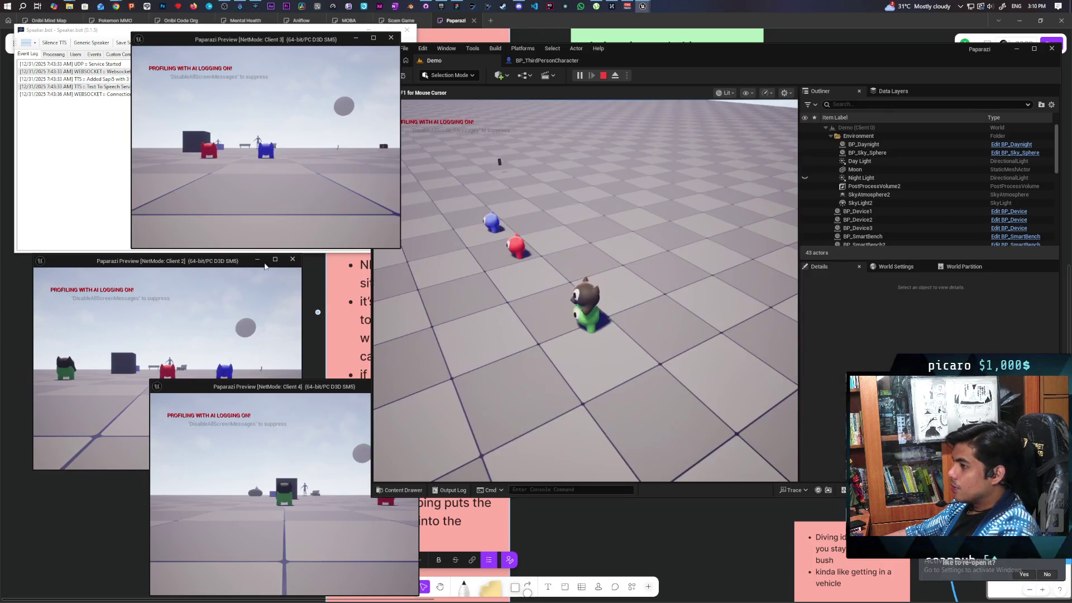
pyautogui.click(194, 329)
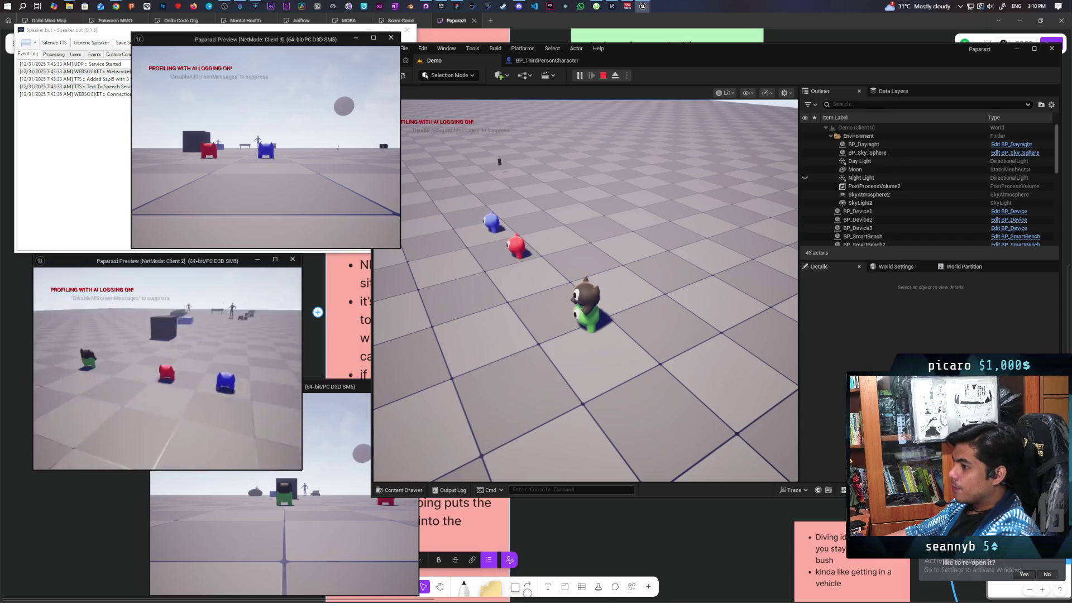
pyautogui.press('w')
pyautogui.press('w')
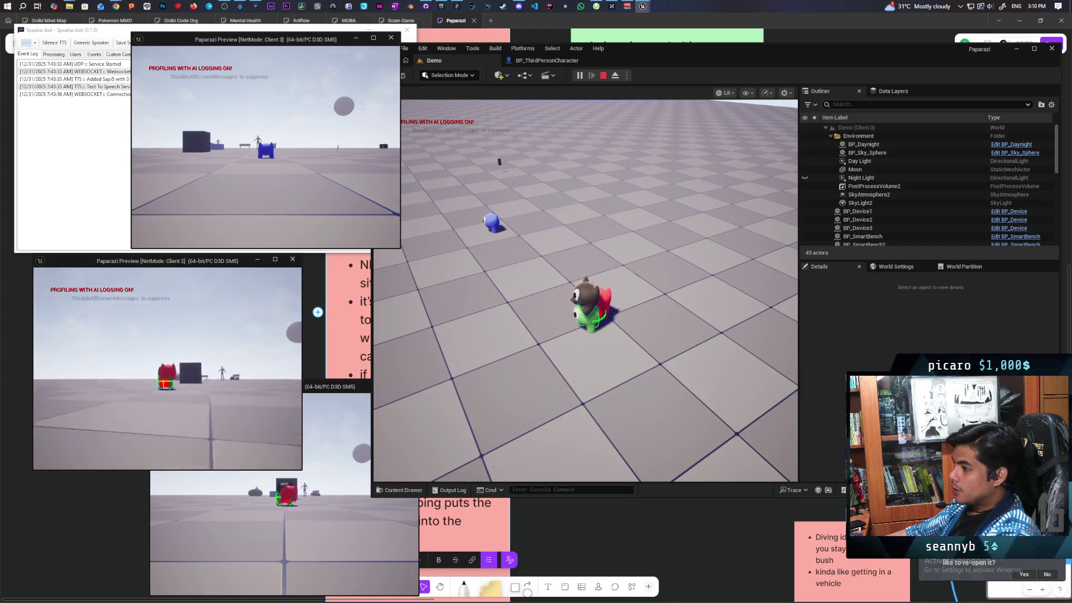
pyautogui.press('space')
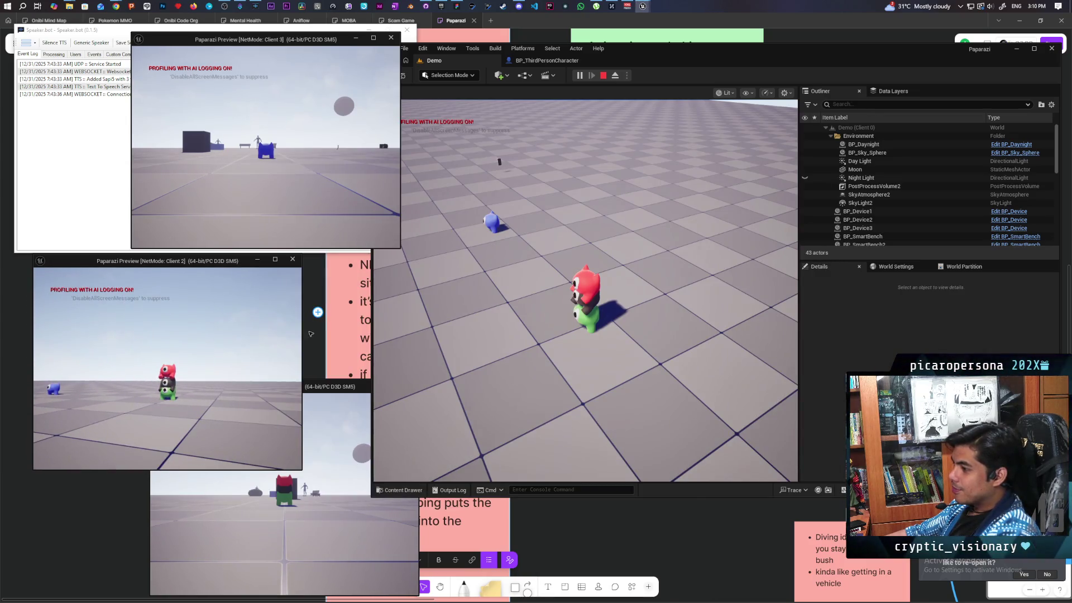
pyautogui.press('w')
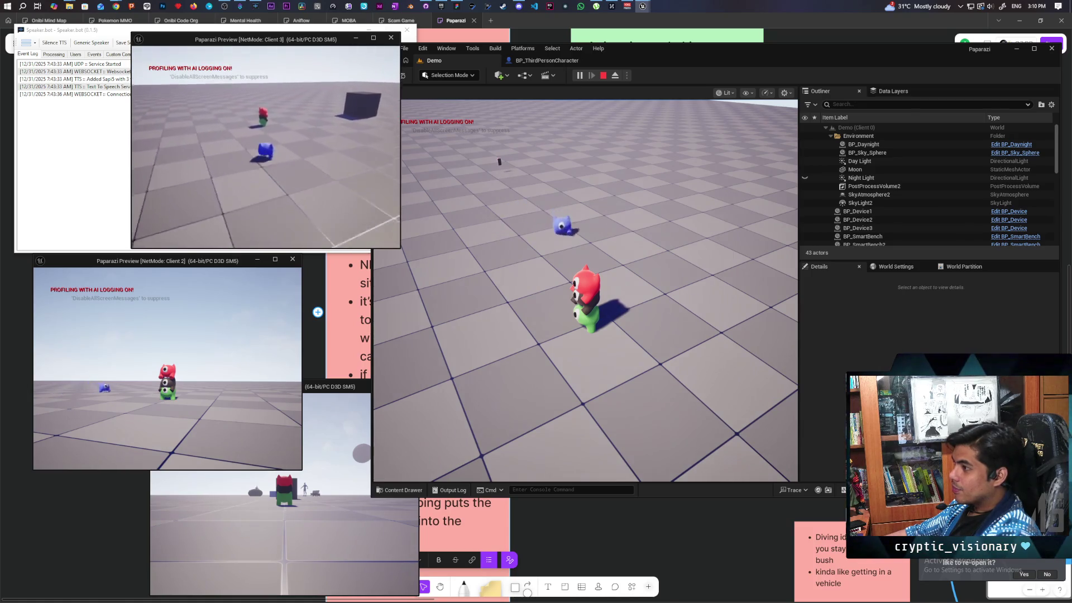
pyautogui.press('space')
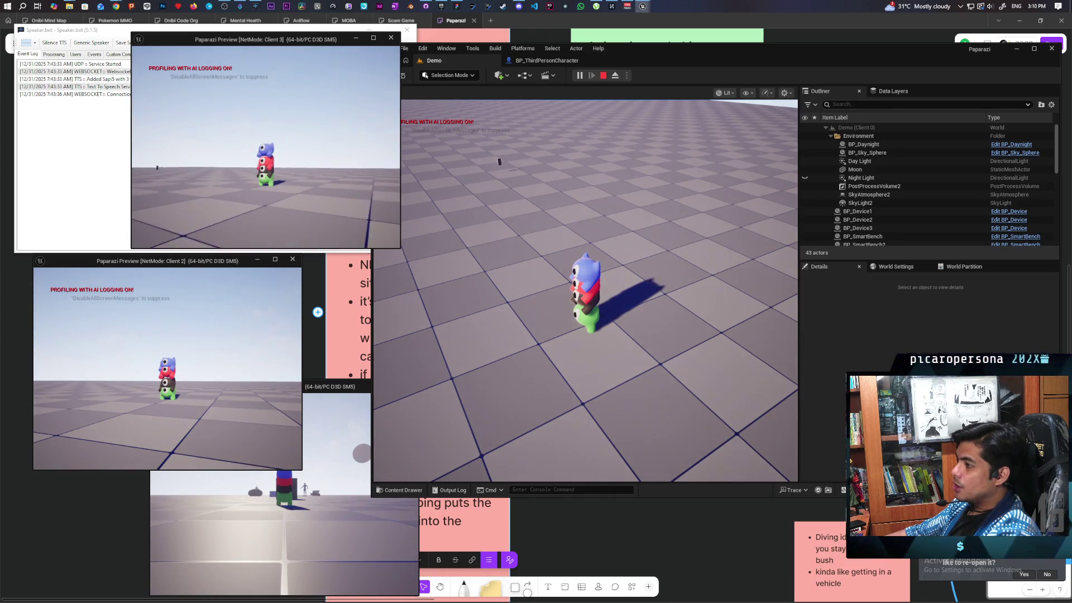
# Step: Inspect the piggyback stack from each client window, then stop PIE and return to BP_ThirdPersonCharacter
pyautogui.click(624, 143)
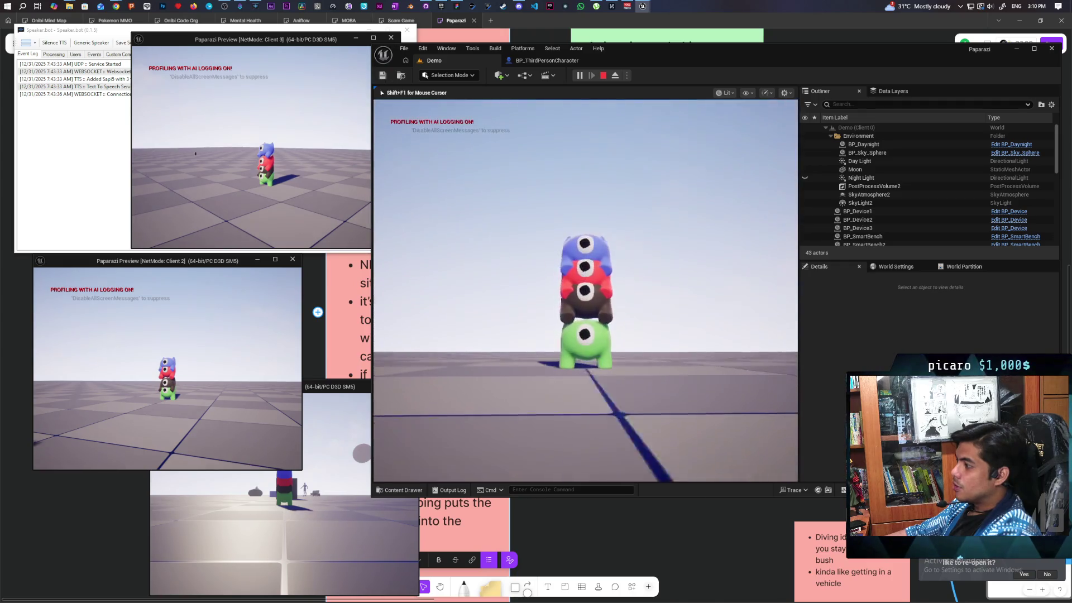
pyautogui.press('w')
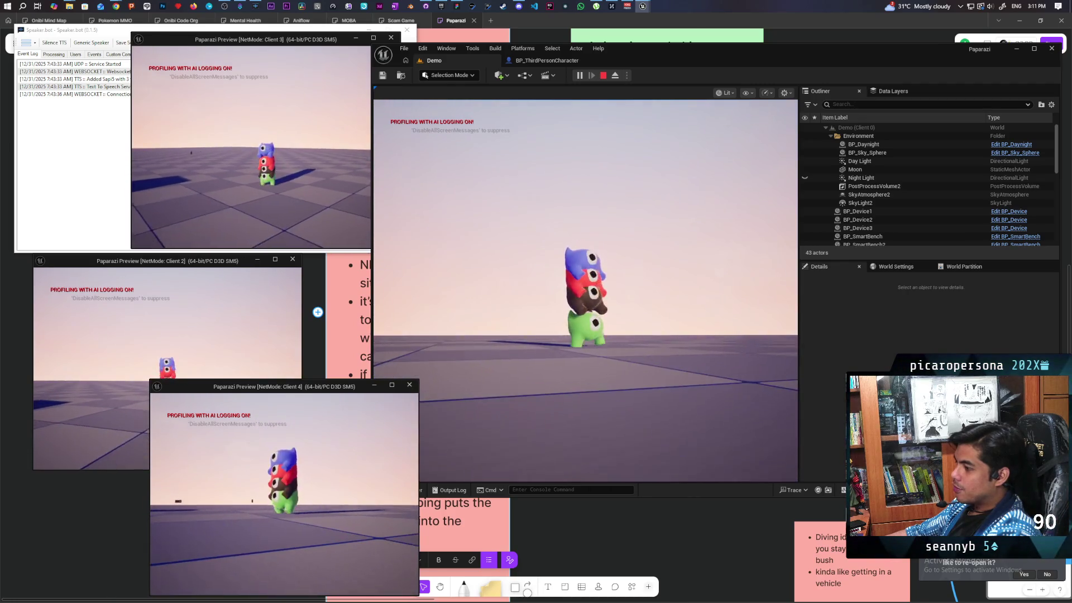
pyautogui.hotkey('alt', 'Tab')
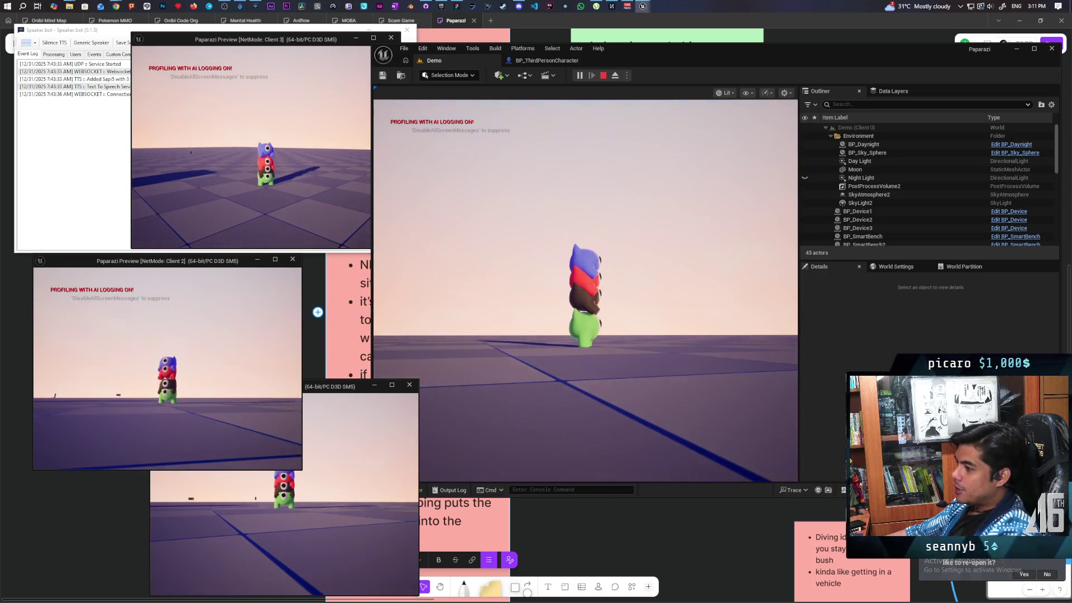
pyautogui.hotkey('alt', 'Tab')
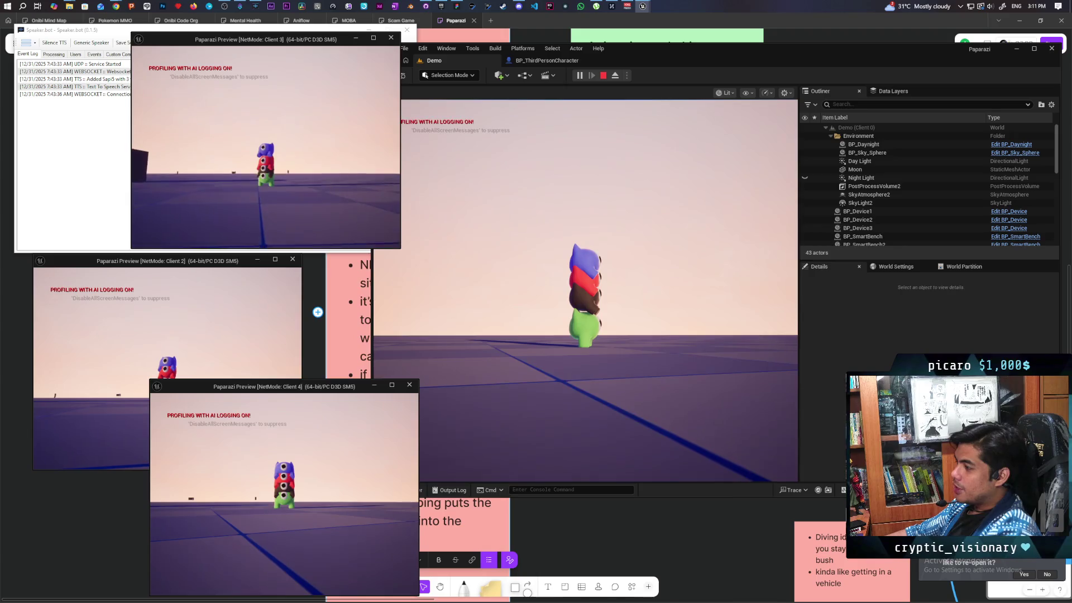
pyautogui.click(534, 233)
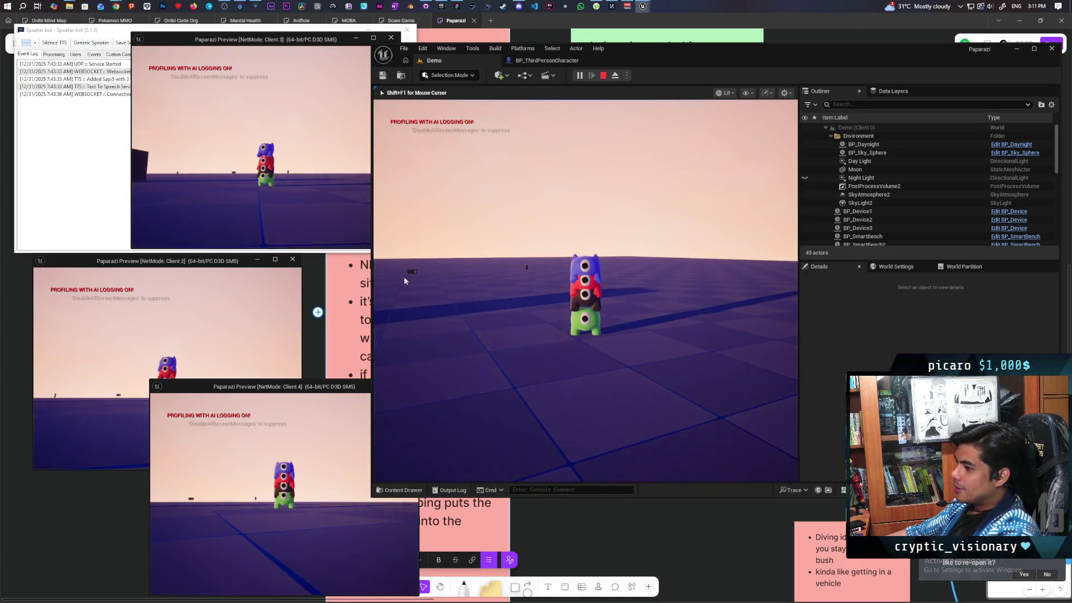
pyautogui.click(322, 384)
pyautogui.moveTo(329, 386); pyautogui.dragTo(437, 342)
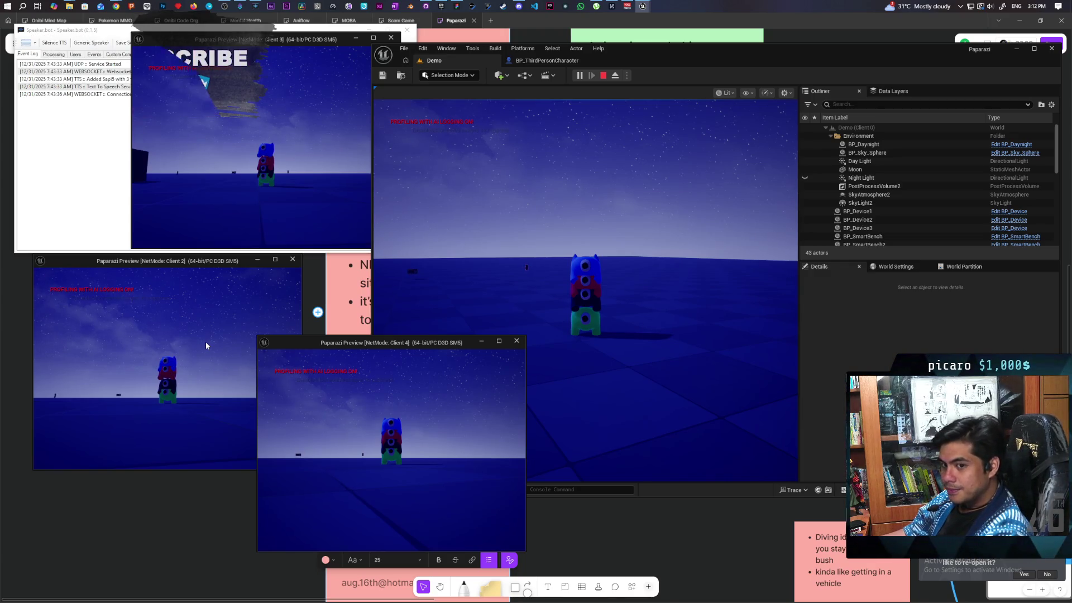
pyautogui.press('Escape')
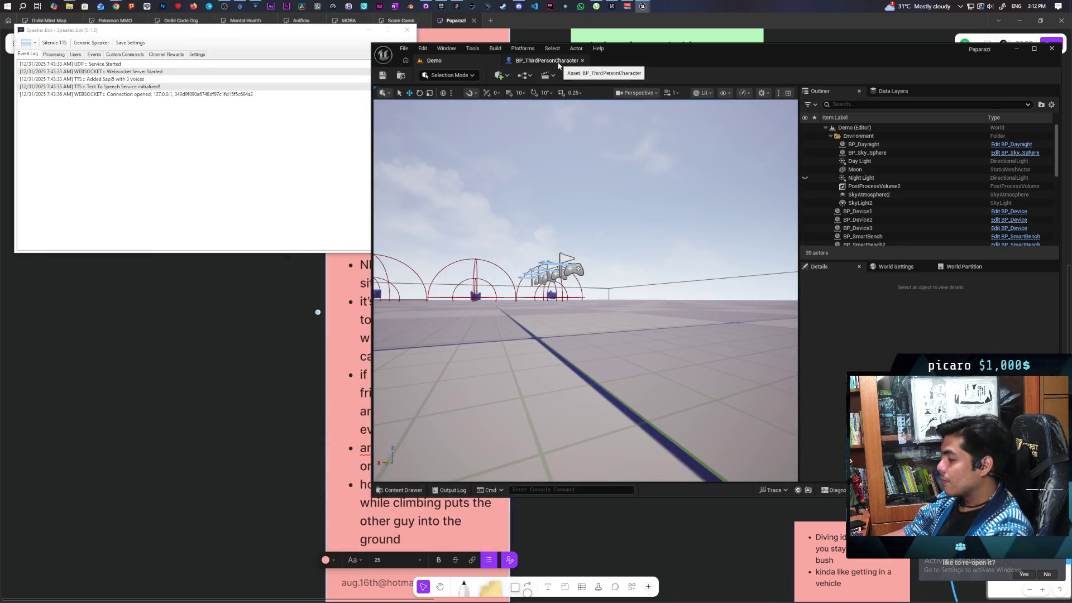
pyautogui.click(558, 63)
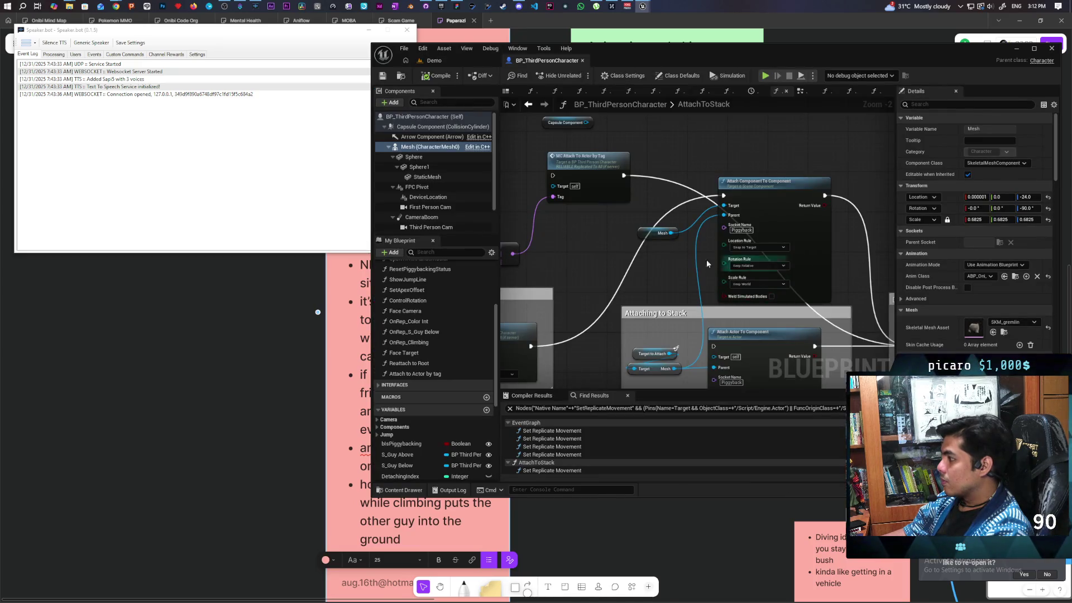
# Step: Wire Set Collision's exec output into MC Attach To Actor by Tag and save the Blueprint
pyautogui.scroll(-2, 681, 268)
pyautogui.scroll(2, 662, 272)
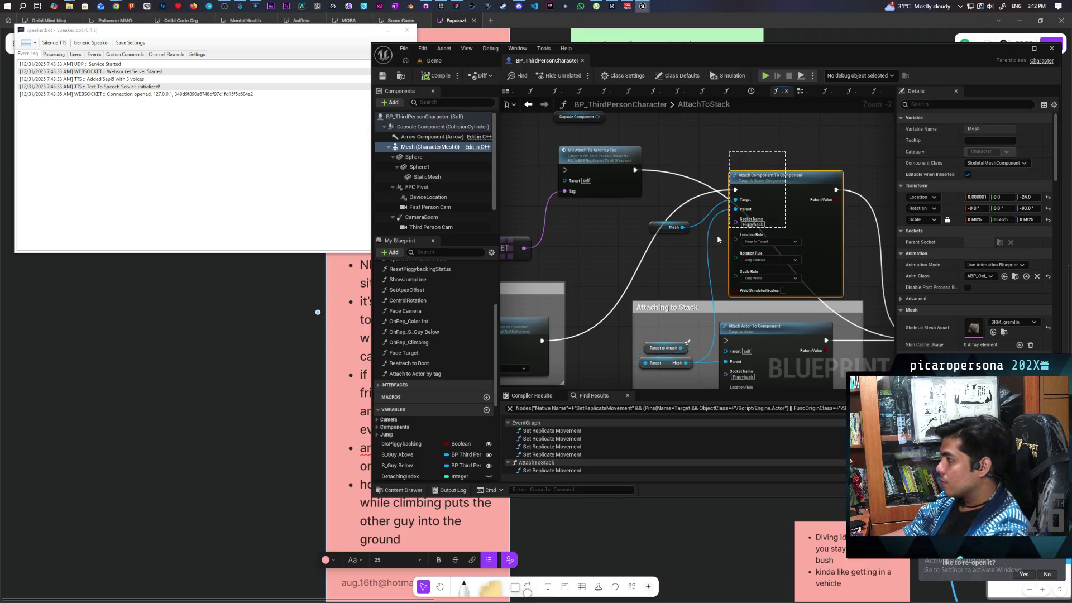
pyautogui.click(673, 227)
pyautogui.moveTo(595, 309); pyautogui.dragTo(700, 295)
pyautogui.moveTo(649, 327)
pyautogui.mouseDown()
pyautogui.moveTo(771, 184)
pyautogui.moveTo(742, 168)
pyautogui.moveTo(753, 179)
pyautogui.mouseUp()
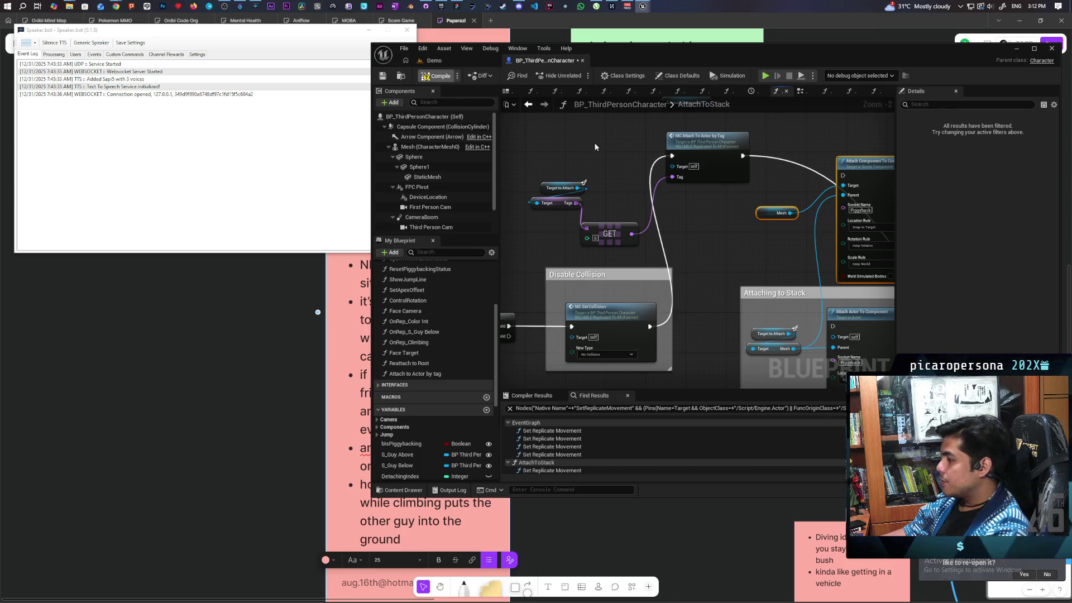
pyautogui.hotkey('ctrl', 's')
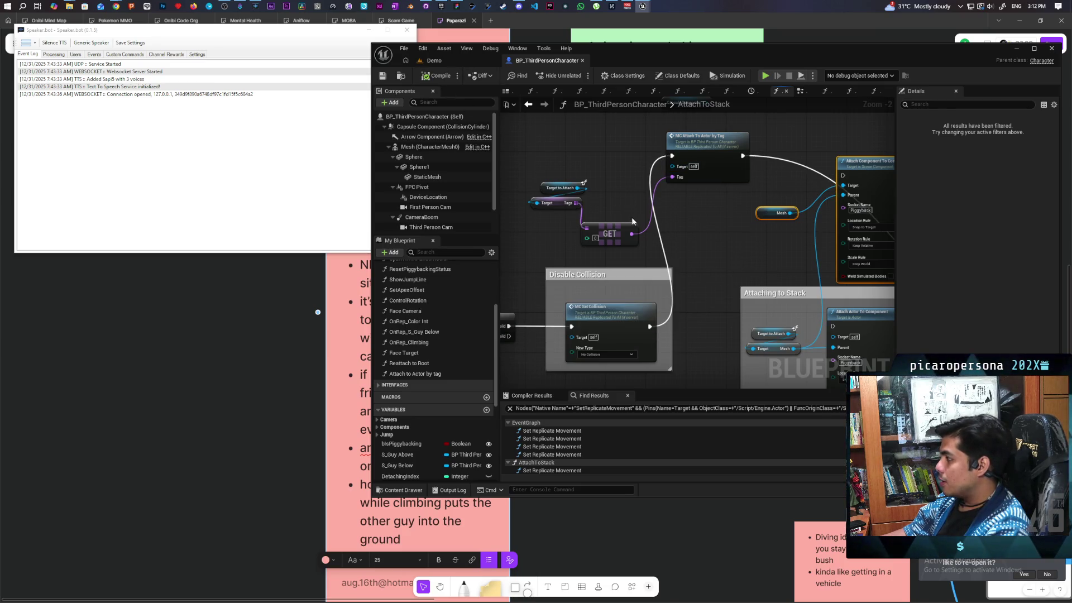
# Step: Set the Attach to Actor by tag function's Rotation Rule to Keep Relative
pyautogui.doubleClick(700, 136)
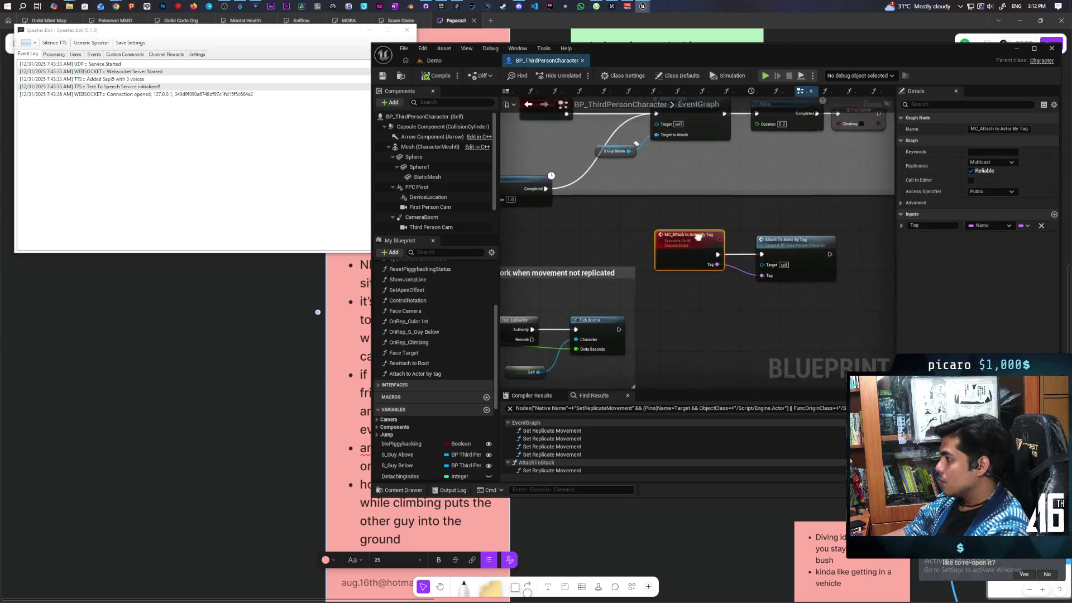
pyautogui.doubleClick(642, 228)
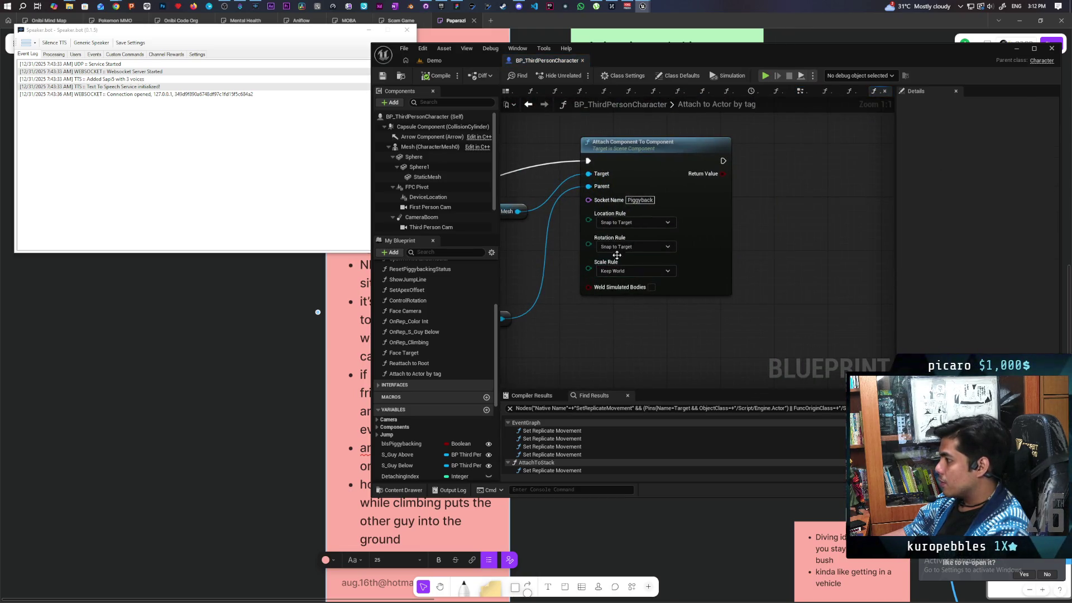
pyautogui.click(648, 247)
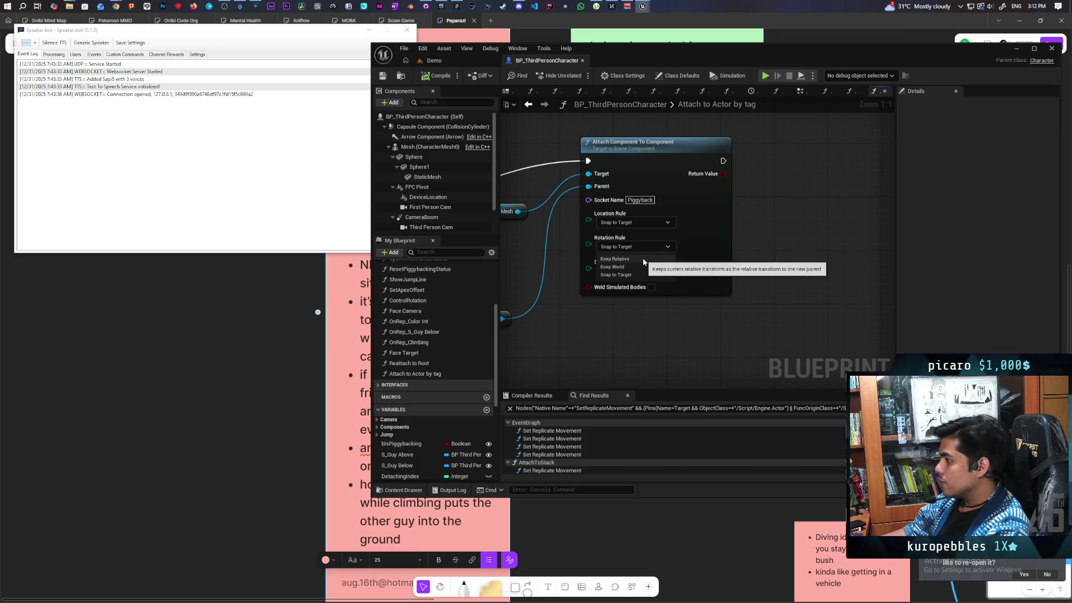
pyautogui.click(643, 259)
pyautogui.scroll(-2, 601, 350)
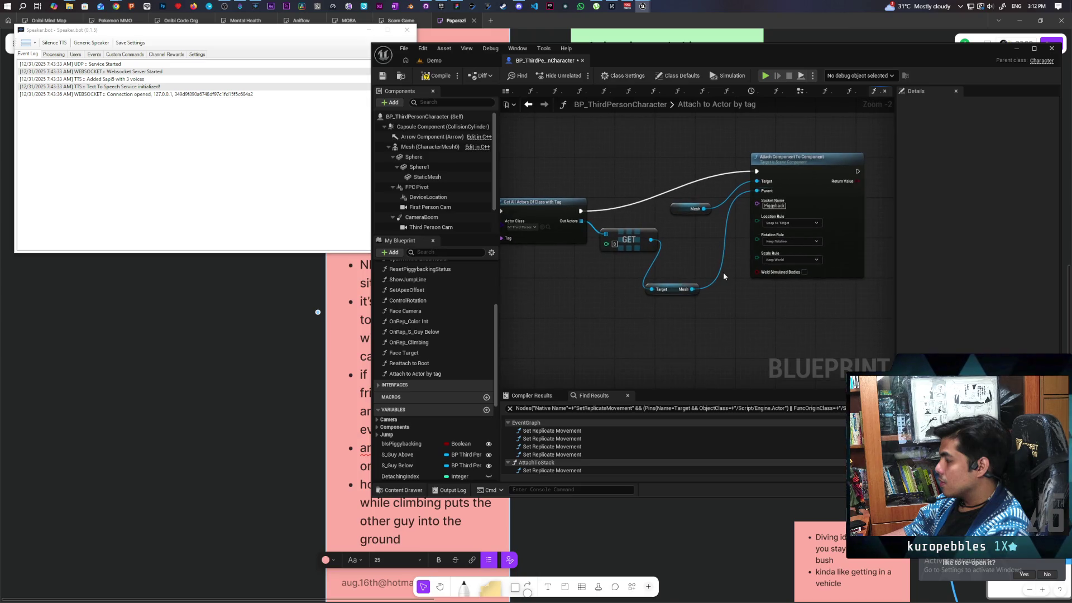
pyautogui.click(450, 60)
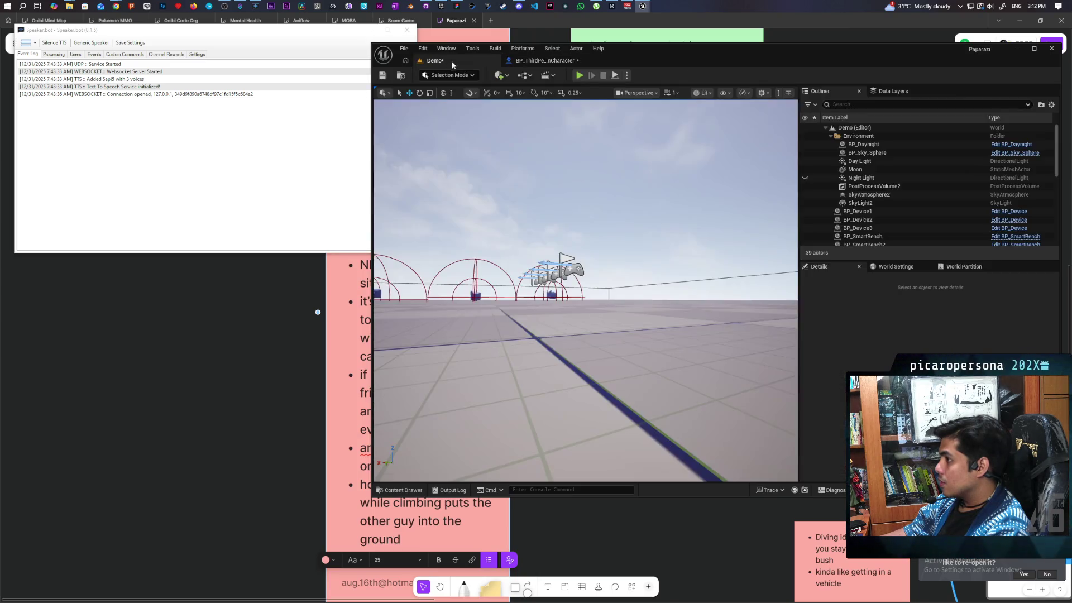
# Step: Relaunch the multiplayer session and view the stack from the main, Client 3 and Client 2 windows
pyautogui.hotkey('alt', 'p')
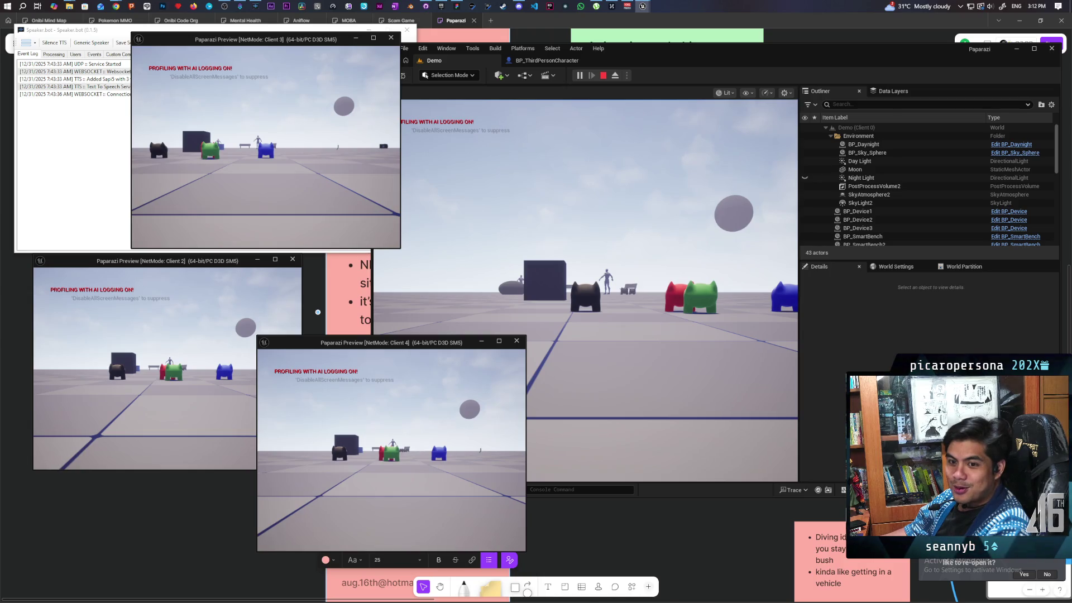
pyautogui.hotkey('alt', 'Tab')
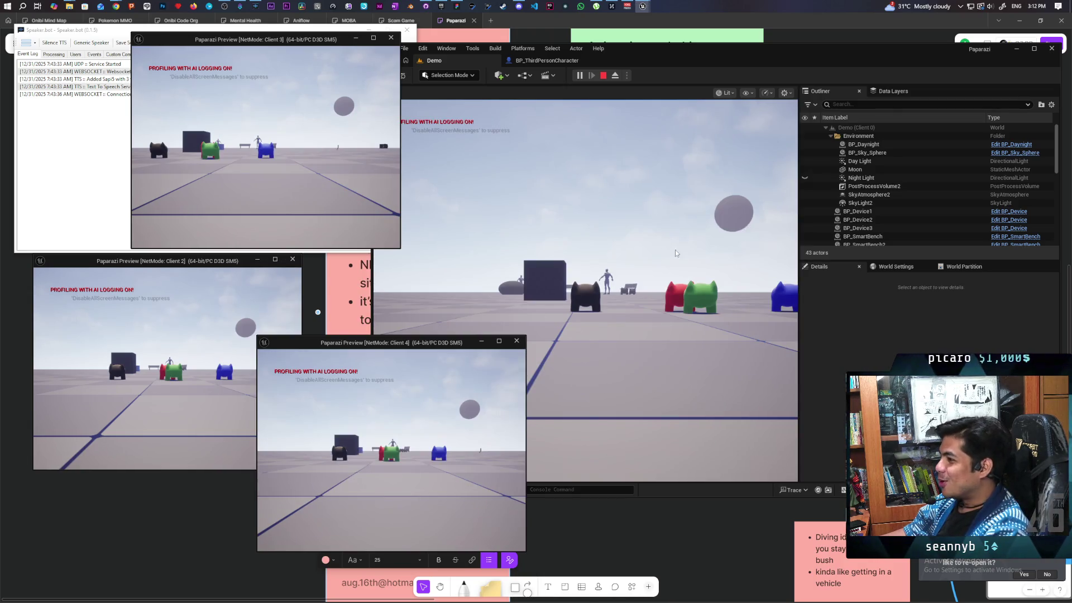
pyautogui.click(662, 253)
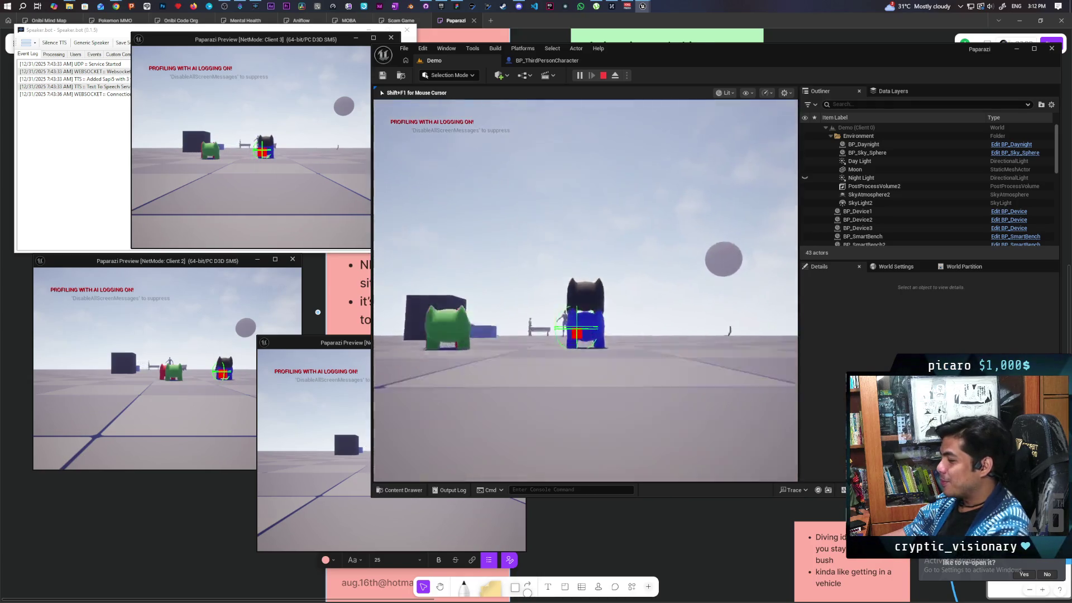
pyautogui.hotkey('alt', 'Tab')
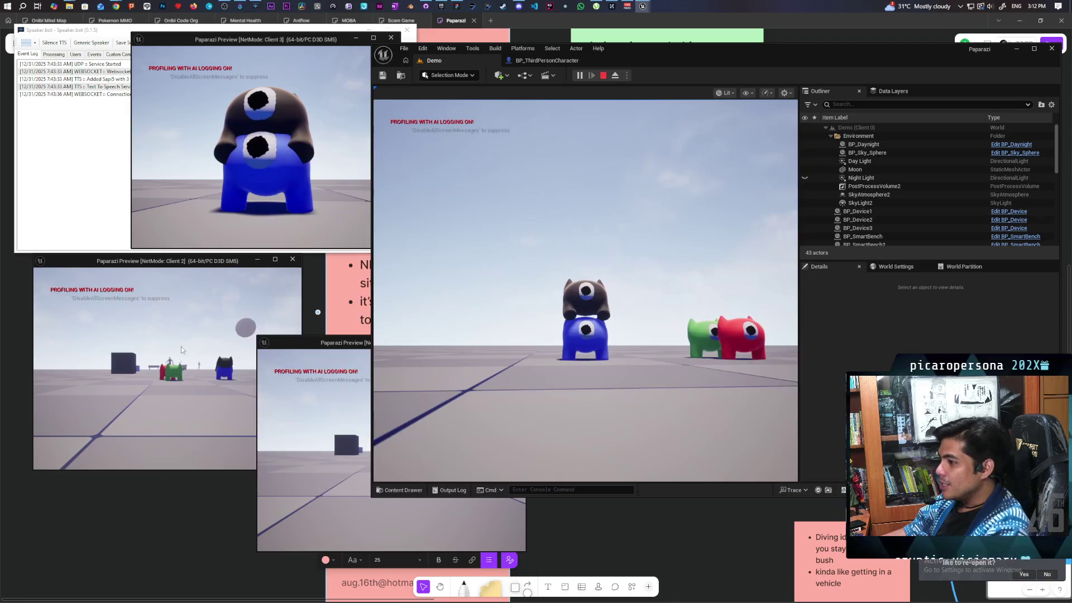
pyautogui.click(167, 369)
pyautogui.press('w')
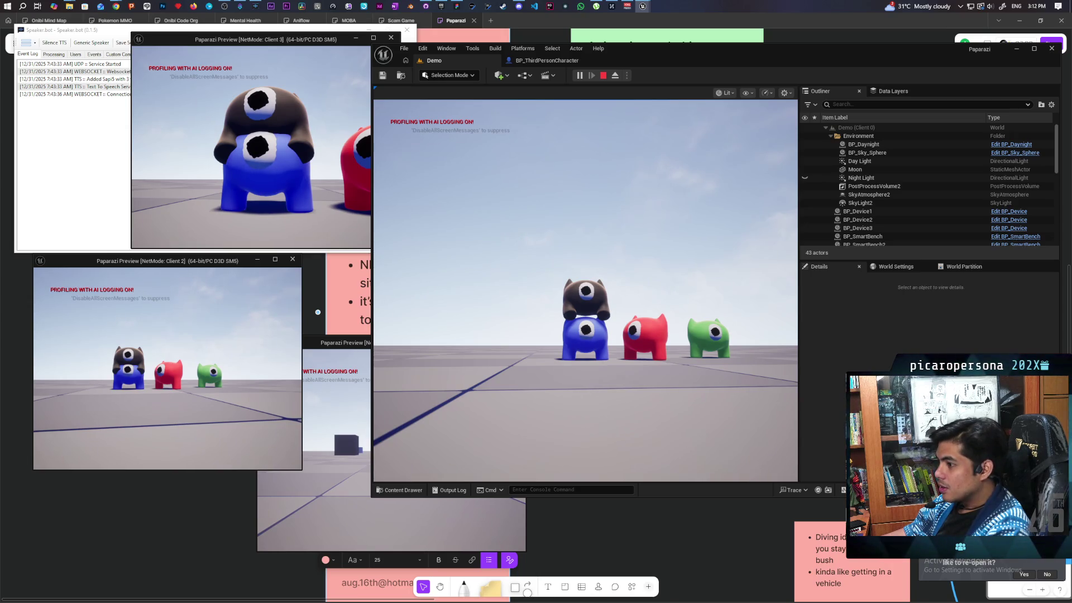
pyautogui.press('s')
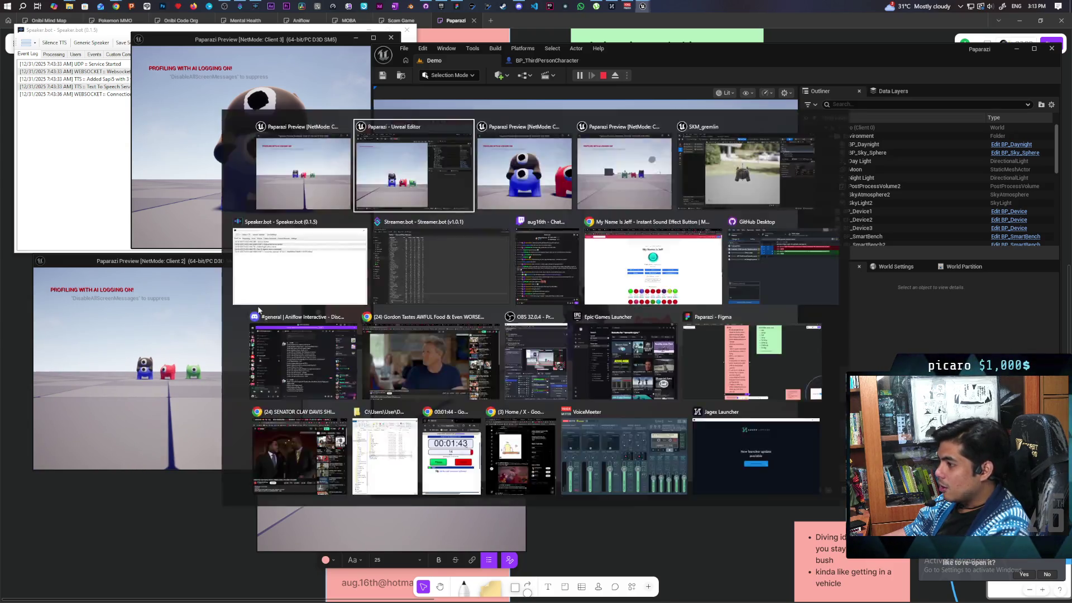
pyautogui.click(360, 417)
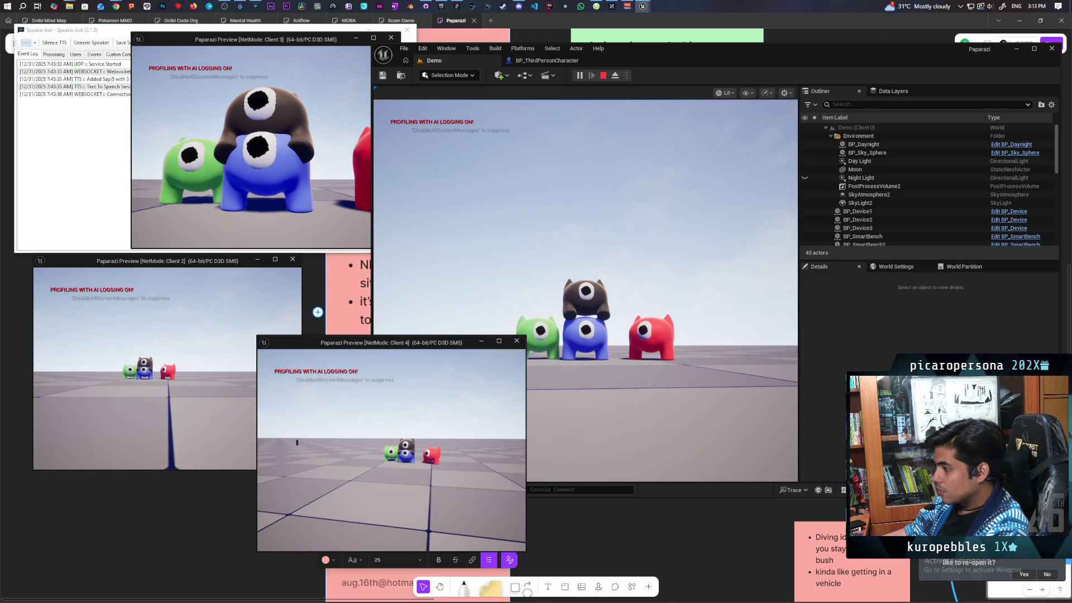
# Step: Bring the editor forward and stop the Play In Editor session
pyautogui.hotkey('alt', 'Tab')
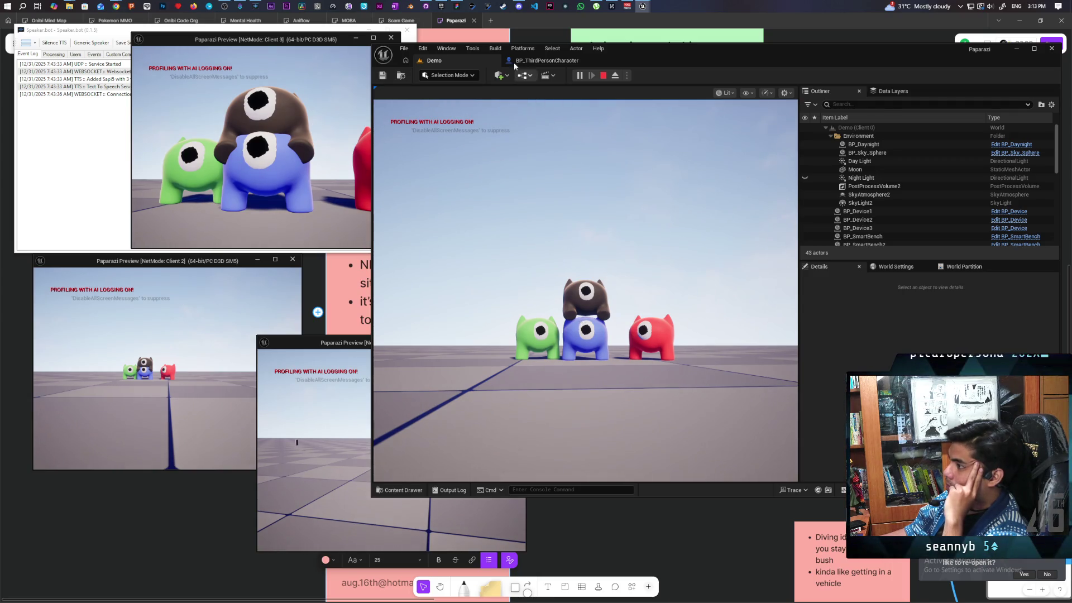
pyautogui.click(604, 76)
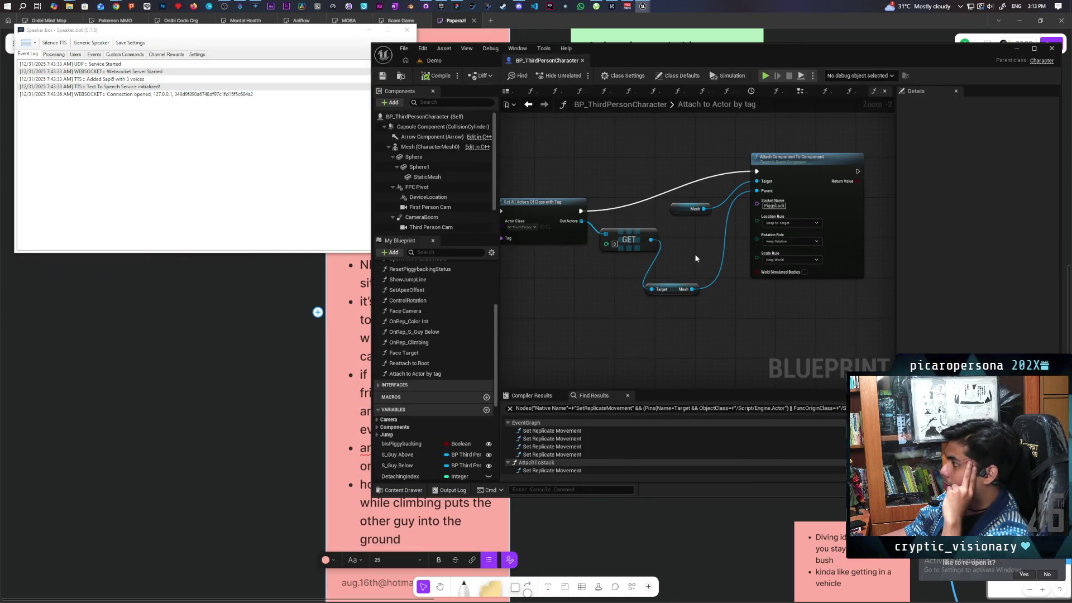
# Step: Change Attach Component To Component's Location Rule to Keep Relative, save, and go back to Demo
pyautogui.click(793, 223)
pyautogui.click(801, 233)
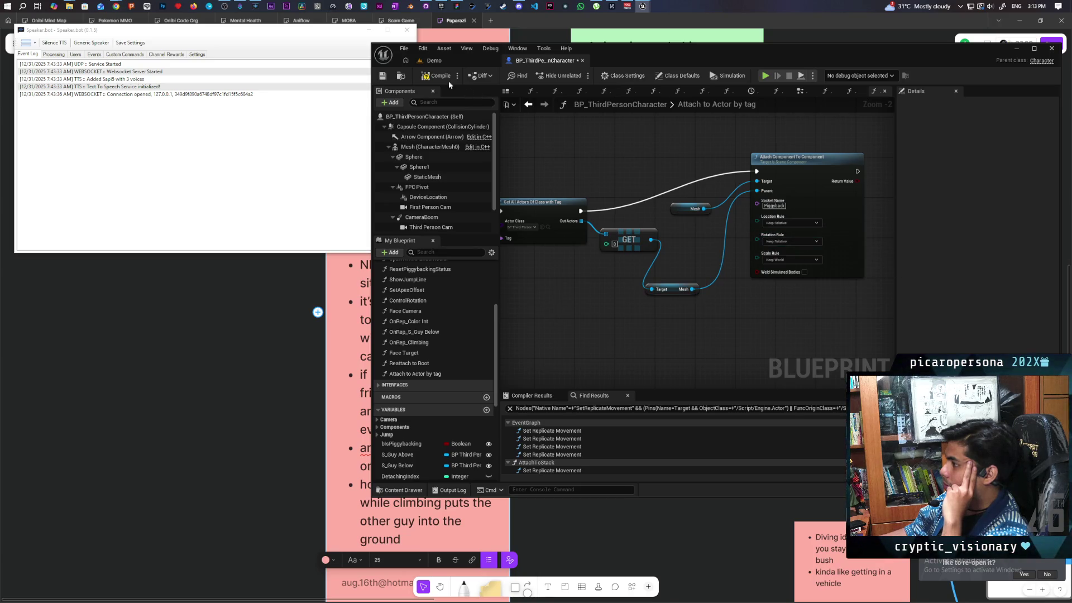
pyautogui.click(383, 77)
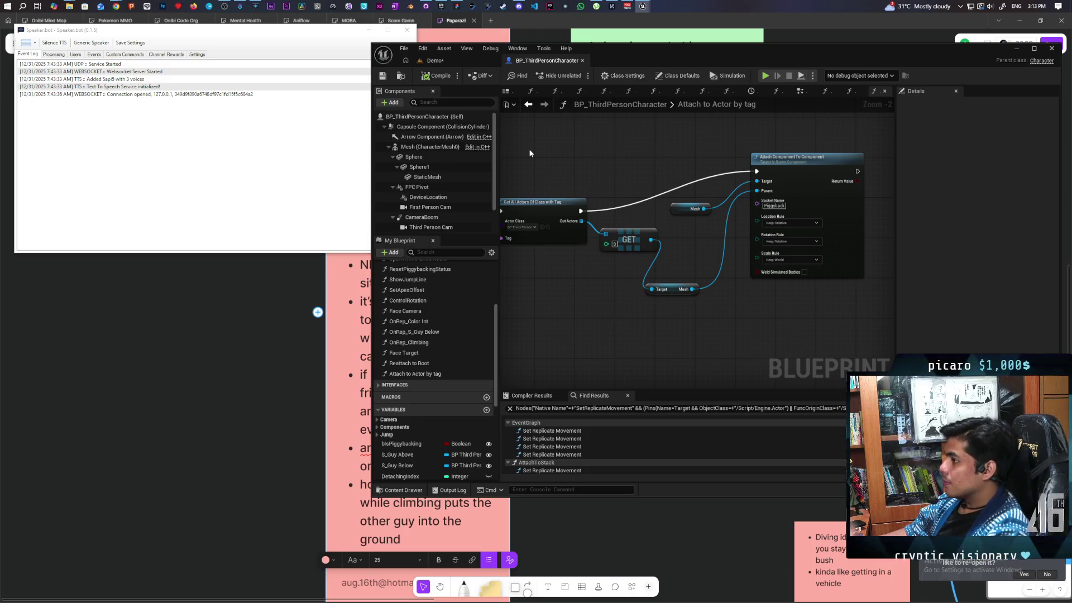
pyautogui.click(434, 60)
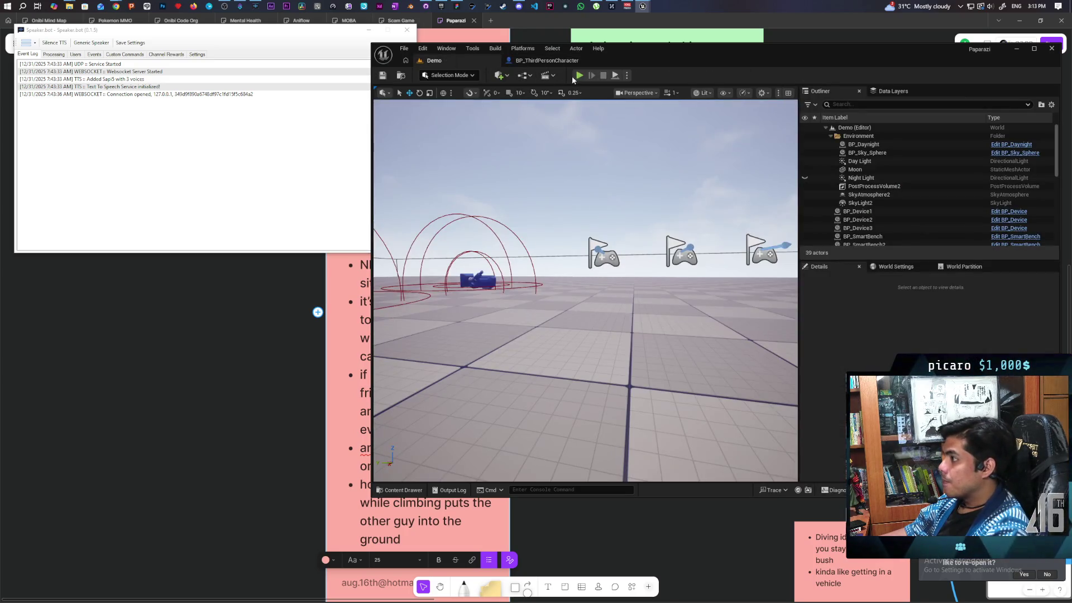
# Step: Start a new multiplayer playtest and check the characters from the main and client windows
pyautogui.click(580, 75)
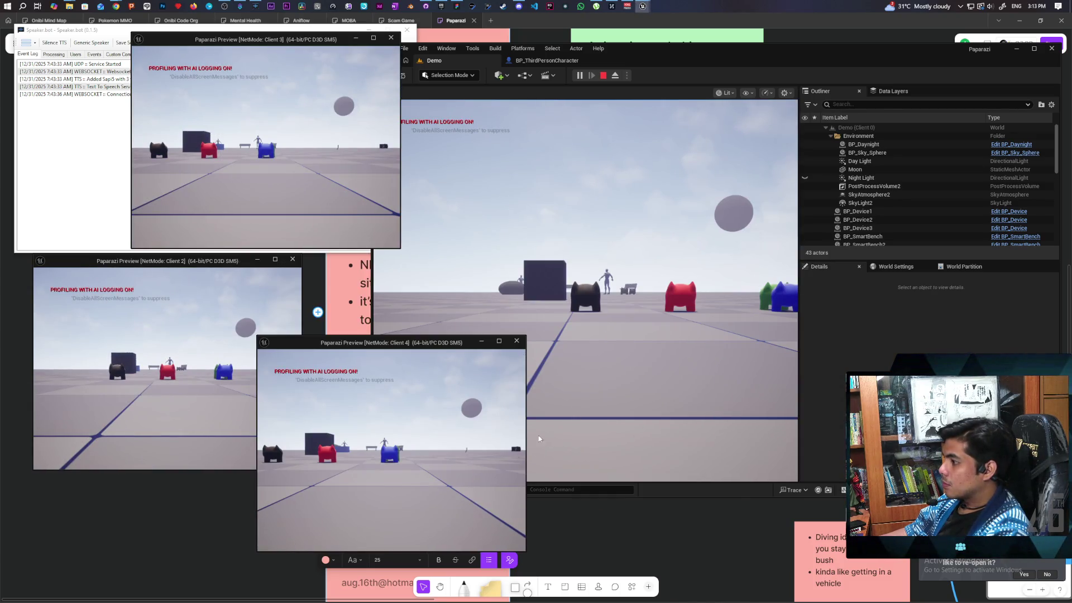
pyautogui.click(528, 306)
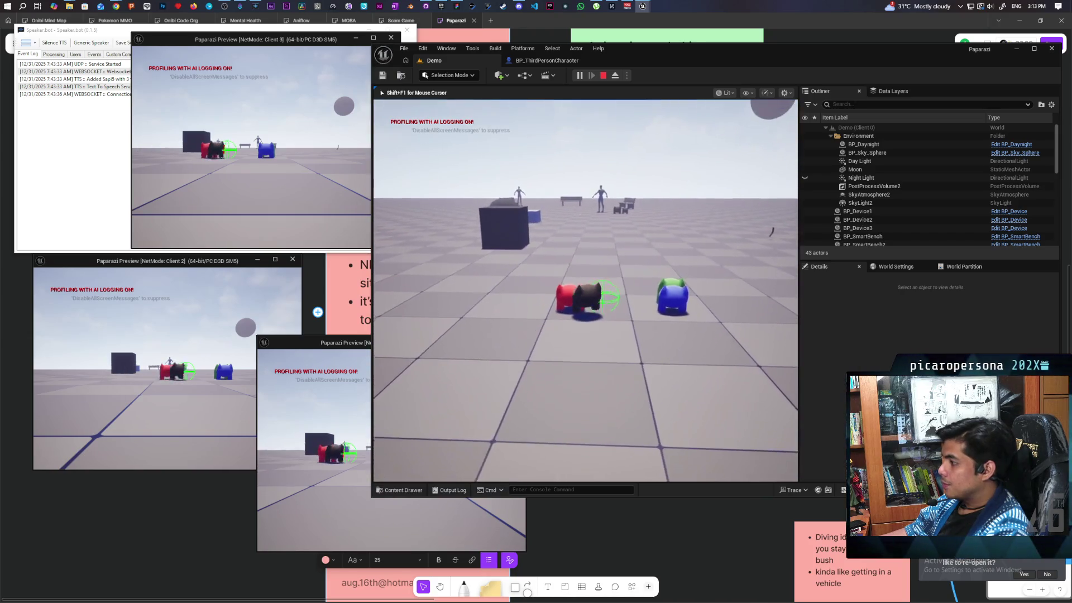
pyautogui.press('w')
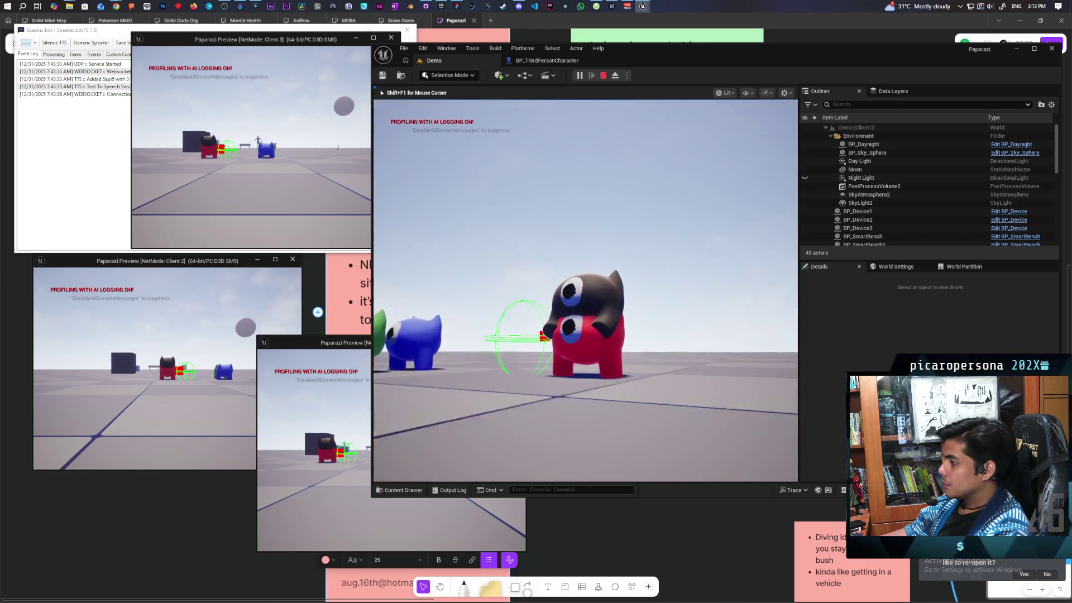
pyautogui.hotkey('alt', 'Tab')
pyautogui.press('s')
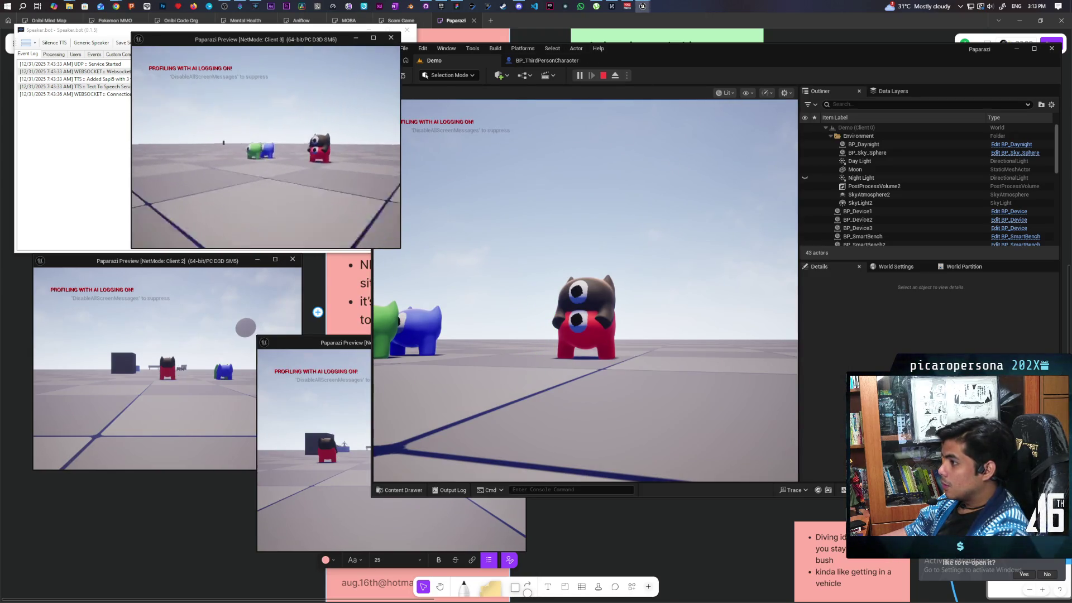
pyautogui.hotkey('alt', 'Tab')
pyautogui.hotkey('alt', 'Tab')
pyautogui.press('s')
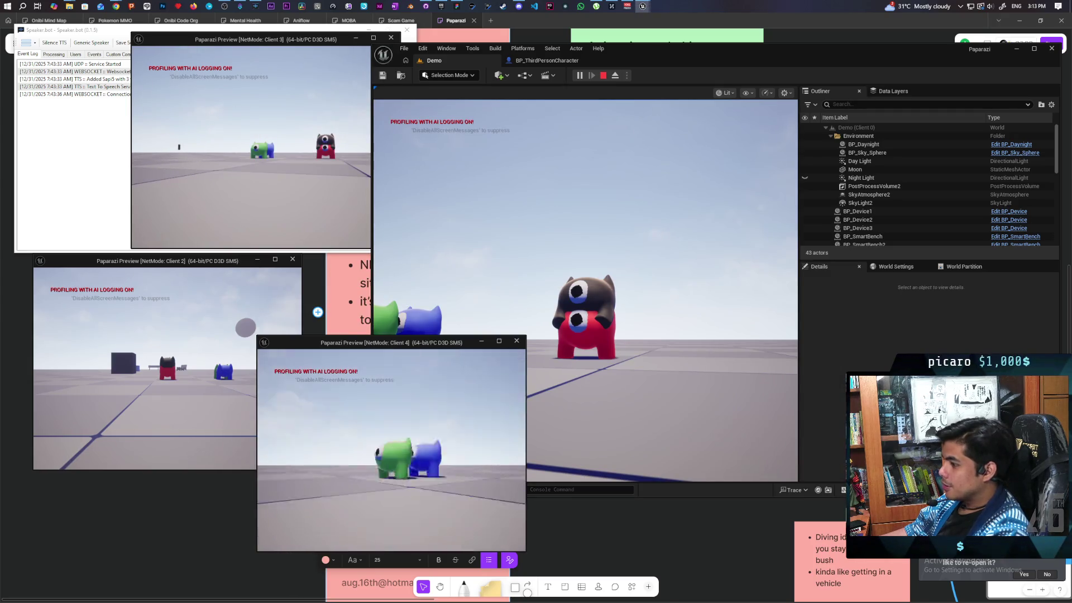
pyautogui.hotkey('alt', 'Tab')
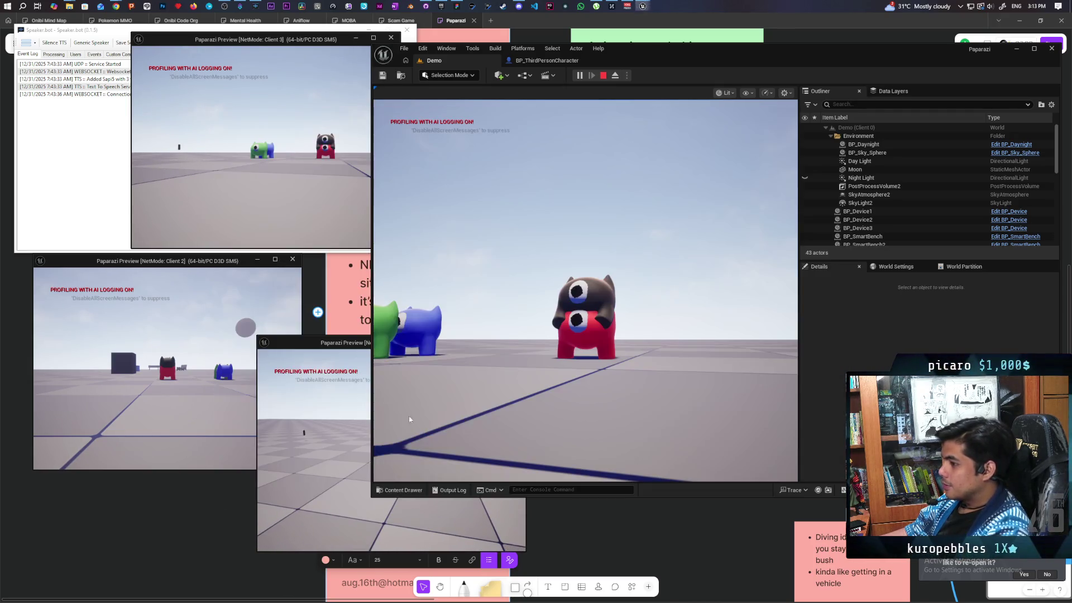
pyautogui.click(171, 402)
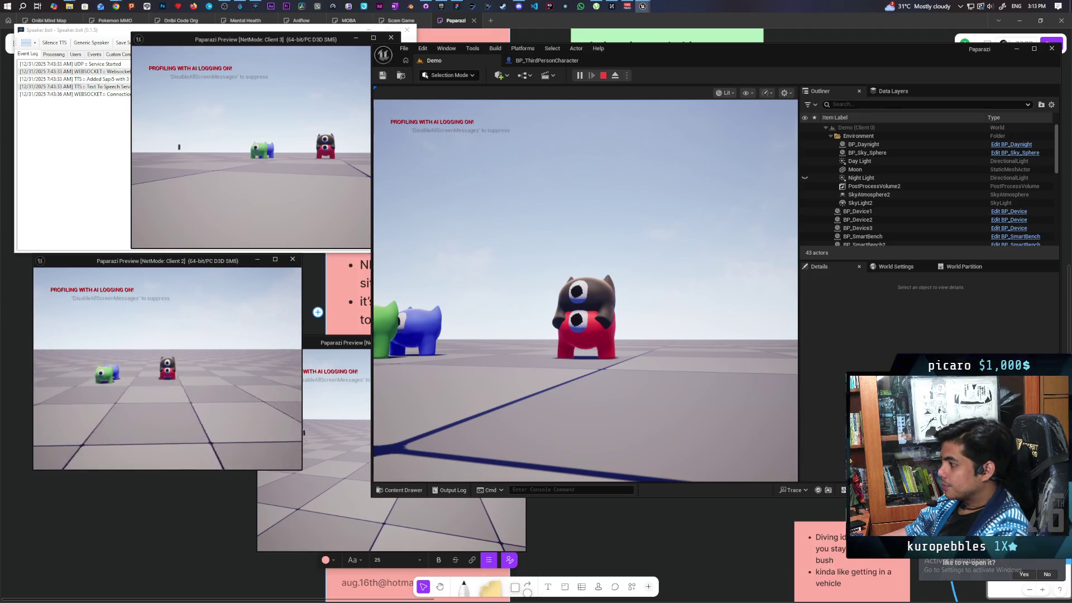
pyautogui.hotkey('alt', 'Tab')
pyautogui.press('s')
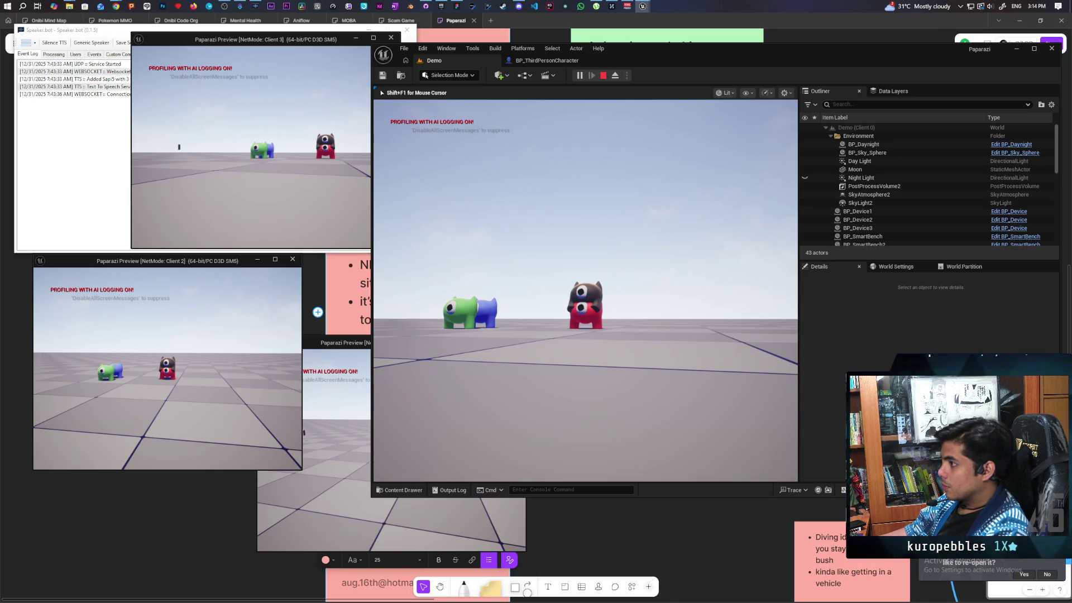
# Step: Walk the dark character off and back onto the red one, then stop PIE
pyautogui.press('w')
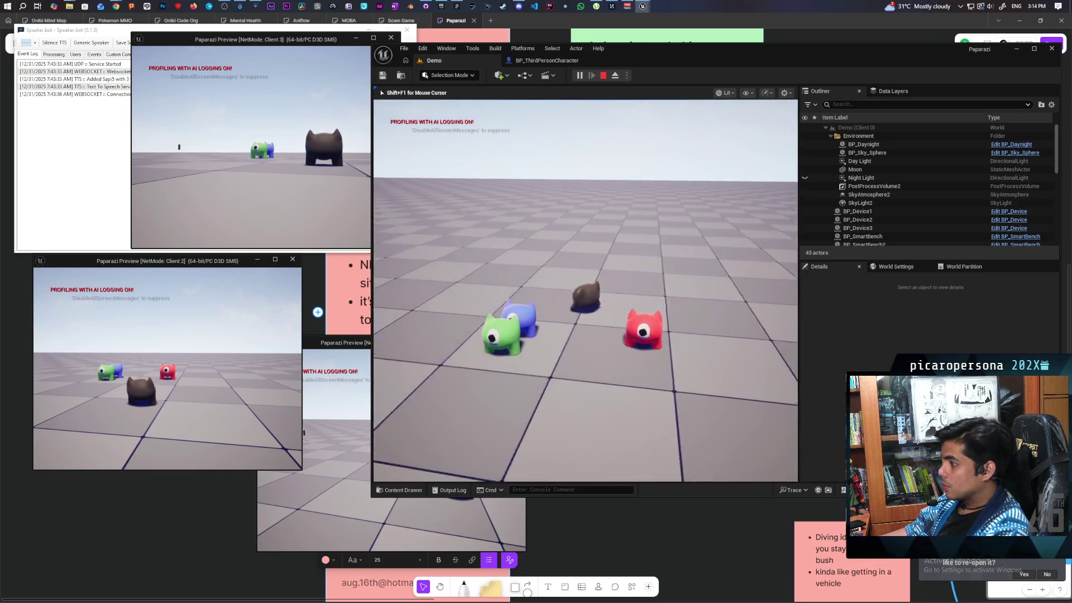
pyautogui.press('w')
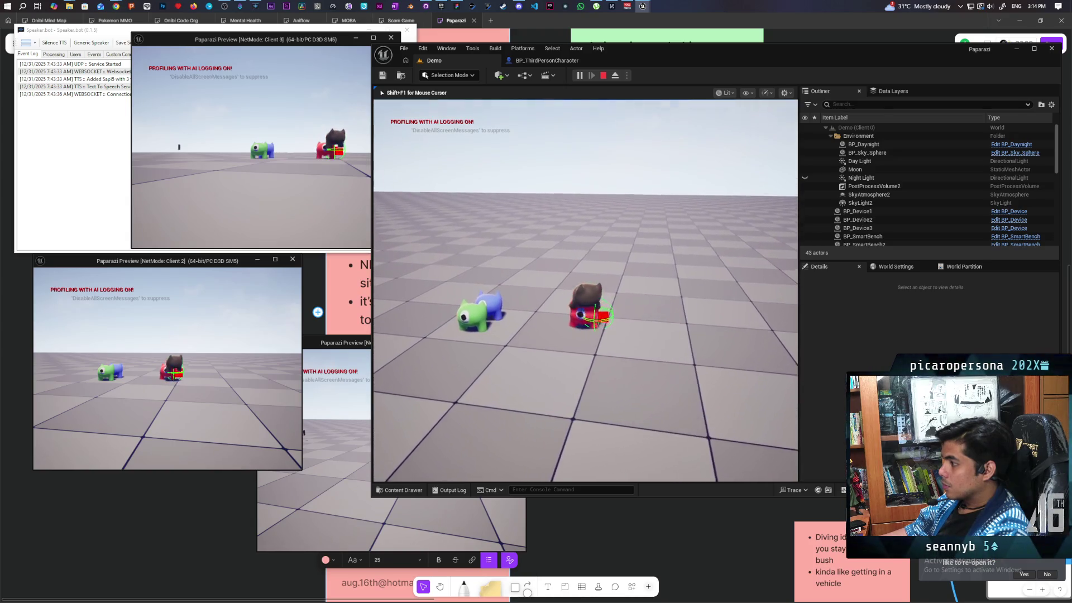
pyautogui.press('s')
pyautogui.press('a')
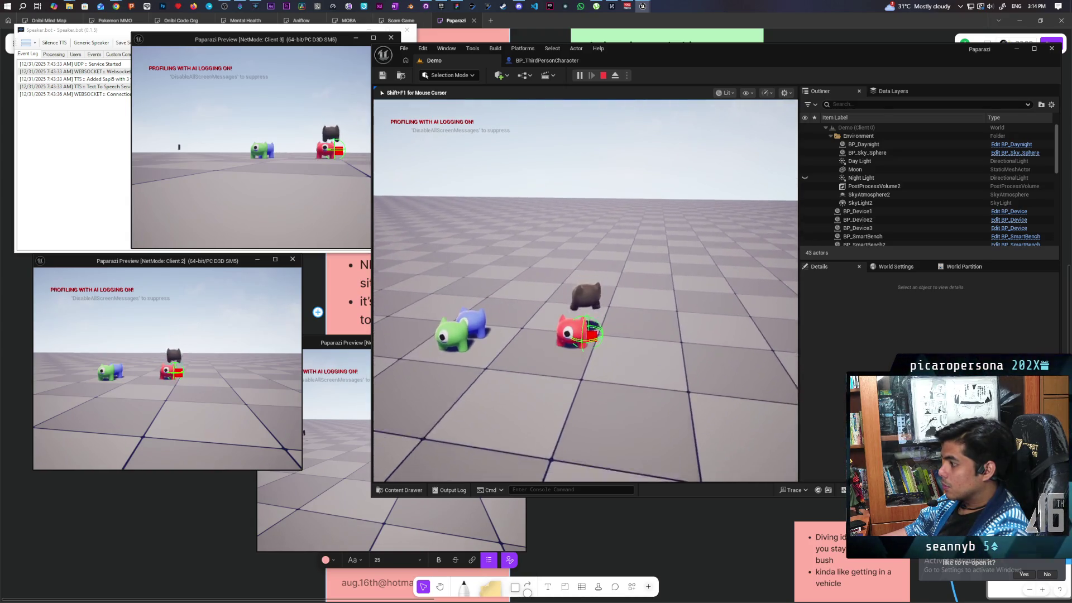
pyautogui.press('d')
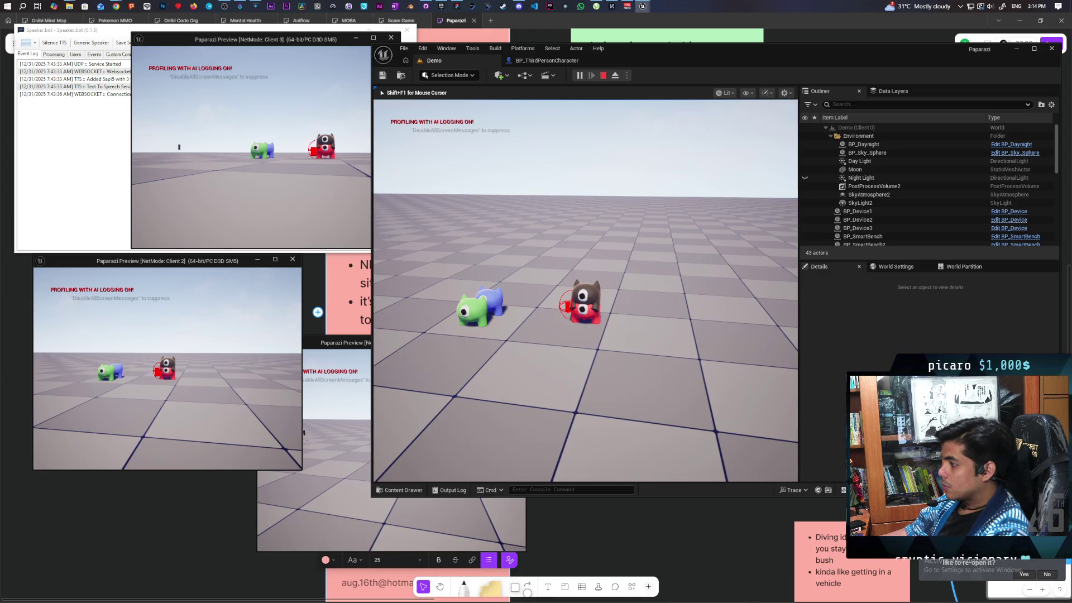
pyautogui.press('Escape')
pyautogui.click(525, 61)
pyautogui.click(434, 60)
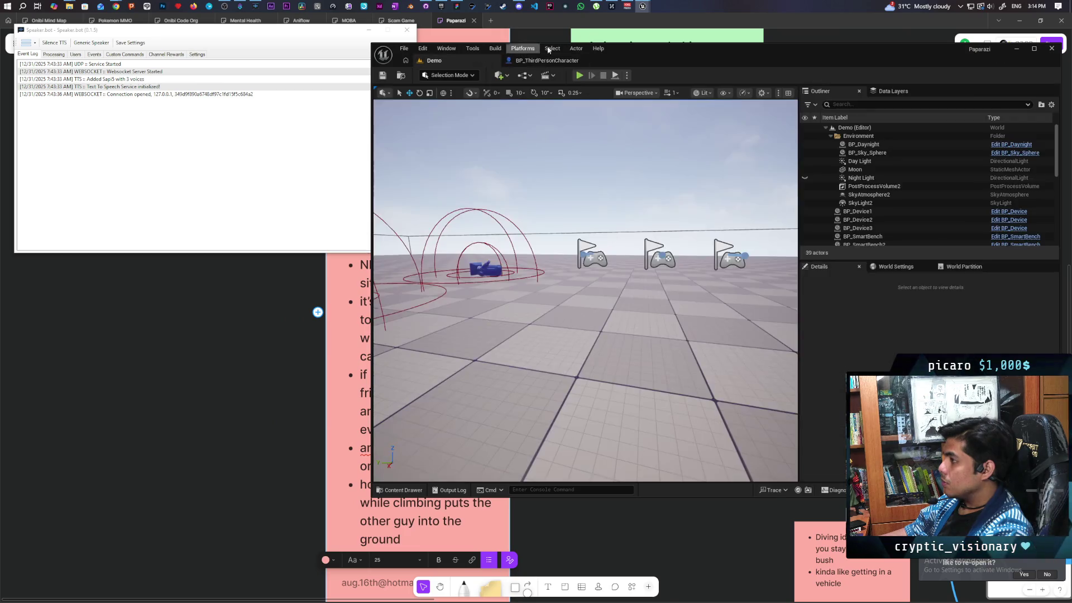
# Step: Close the SKM_gremlin editor with the updated Piggyback socket and launch a three-client Play In Editor session
pyautogui.moveTo(641, 9)
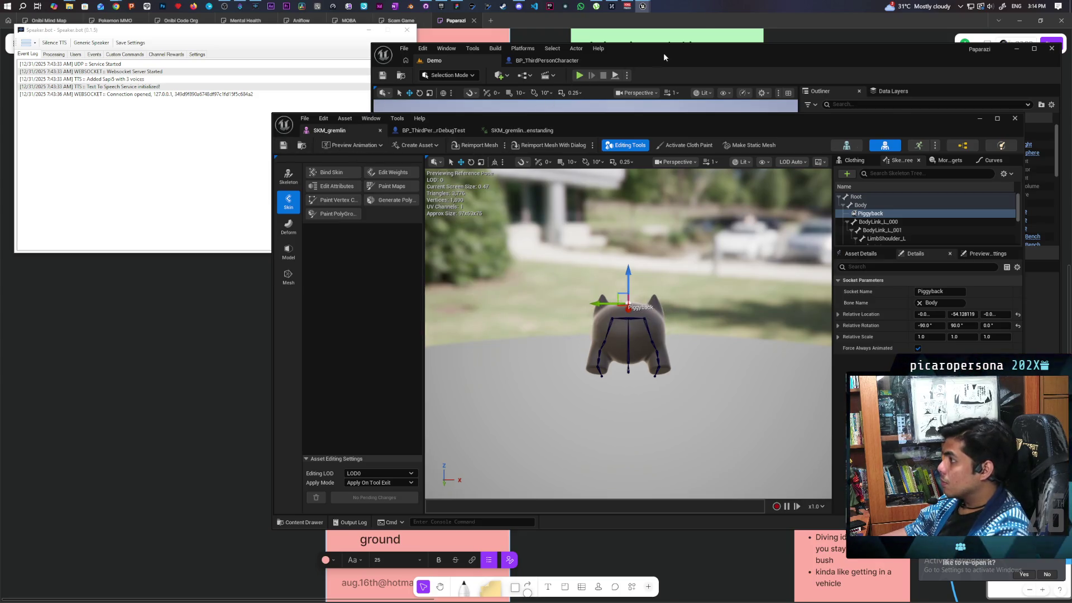
pyautogui.click(1014, 118)
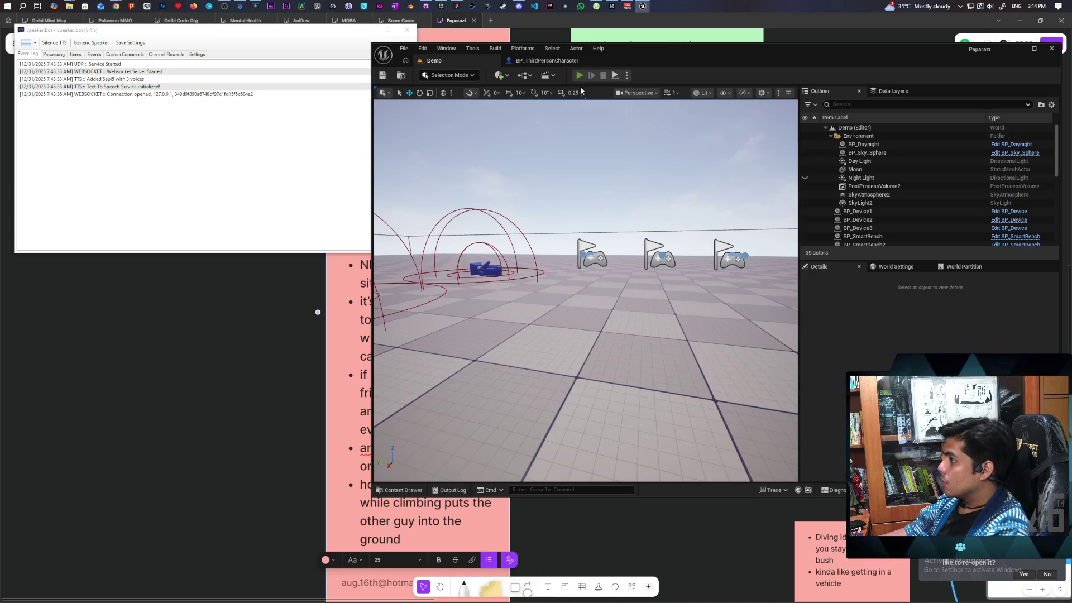
pyautogui.hotkey('alt', 'p')
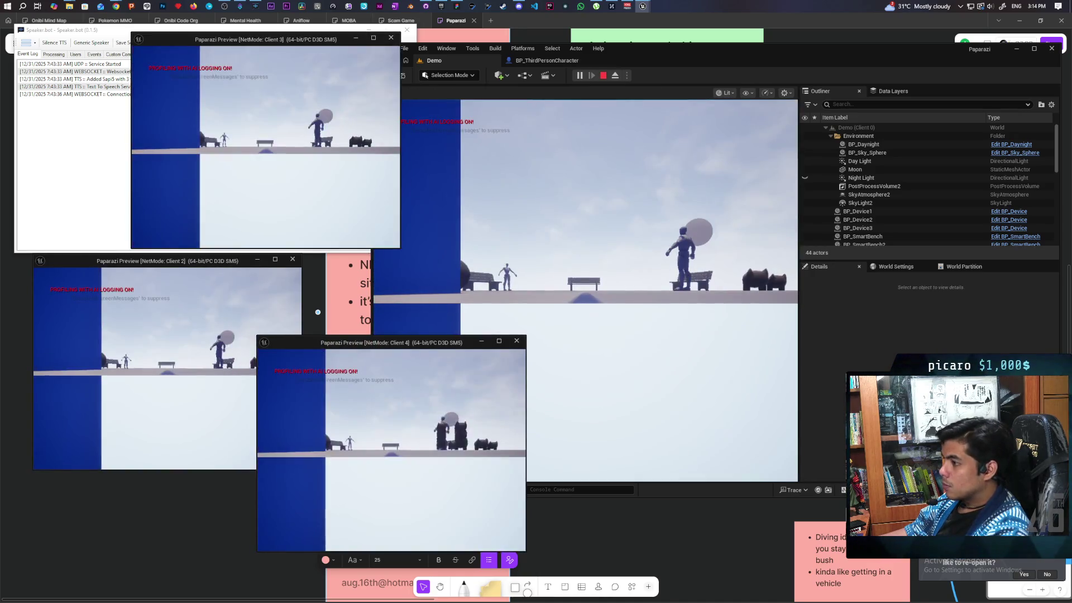